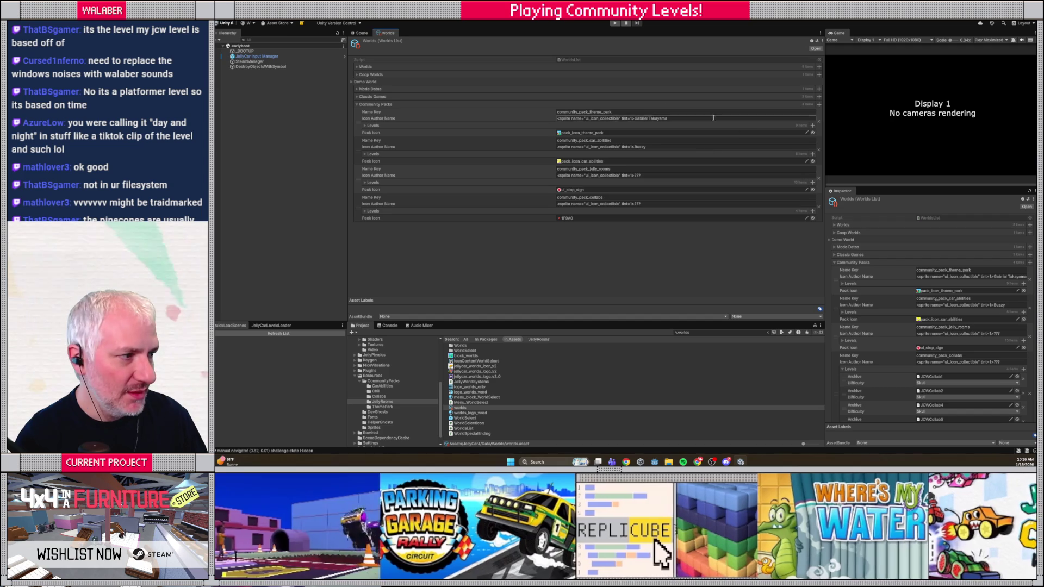
# - Add pack community_pack_chill, paste the previous pack's author icon text, and add empty level slots
pyautogui.click(819, 104)
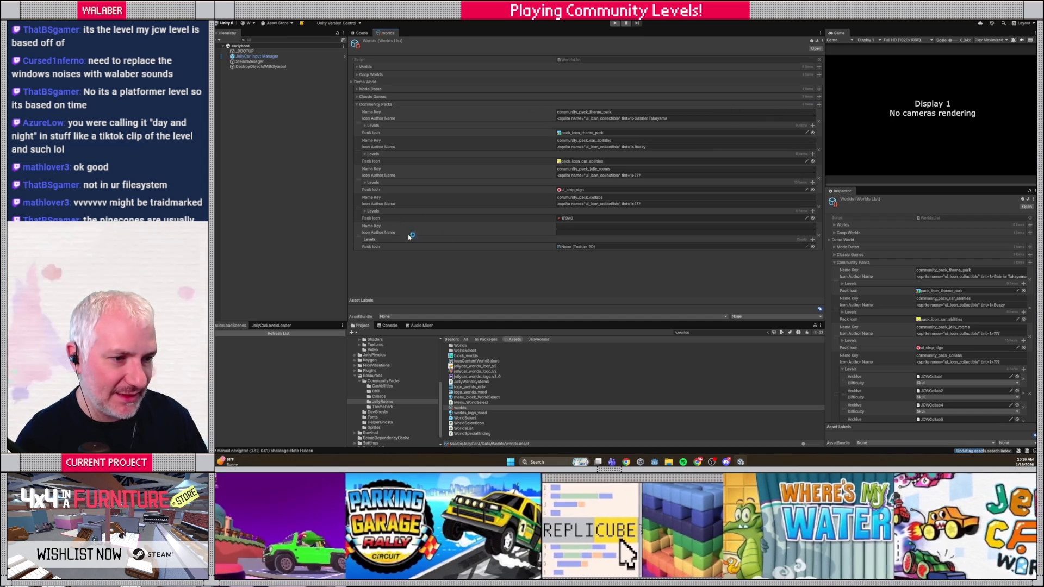
pyautogui.click(584, 224)
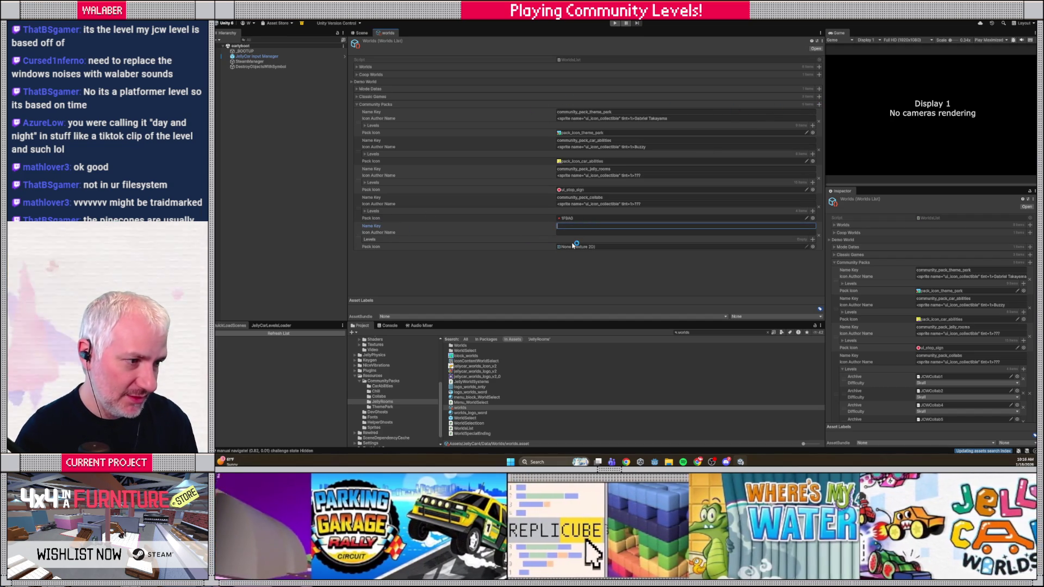
pyautogui.write('community')
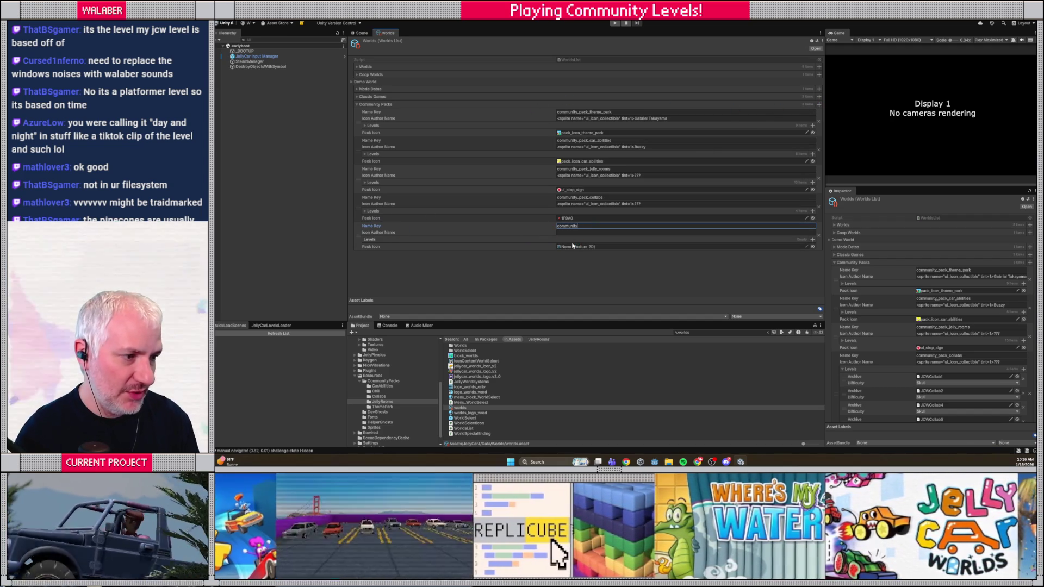
pyautogui.write('_pack_chill')
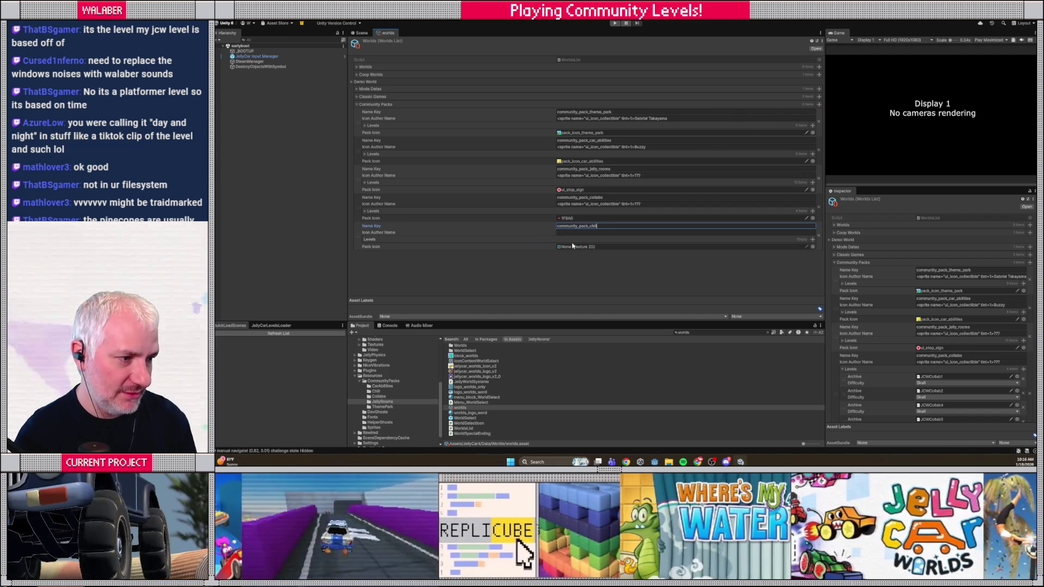
pyautogui.press('Tab')
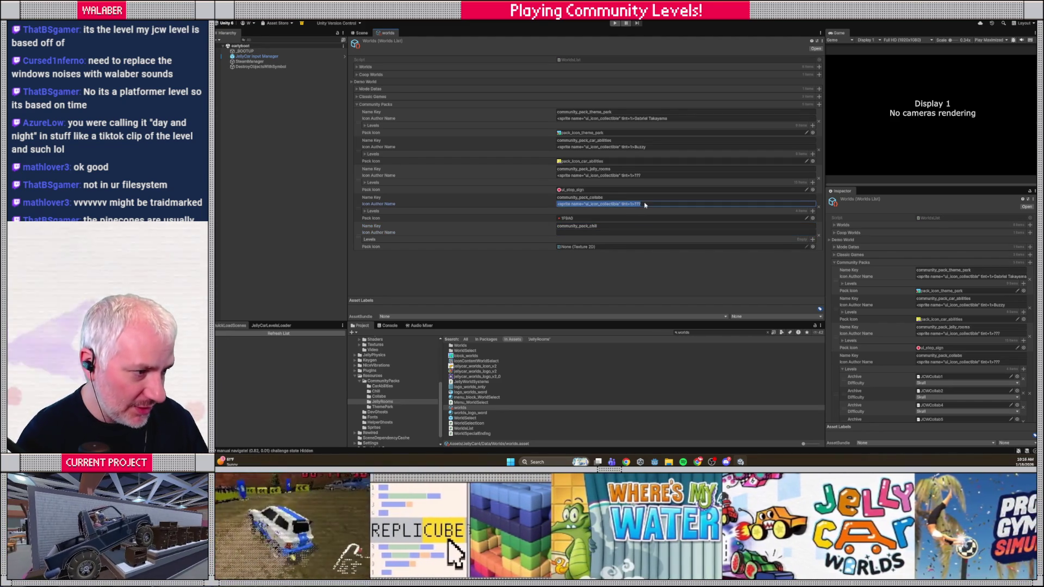
pyautogui.hotkey('ctrl', 'v')
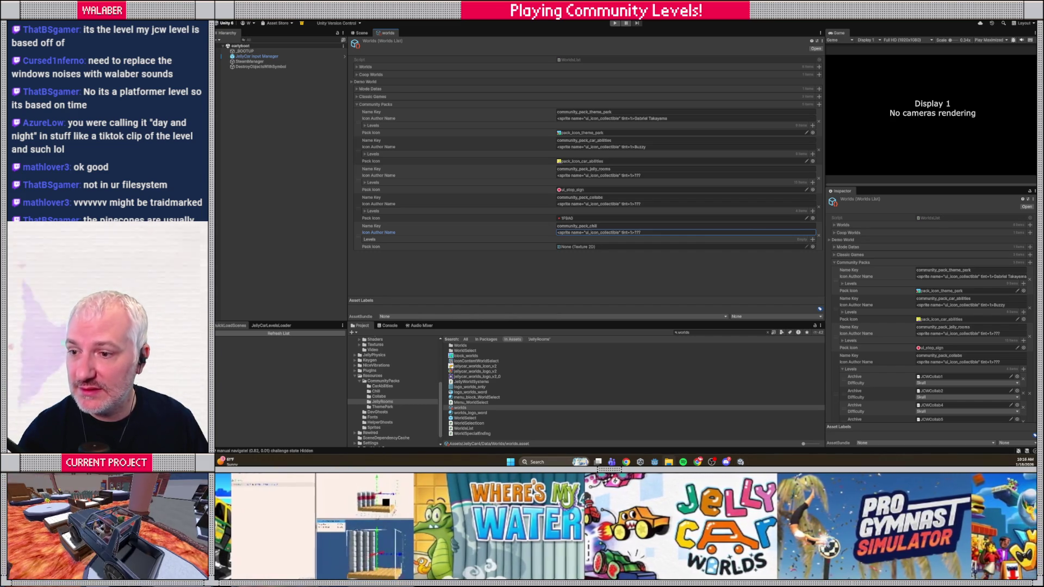
pyautogui.click(813, 239)
pyautogui.click(813, 239)
pyautogui.click(813, 240)
pyautogui.click(812, 239)
# - Add level slots and assign 8-A, Blocky_Mountain, boring_lvl and jellycube as the first four chill levels
pyautogui.click(809, 240)
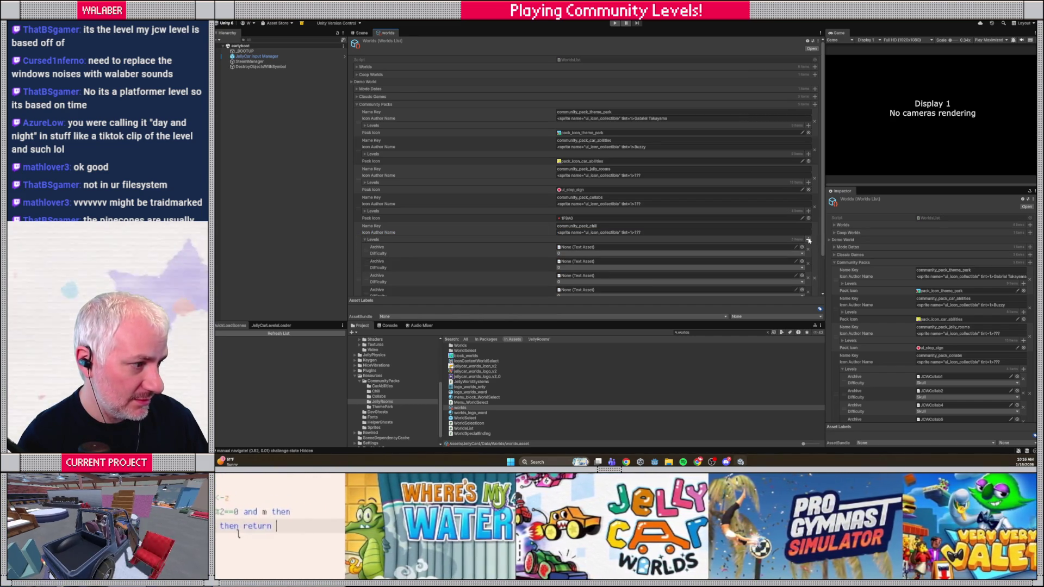
pyautogui.scroll(-1, 725, 218)
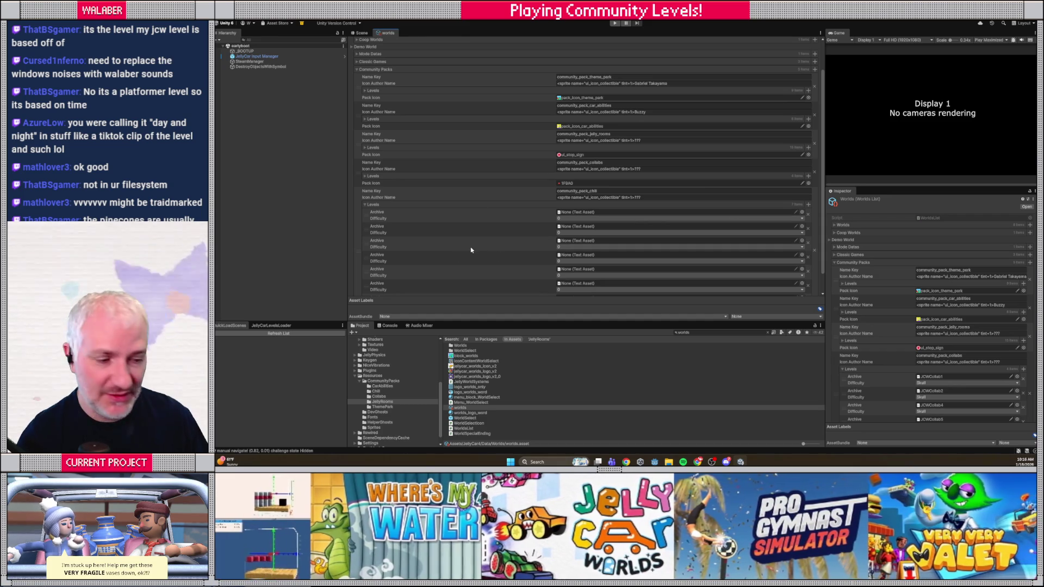
pyautogui.click(802, 212)
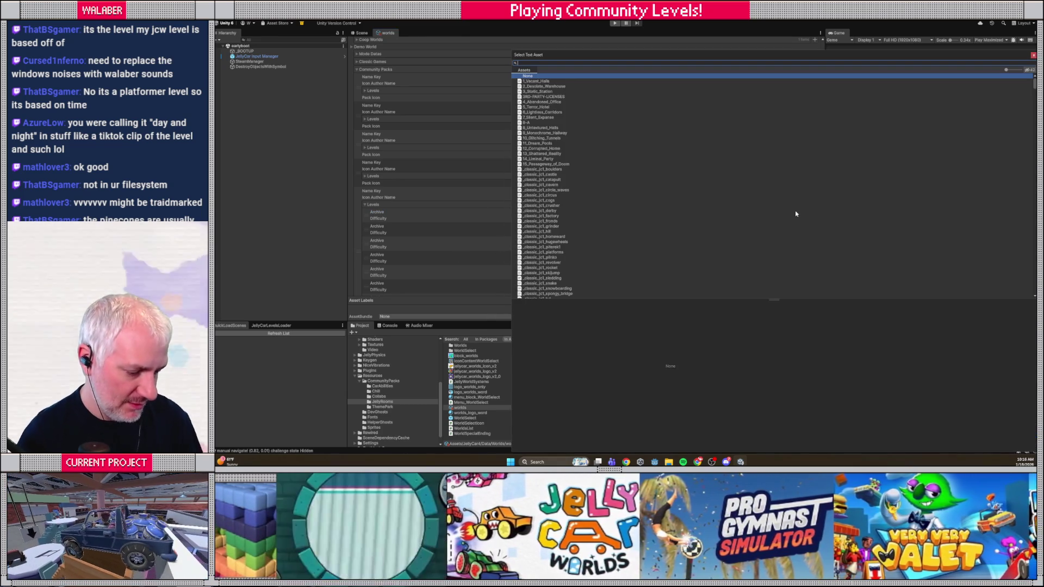
pyautogui.write('8-a')
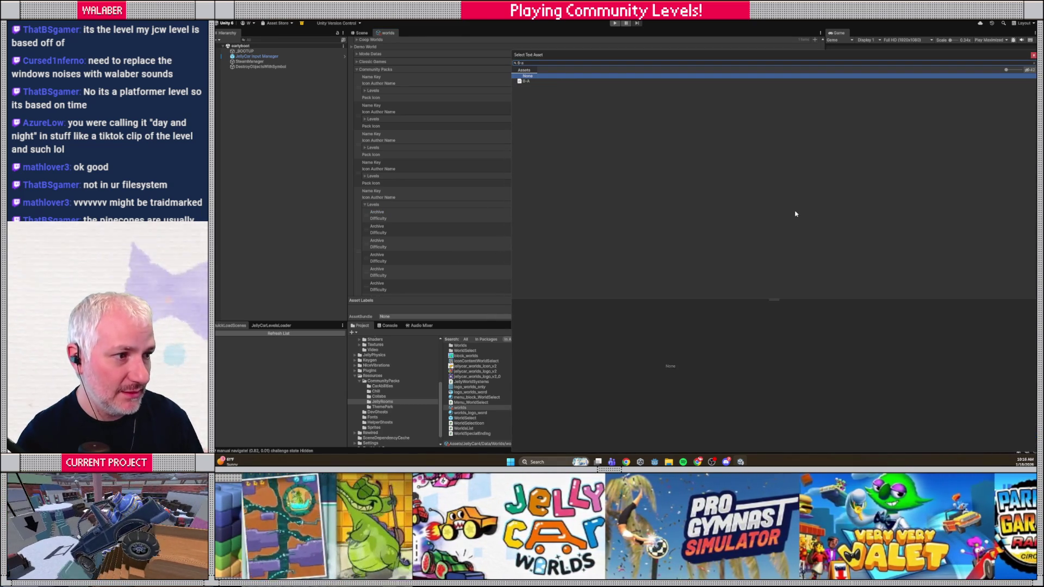
pyautogui.press('Down')
pyautogui.press('Return')
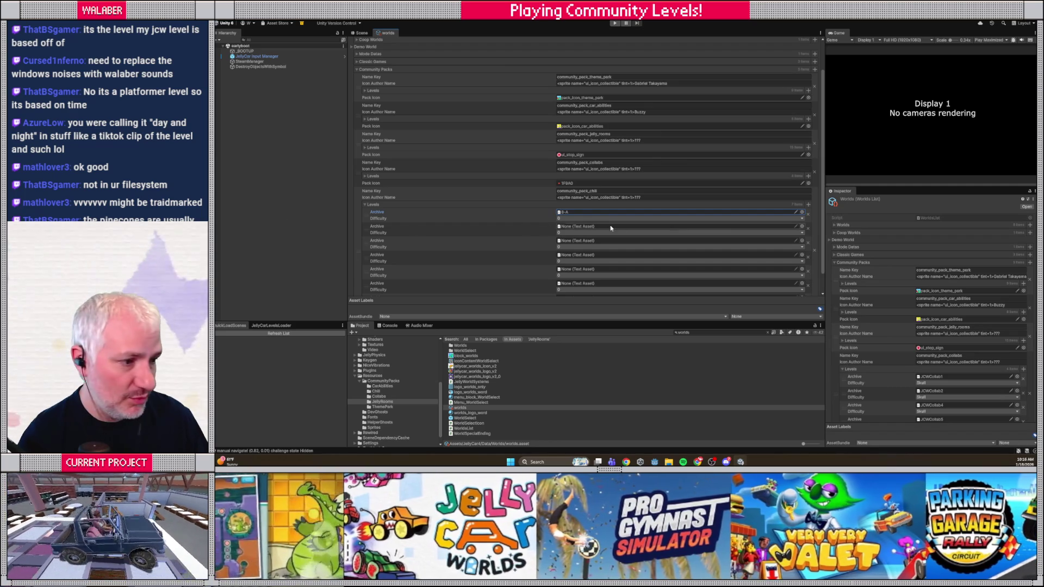
pyautogui.click(802, 226)
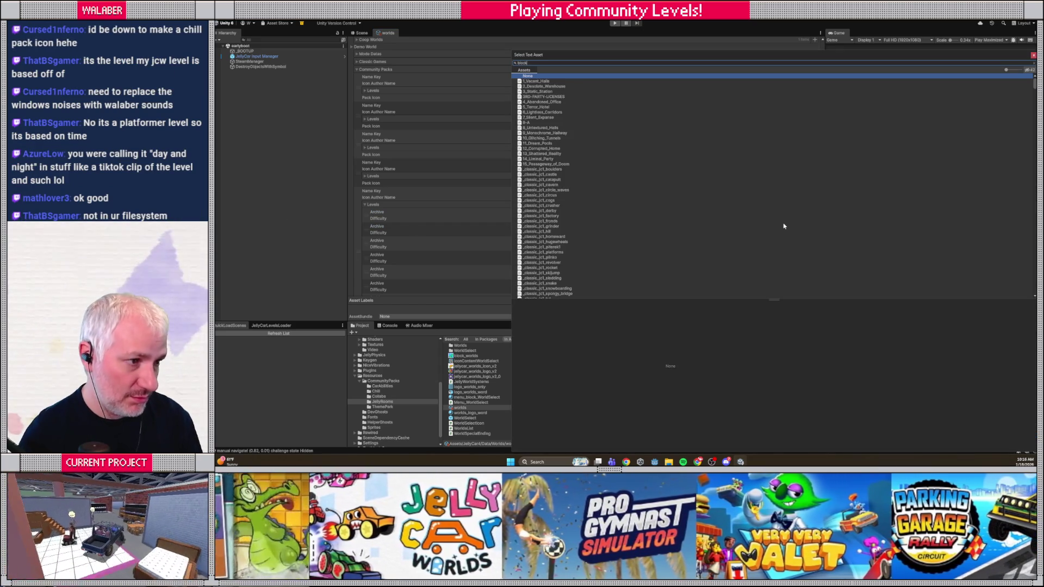
pyautogui.write('k')
pyautogui.doubleClick(537, 86)
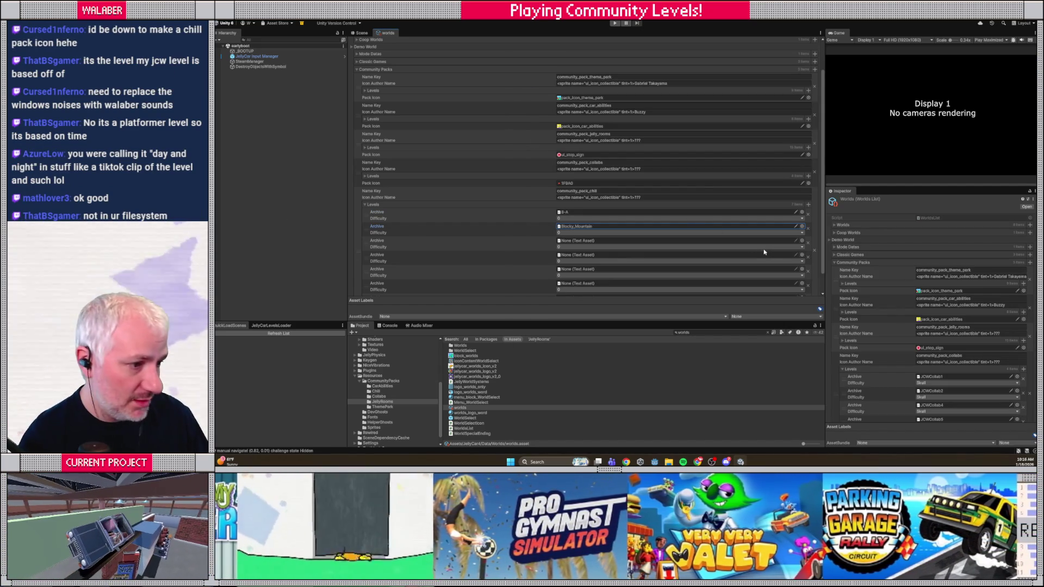
pyautogui.click(802, 240)
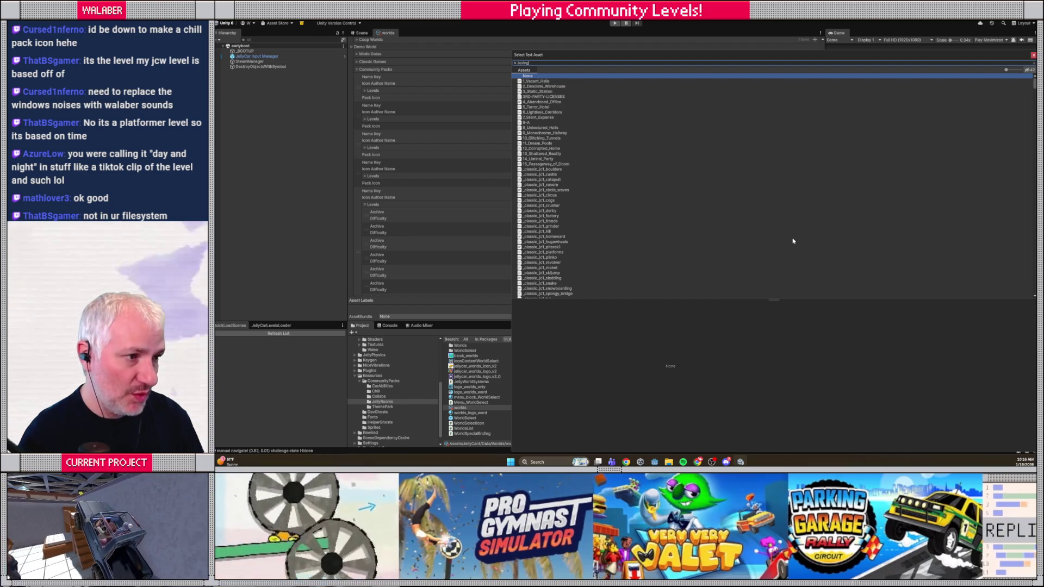
pyautogui.doubleClick(532, 81)
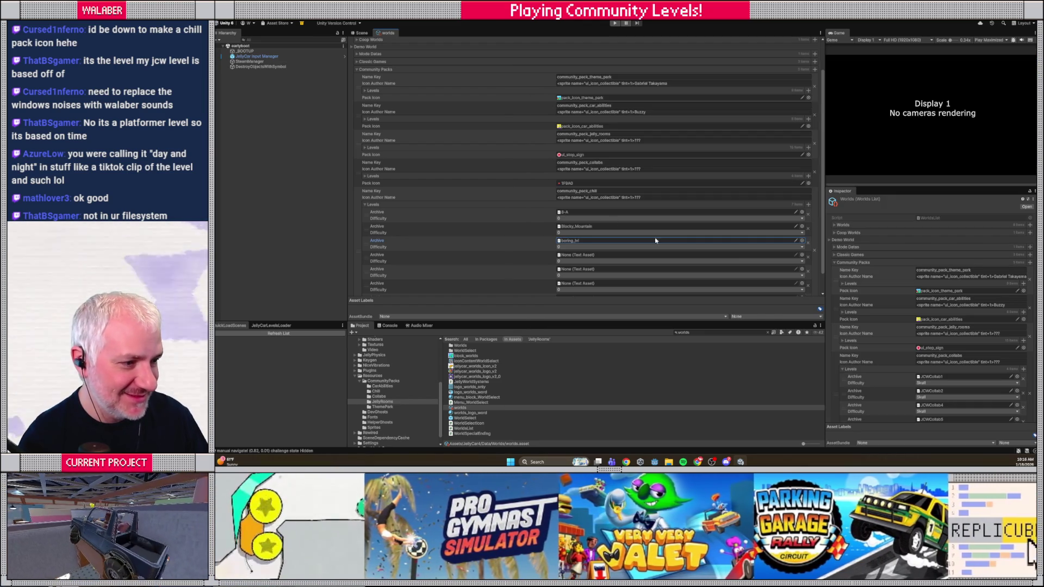
pyautogui.click(802, 254)
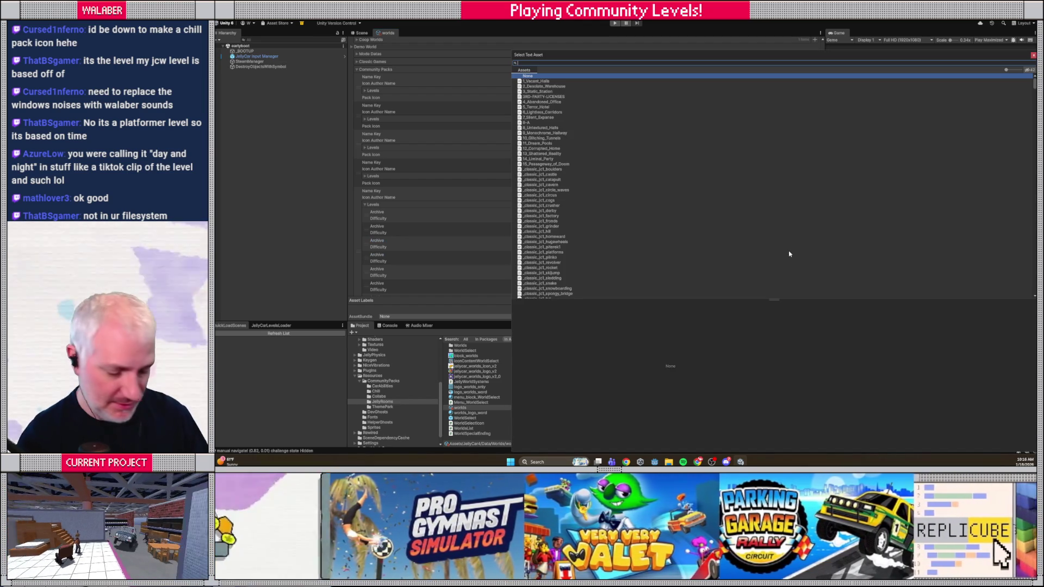
pyautogui.write('jellycu')
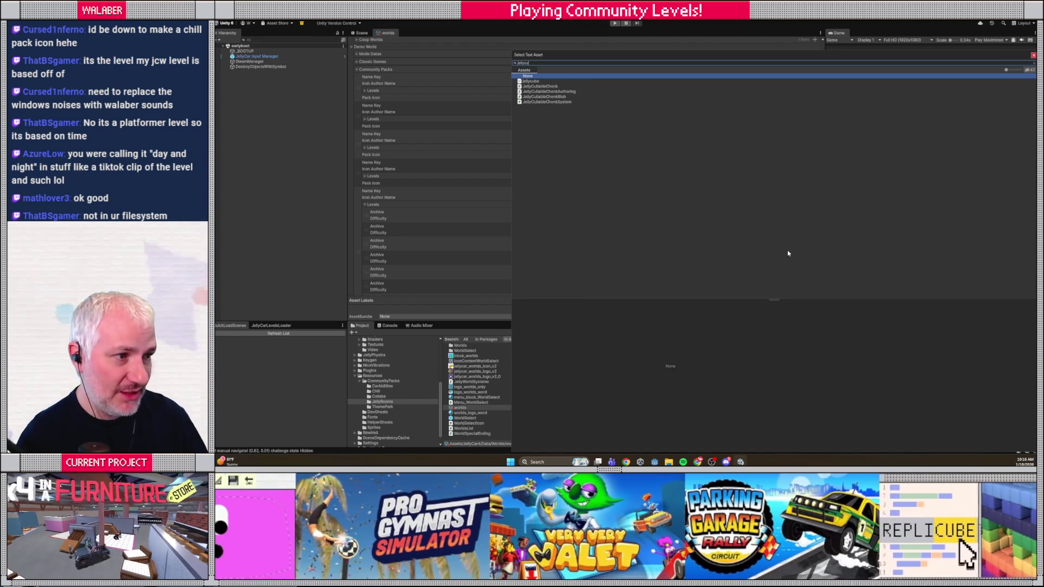
pyautogui.doubleClick(532, 82)
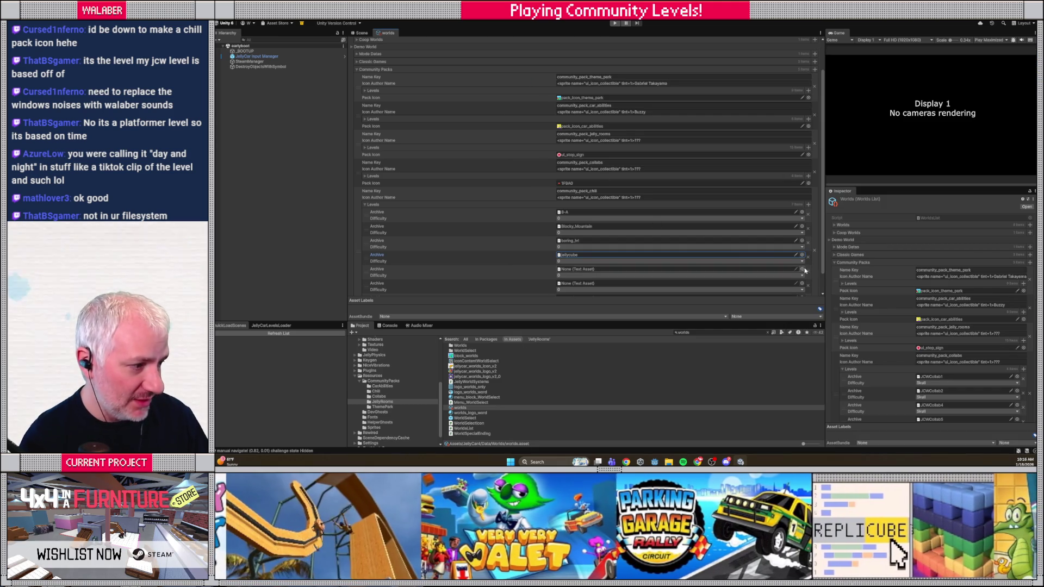
# - Assign night_and_day_nerfed, pinecone and wipeout as the fifth, sixth and seventh chill levels
pyautogui.click(802, 269)
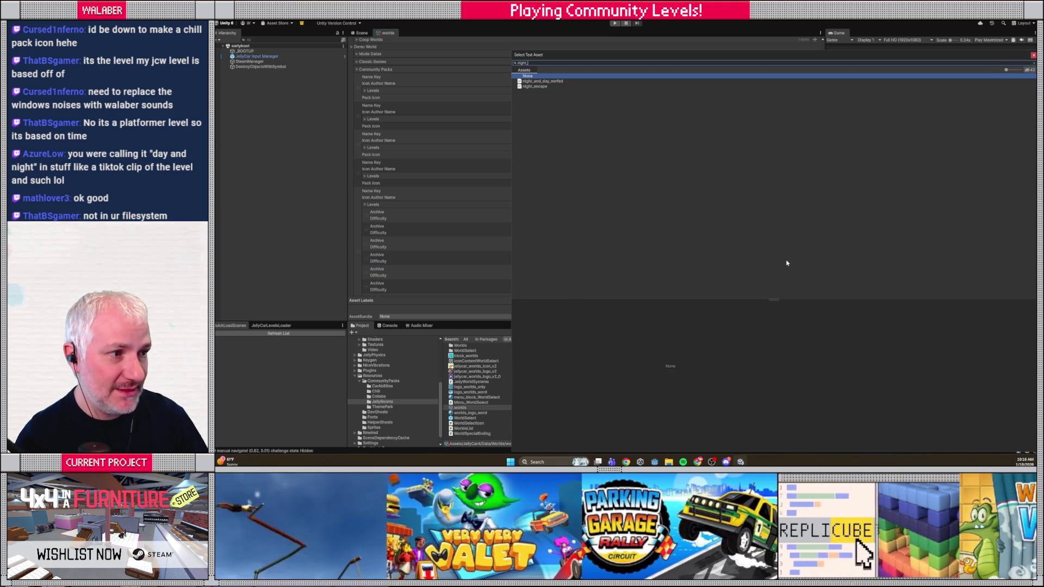
pyautogui.click(550, 82)
pyautogui.doubleClick(550, 82)
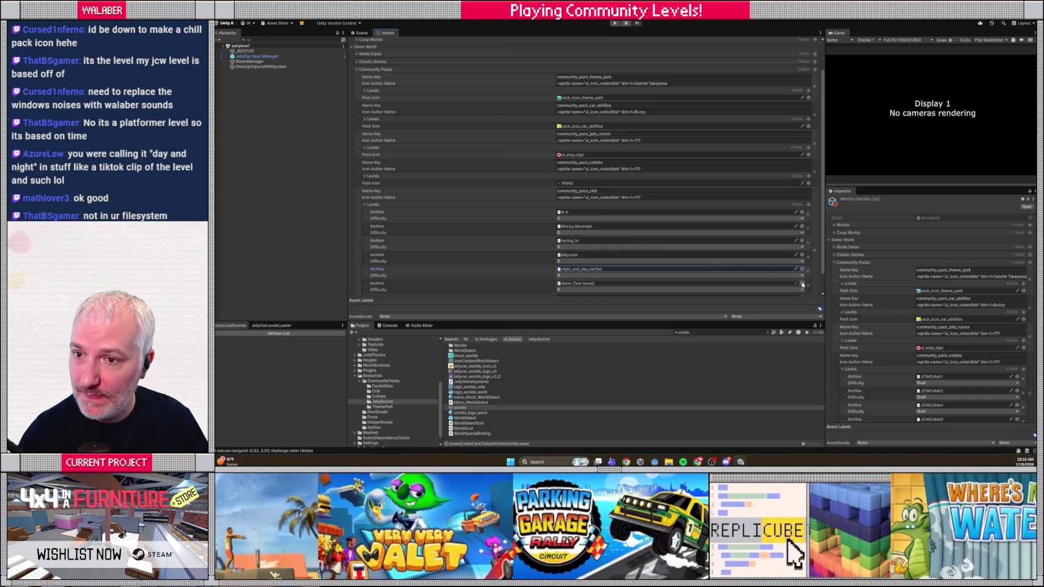
pyautogui.click(803, 284)
pyautogui.write('nedn')
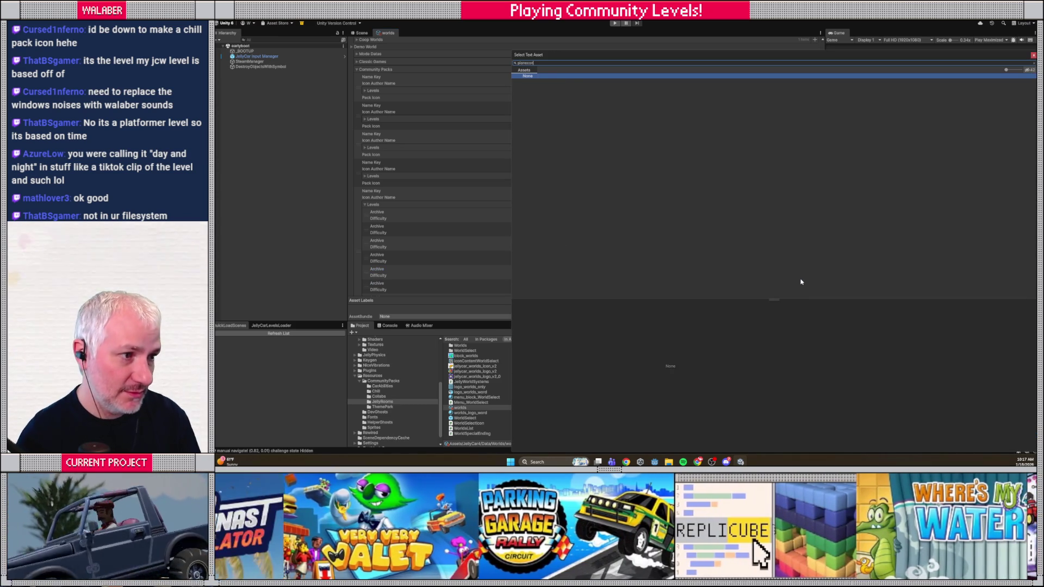
pyautogui.press('BackSpace')
pyautogui.press('BackSpace')
pyautogui.write('i')
pyautogui.doubleClick(531, 81)
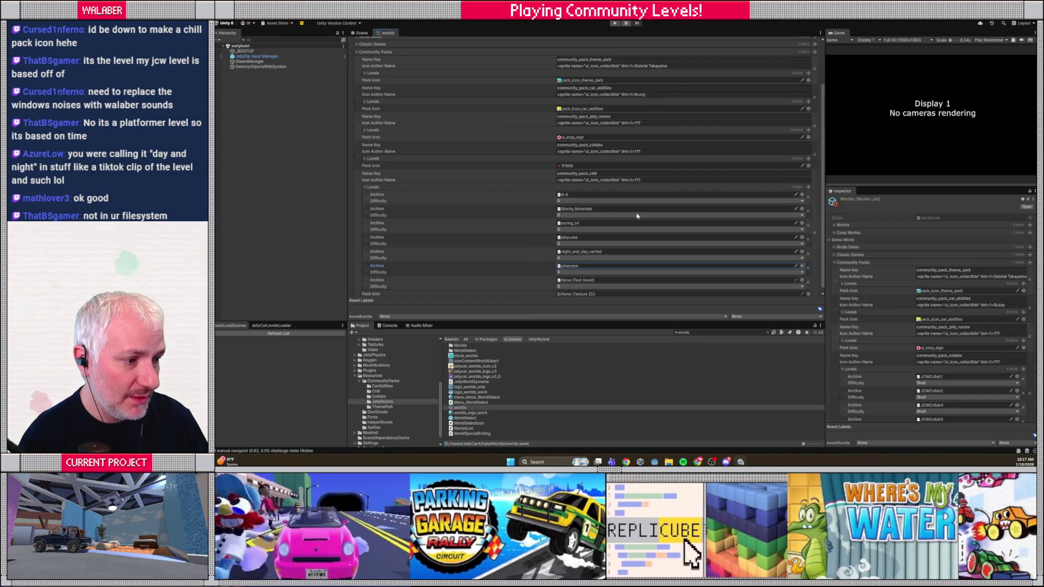
pyautogui.scroll(-1, 756, 284)
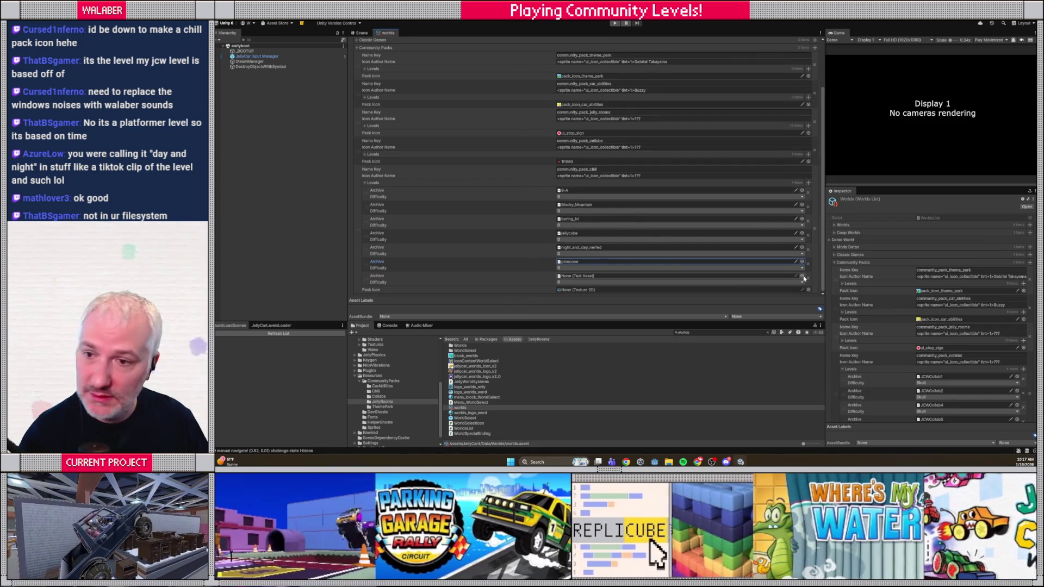
pyautogui.click(802, 276)
pyautogui.write('ip')
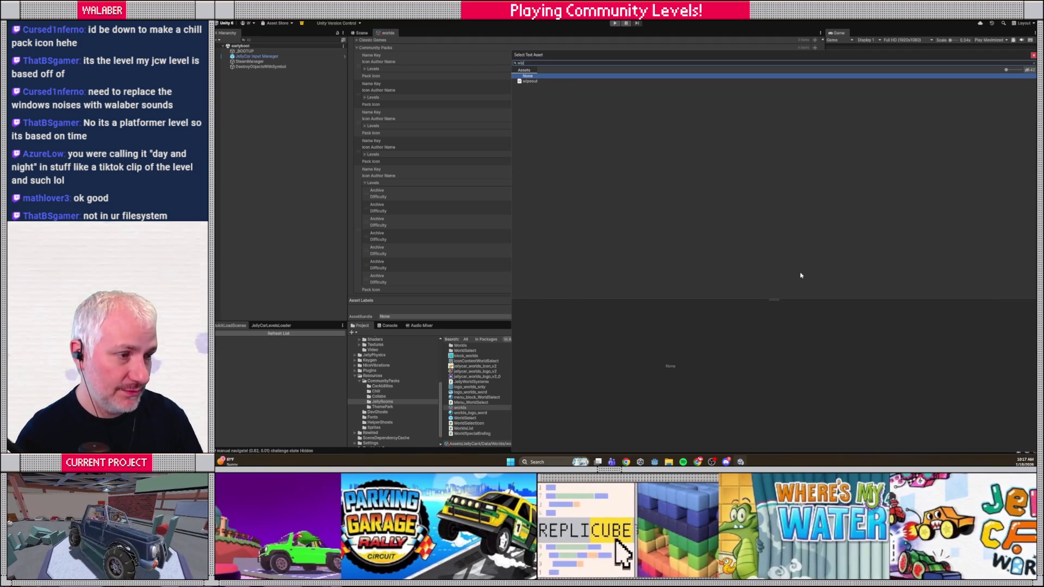
pyautogui.doubleClick(558, 83)
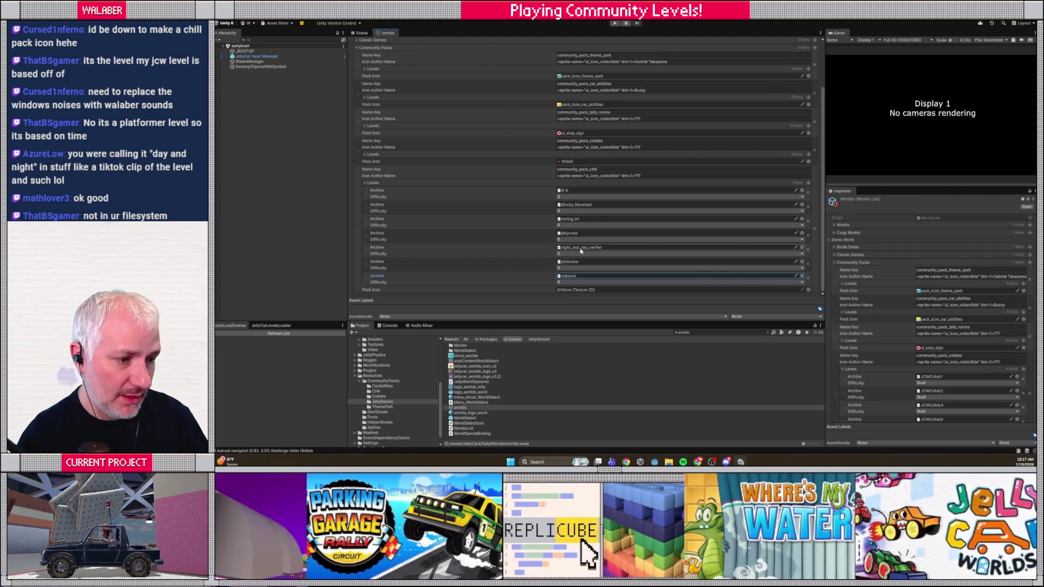
# - Set the chill pack's icon to 1F319 and start the game in Play mode
pyautogui.click(809, 290)
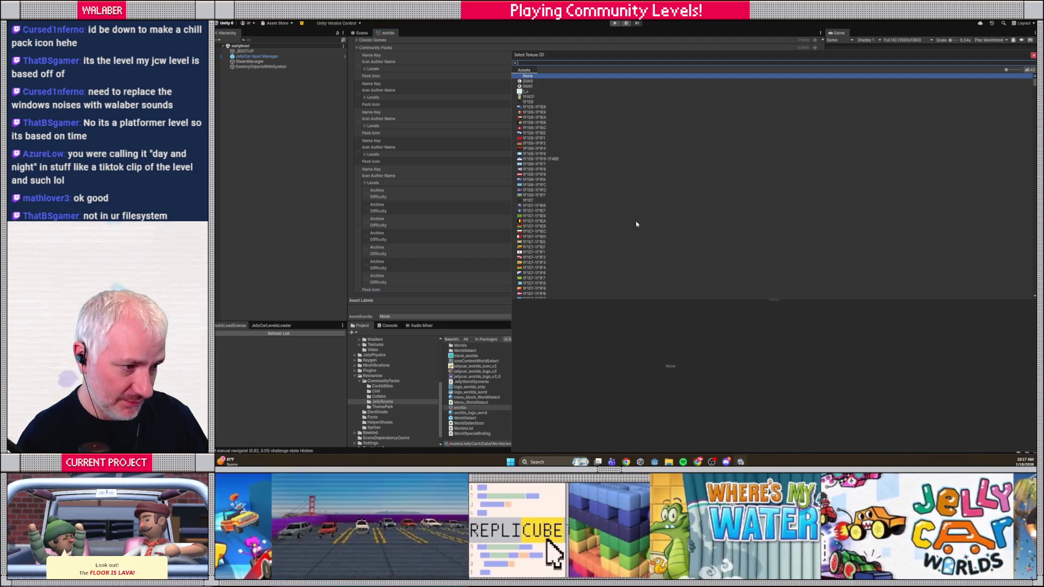
pyautogui.moveTo(1035, 81); pyautogui.dragTo(1035, 162)
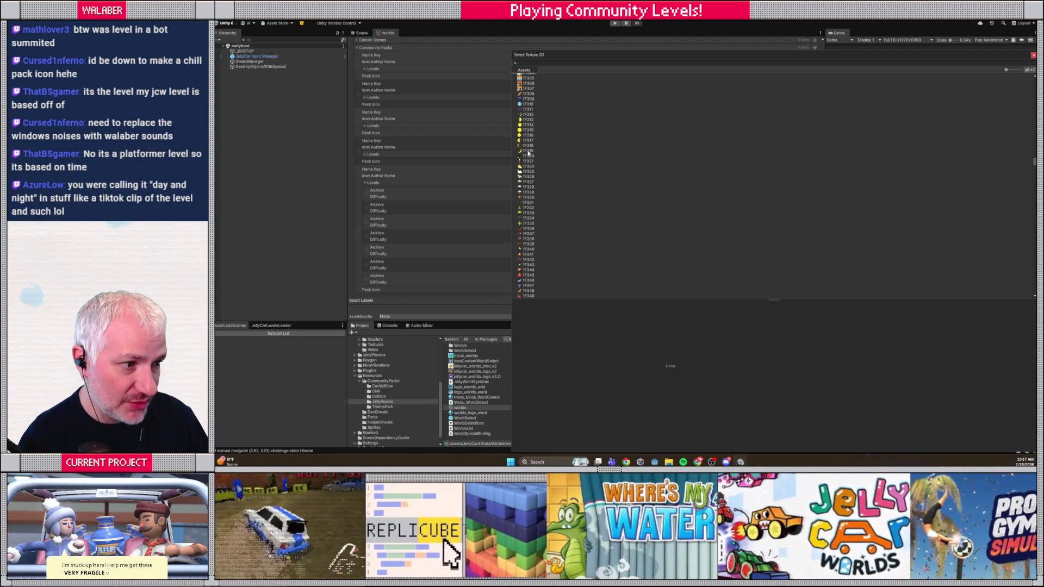
pyautogui.doubleClick(528, 151)
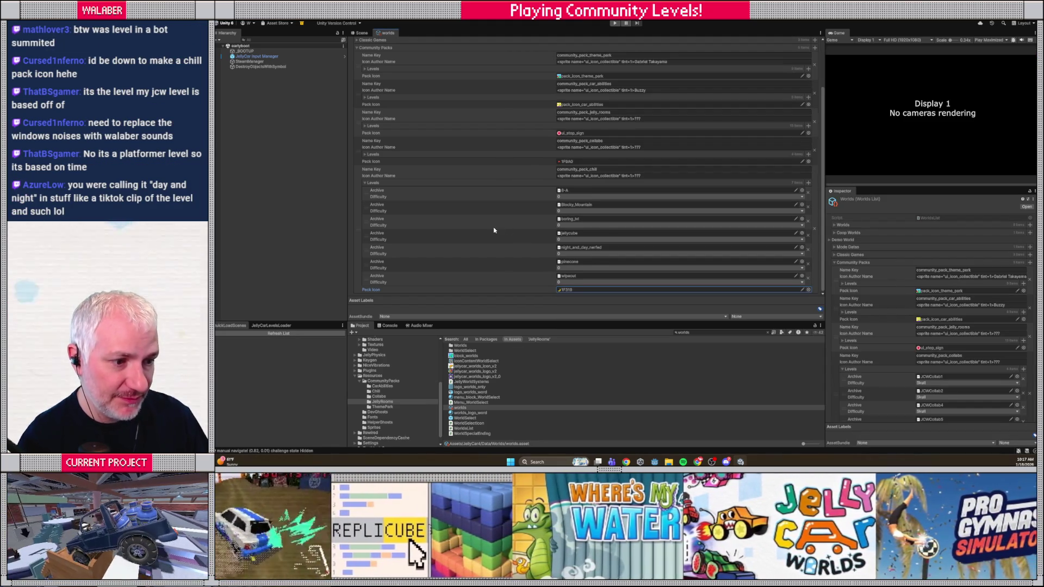
pyautogui.scroll(3, 485, 194)
pyautogui.click(614, 23)
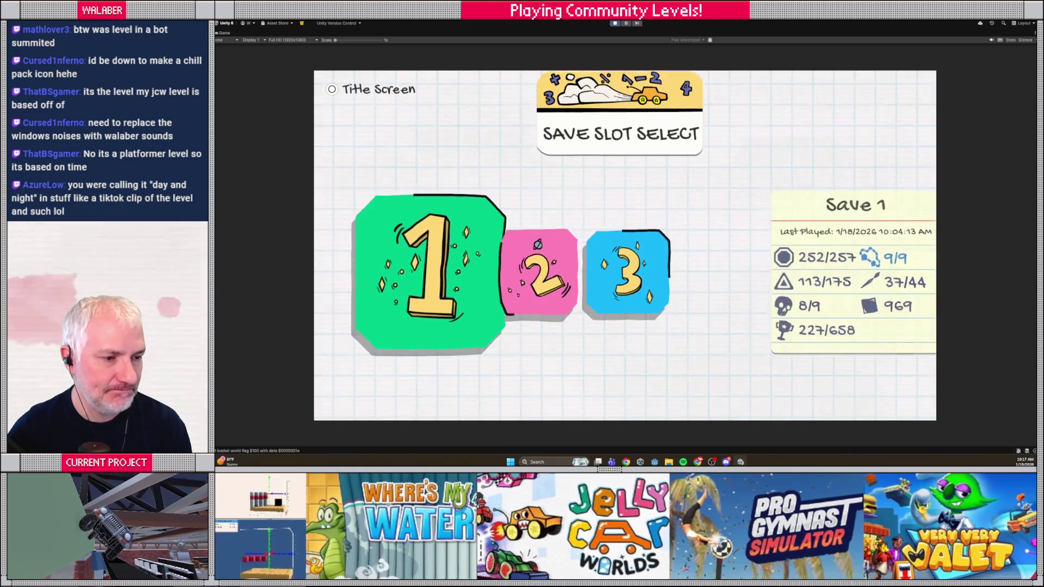
# - Advance past save select into Community Showcase and browse the packs to community_pack_jelly_rooms
pyautogui.press('Return')
pyautogui.press('Return')
pyautogui.press('Down')
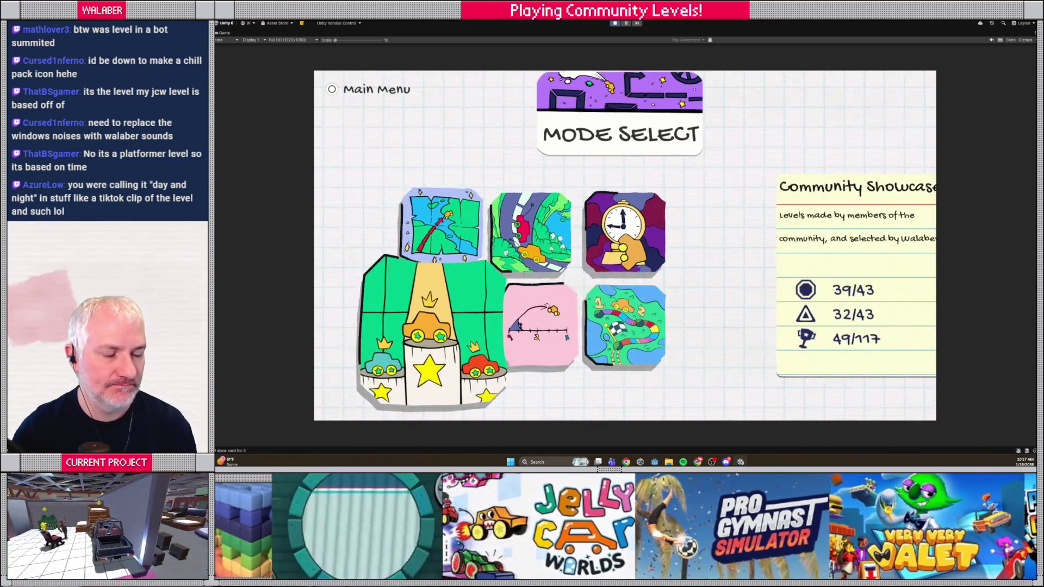
pyautogui.press('Return')
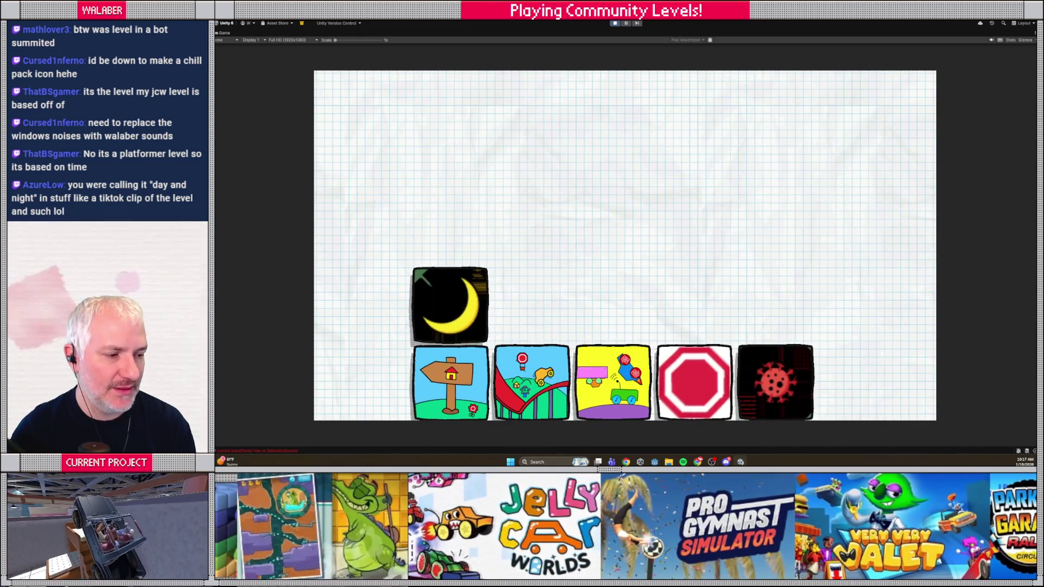
pyautogui.press('Right')
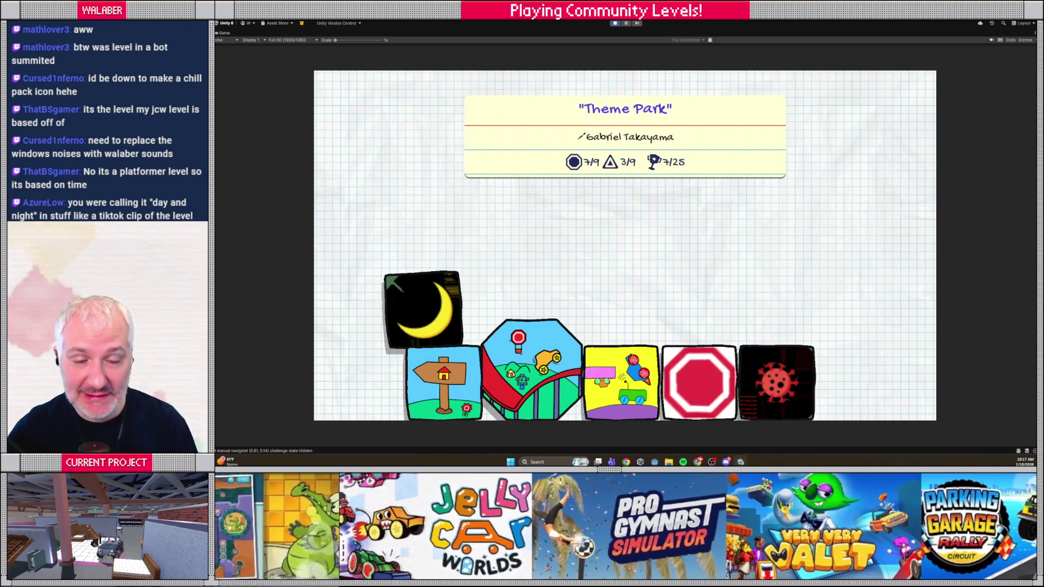
pyautogui.press('Right')
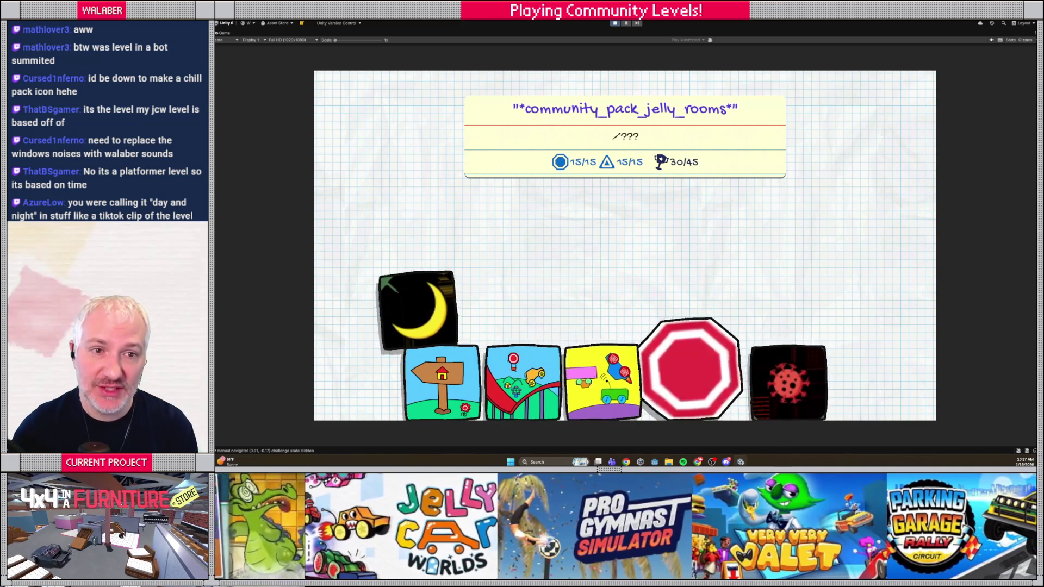
pyautogui.press('Right')
# - Go back to community_pack_chill, view its levels, exit it, and stop Play mode
pyautogui.press('Left')
pyautogui.press('Left')
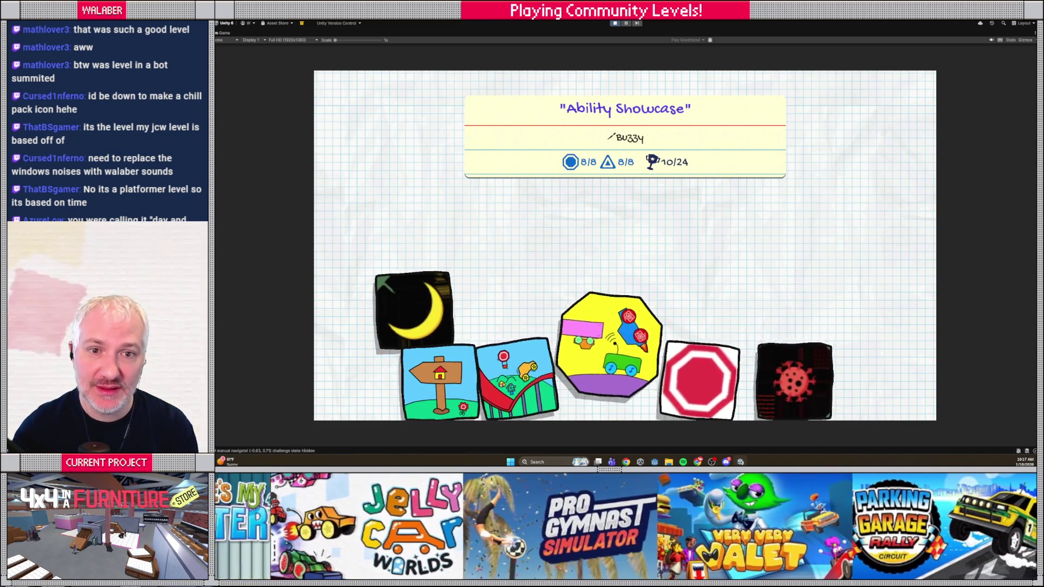
pyautogui.press('Left')
pyautogui.press('Left')
pyautogui.press('Left')
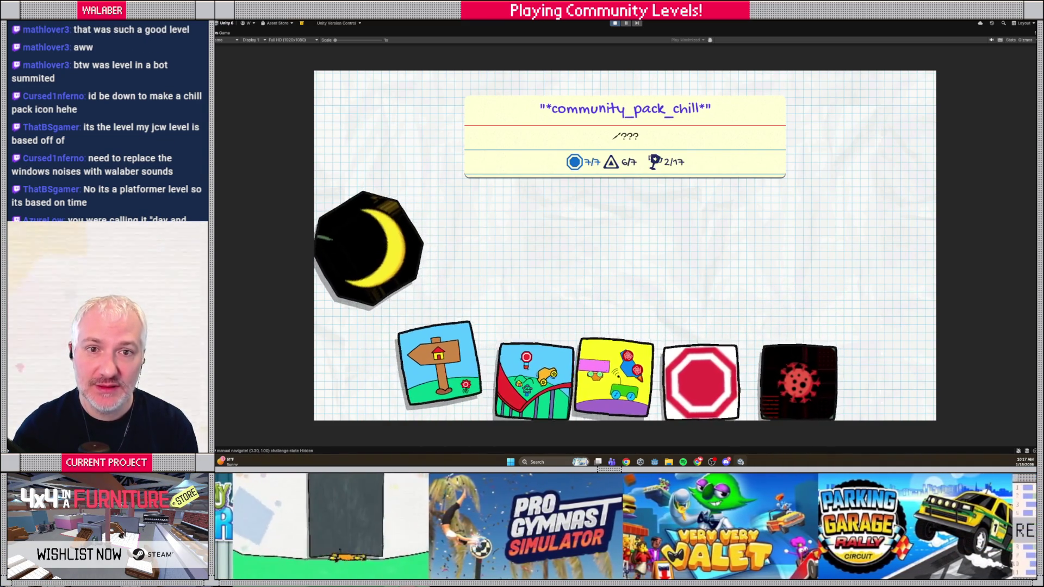
pyautogui.press('Return')
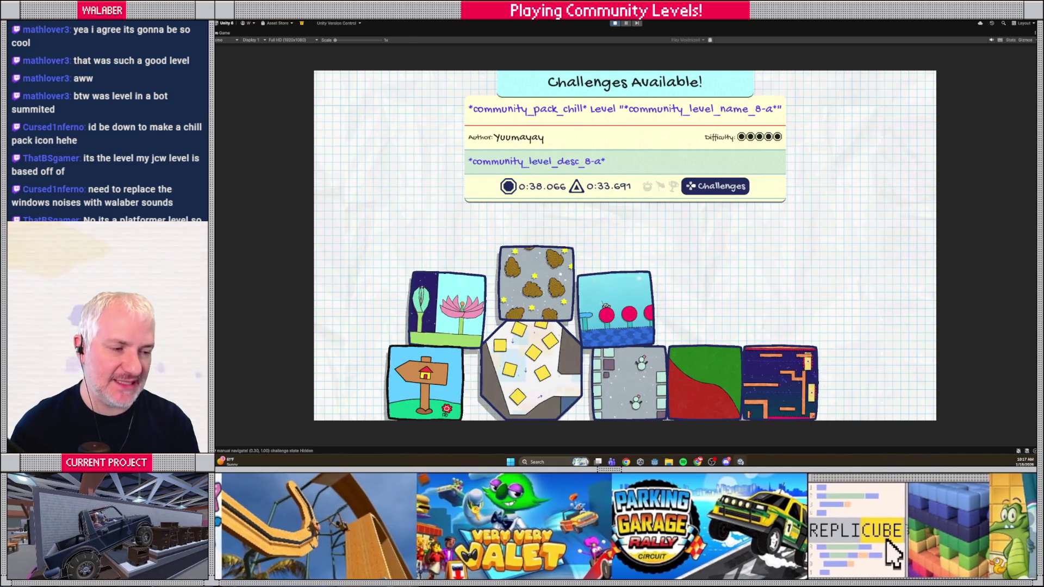
pyautogui.press('Escape')
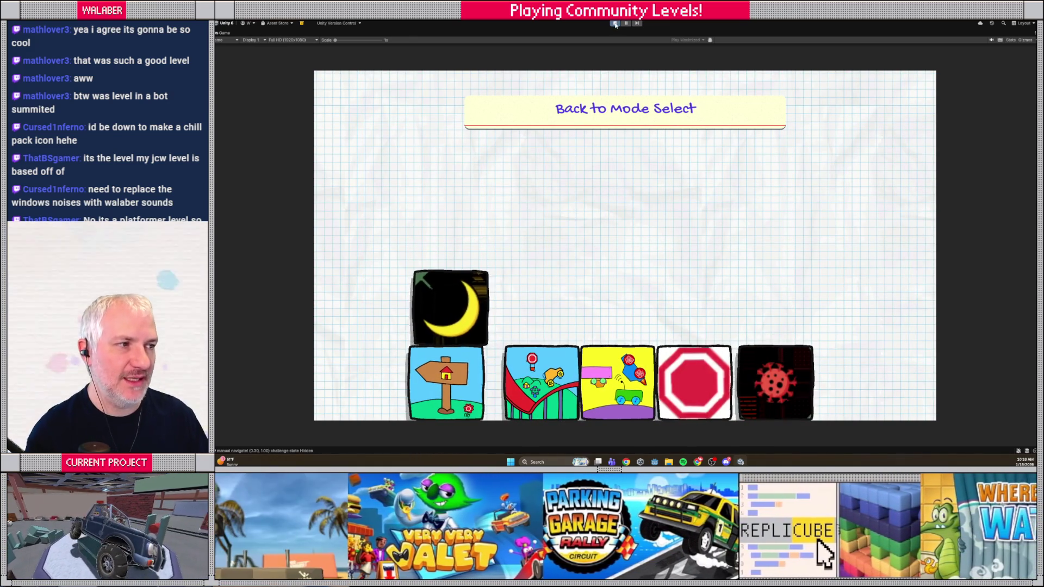
pyautogui.click(616, 24)
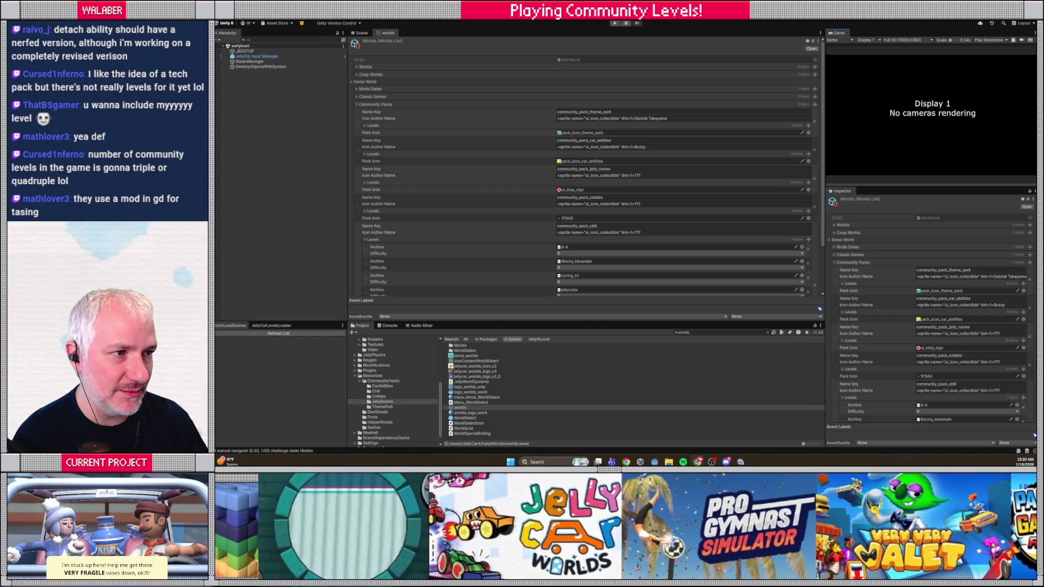
# - Add pack community_pack_factory and paste the chill pack's placeholder author text into it
pyautogui.click(815, 104)
pyautogui.scroll(-4, 493, 226)
pyautogui.click(566, 270)
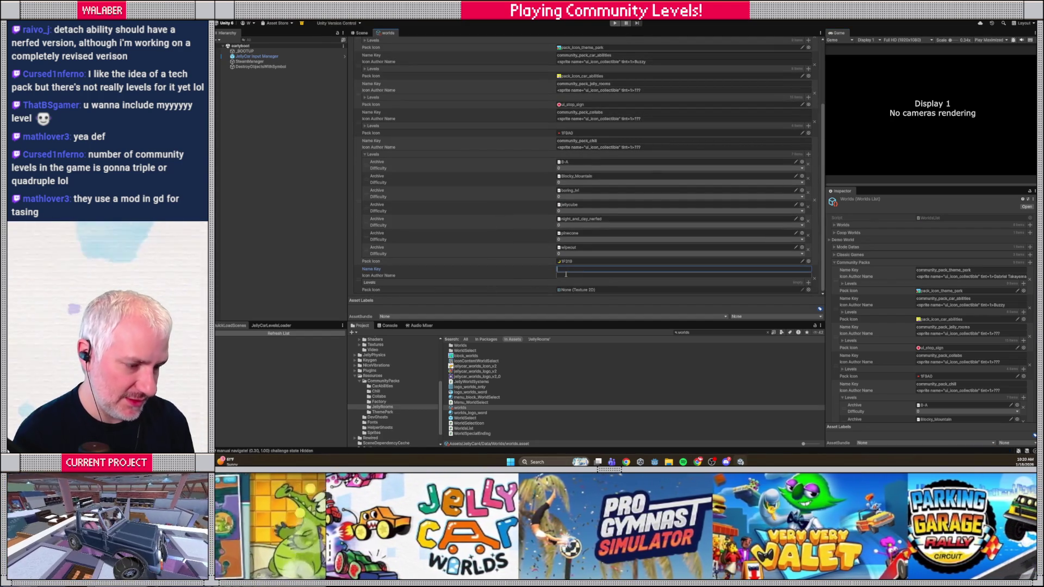
pyautogui.write('community')
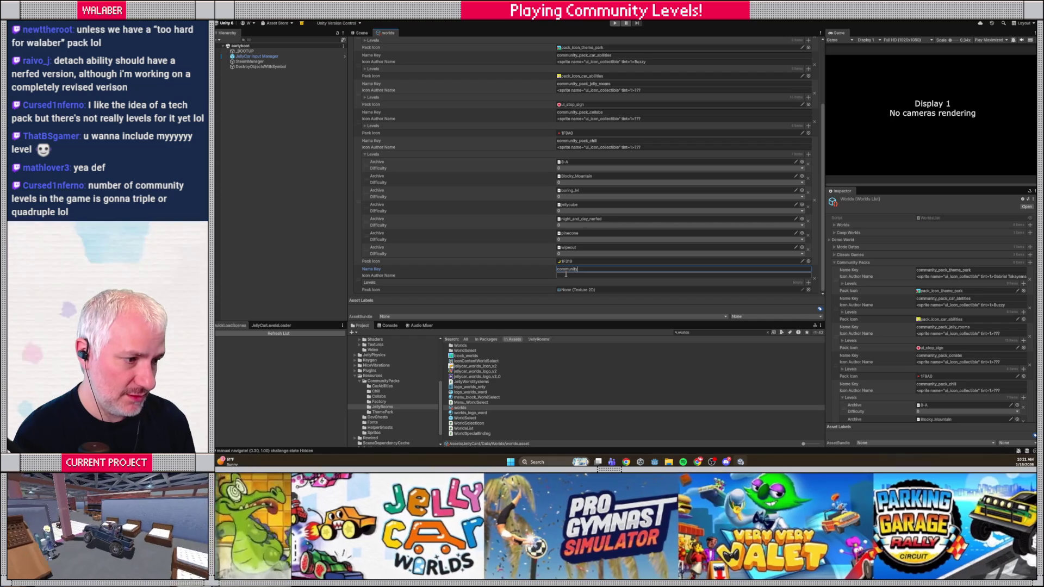
pyautogui.write('_pack_factory')
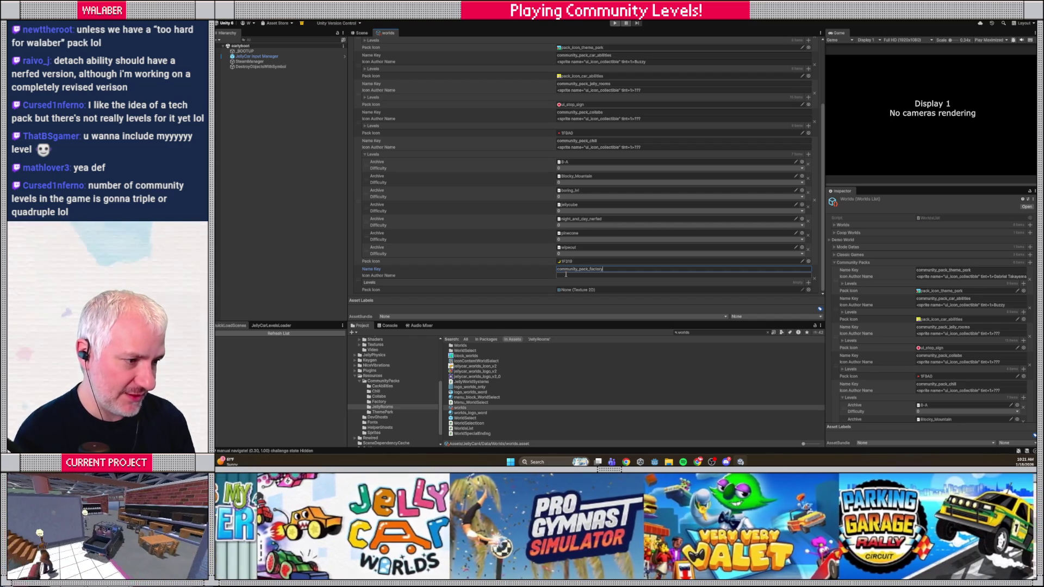
pyautogui.click(649, 148)
pyautogui.click(603, 276)
pyautogui.hotkey('ctrl', 'v')
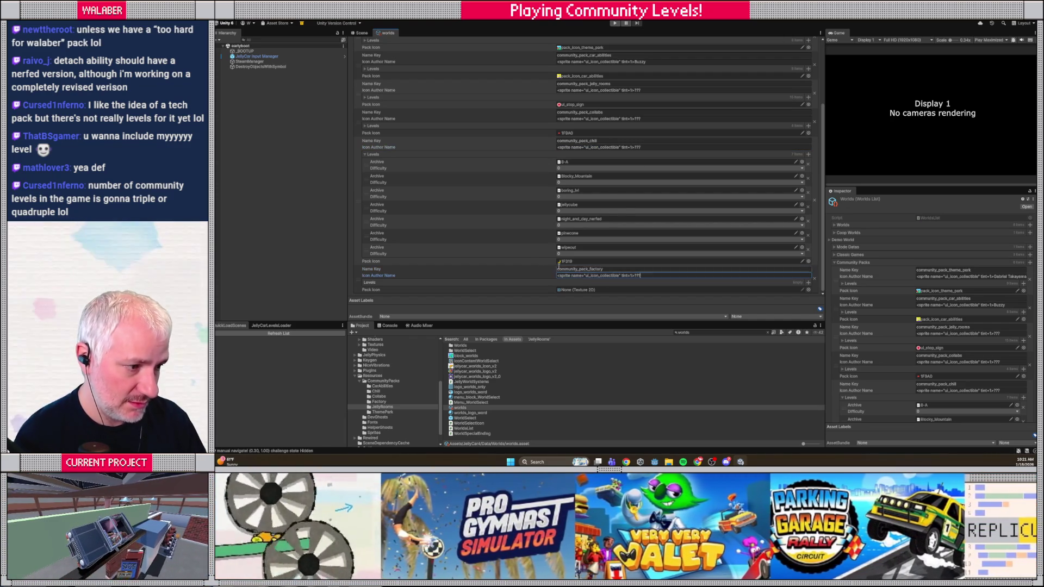
# - Add a factory level with the FactoryMode archive rated Three Stars, and browse textures for its icon
pyautogui.click(808, 283)
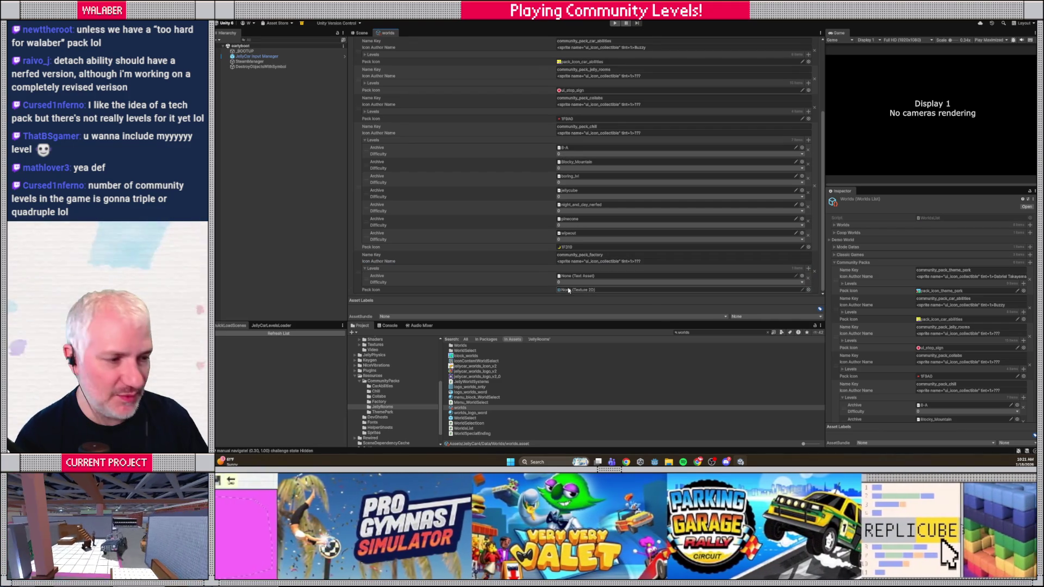
pyautogui.click(802, 277)
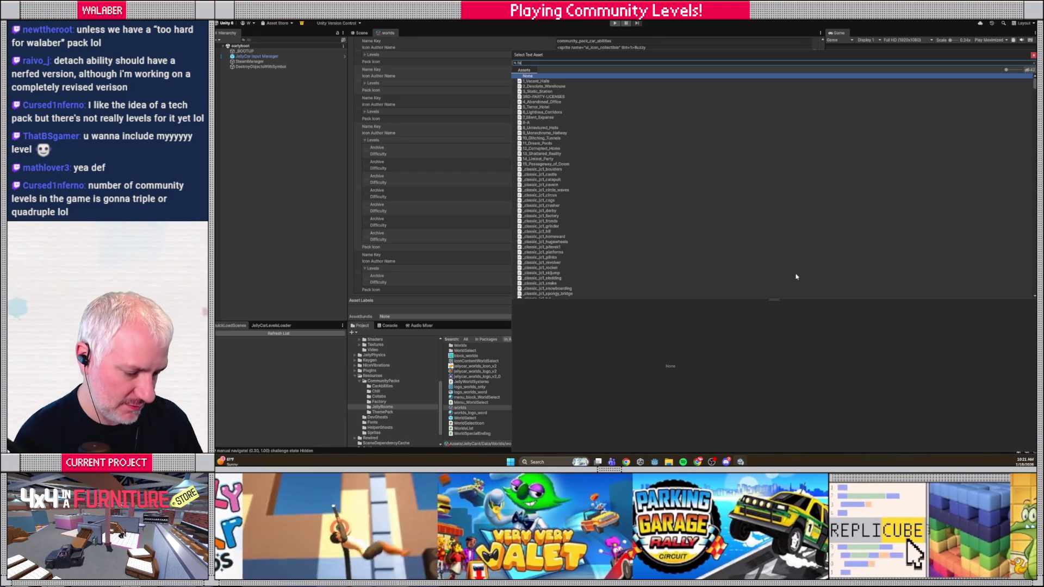
pyautogui.write('ctory')
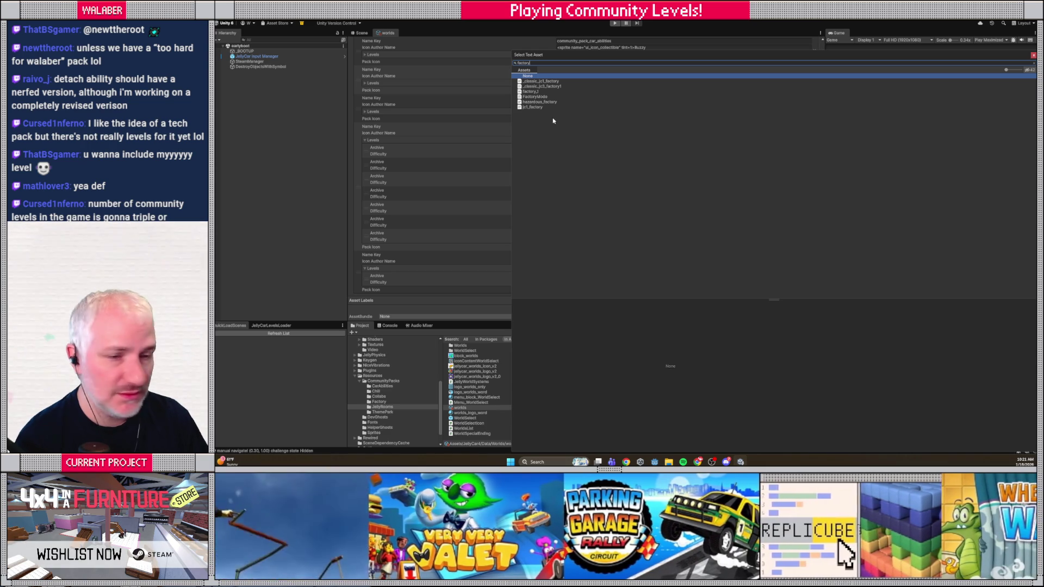
pyautogui.press('Escape')
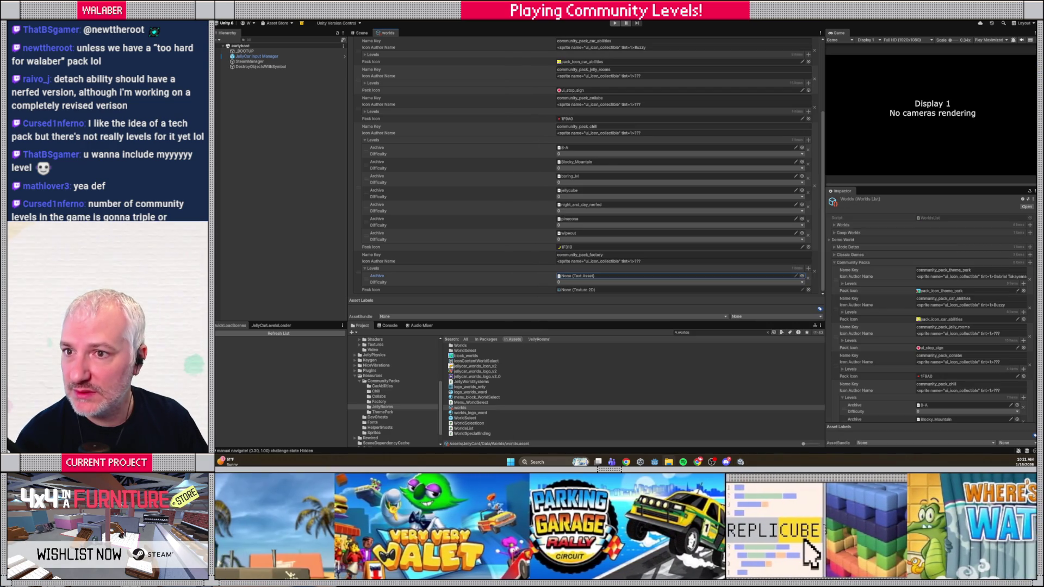
pyautogui.click(801, 278)
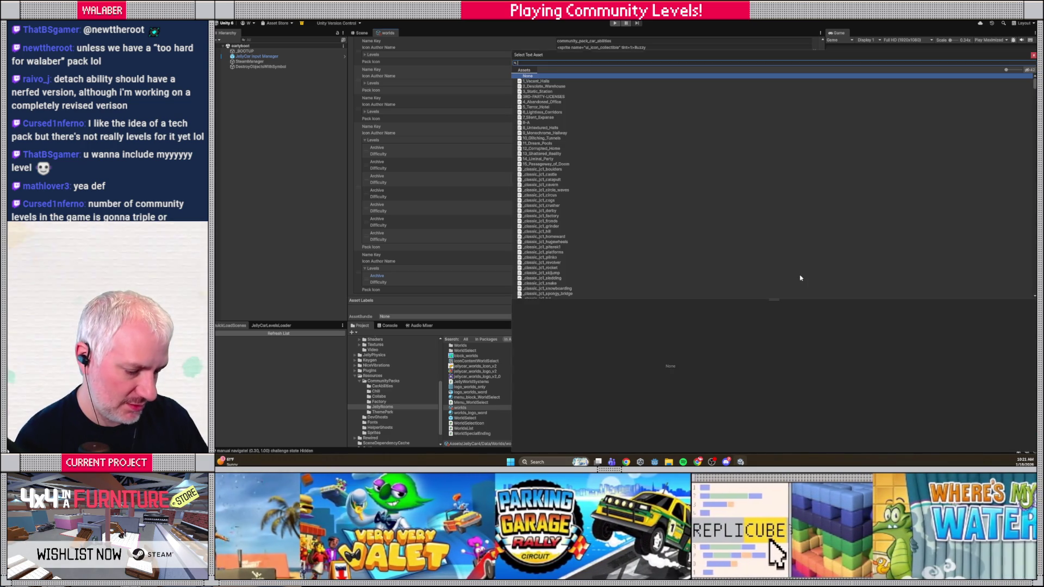
pyautogui.write('fact')
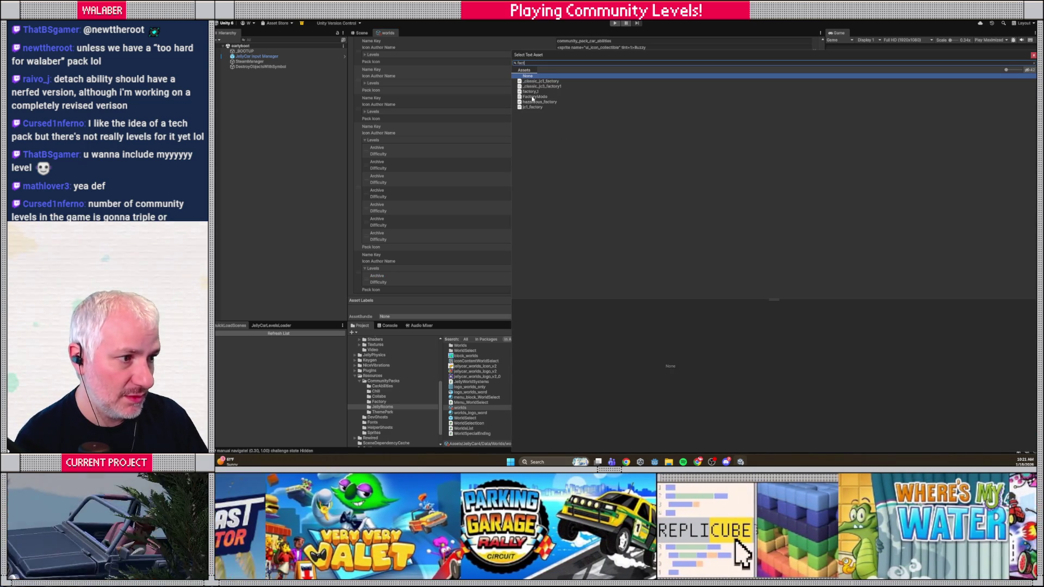
pyautogui.doubleClick(532, 98)
pyautogui.click(581, 282)
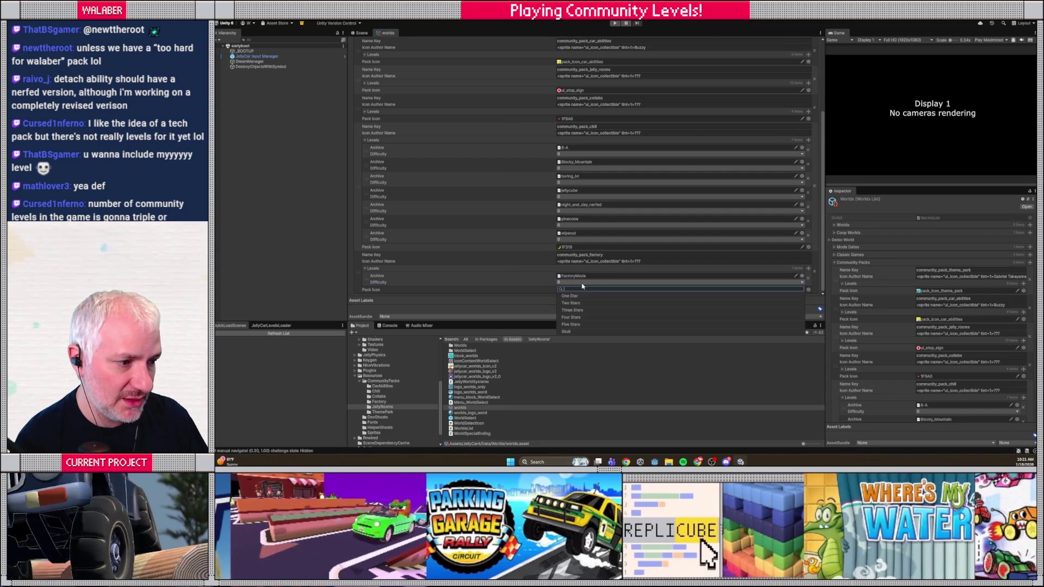
pyautogui.click(577, 311)
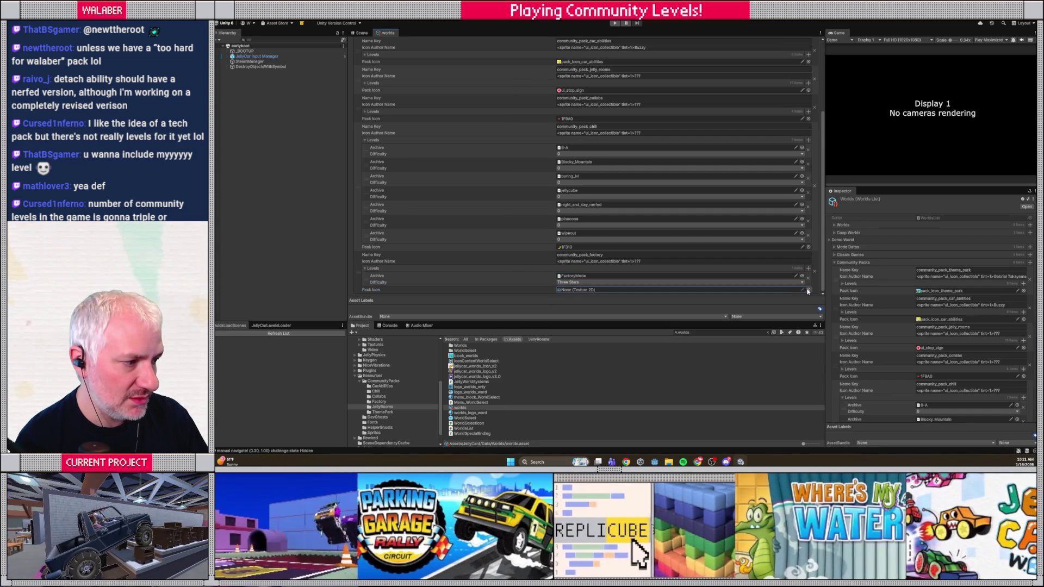
pyautogui.click(809, 290)
pyautogui.scroll(-15, 598, 206)
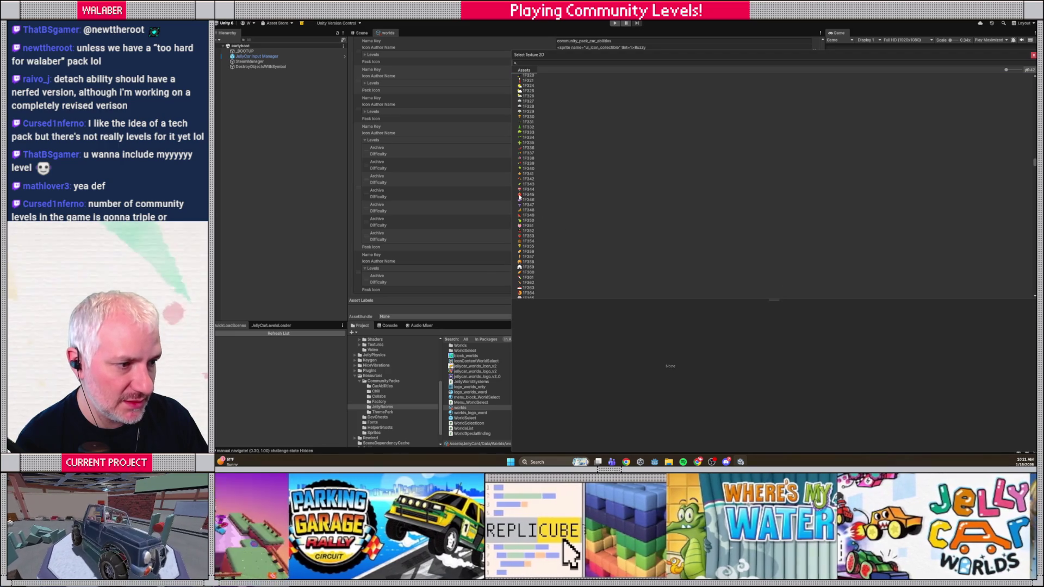
# - Pick 1F345 from the texture list as community_pack_factory's Pack Icon
pyautogui.doubleClick(529, 194)
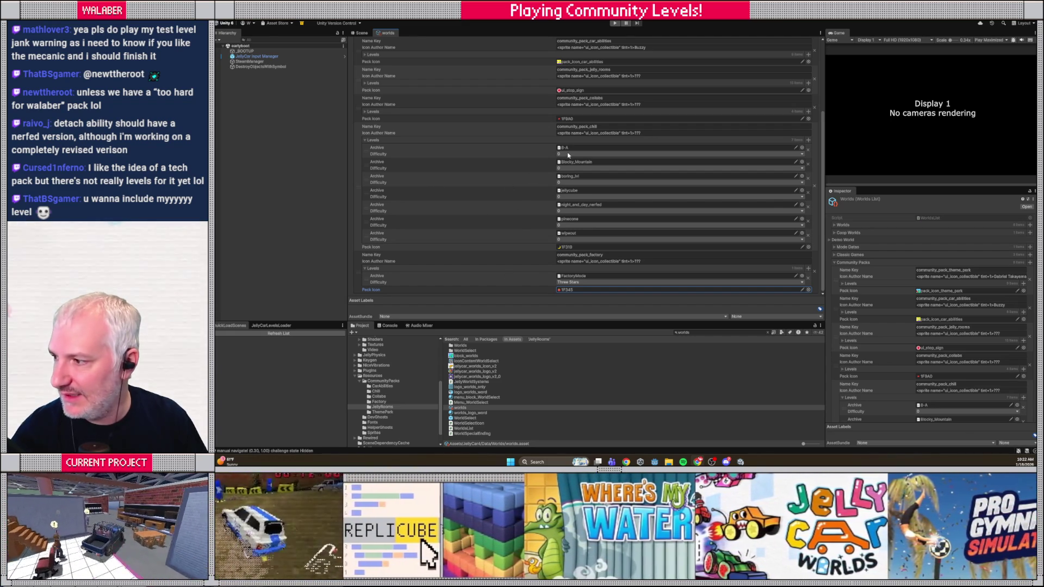
# - Rate 8-A, boring_lvl and jellycube Two Stars and Blocky_Mountain Three Stars
pyautogui.click(568, 155)
pyautogui.click(568, 155)
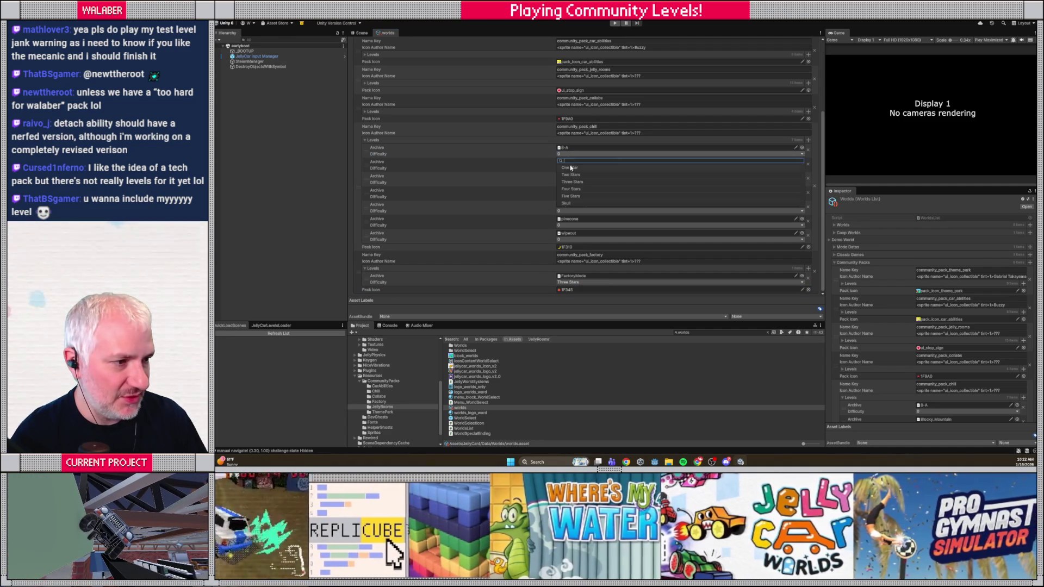
pyautogui.click(566, 176)
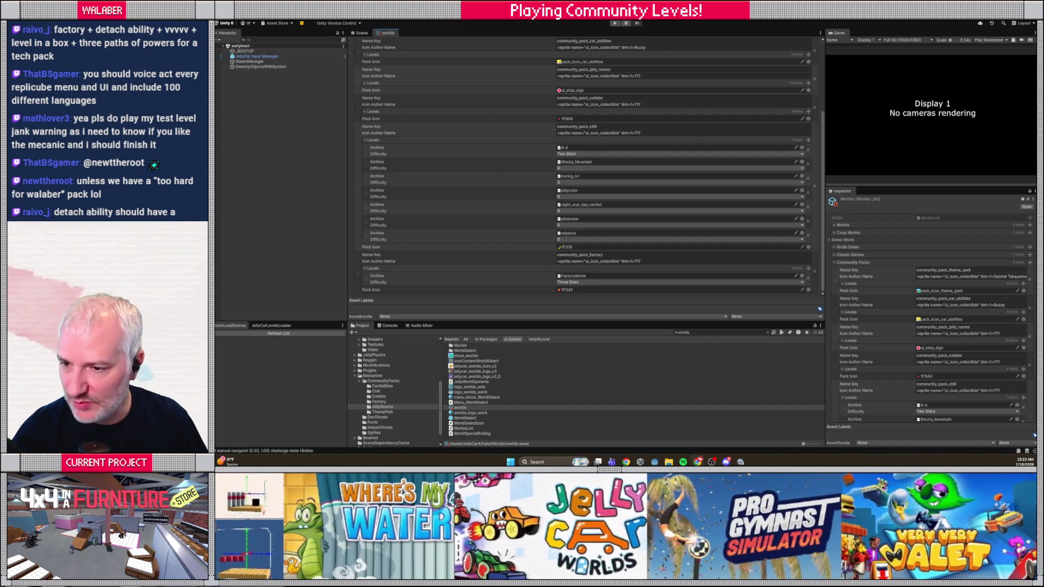
pyautogui.click(598, 182)
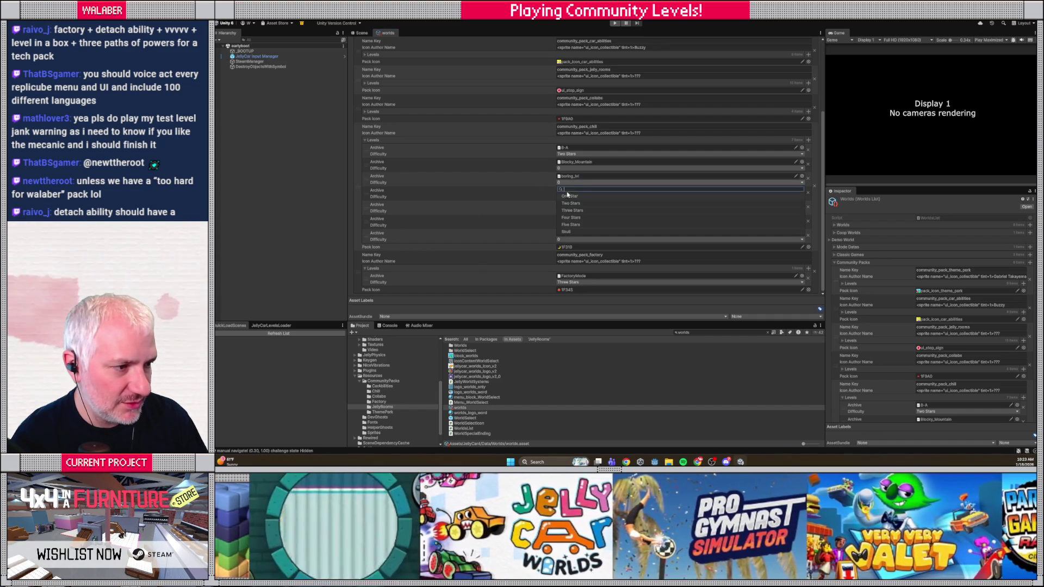
pyautogui.click(571, 205)
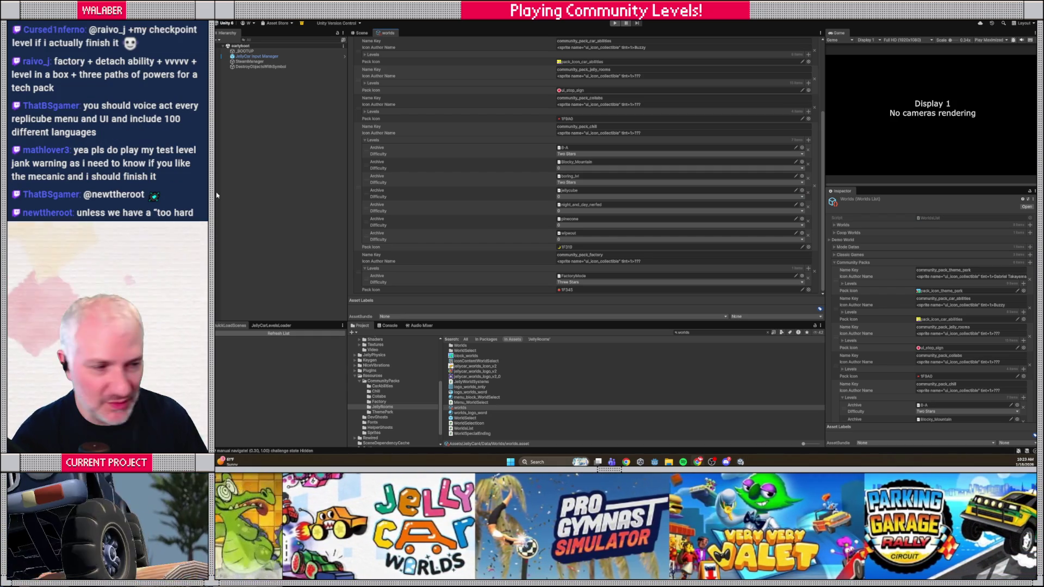
pyautogui.click(568, 168)
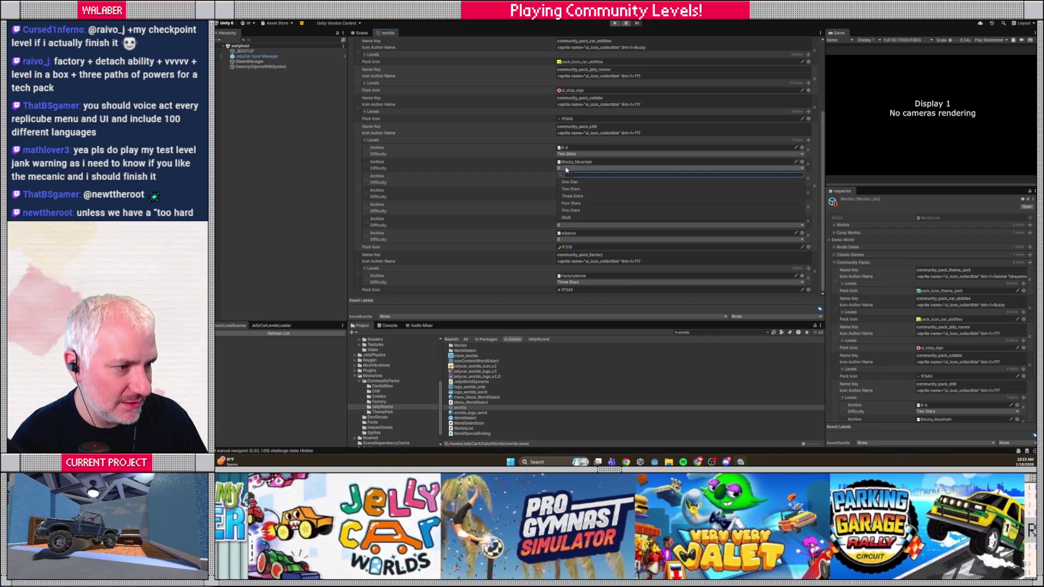
pyautogui.click(568, 198)
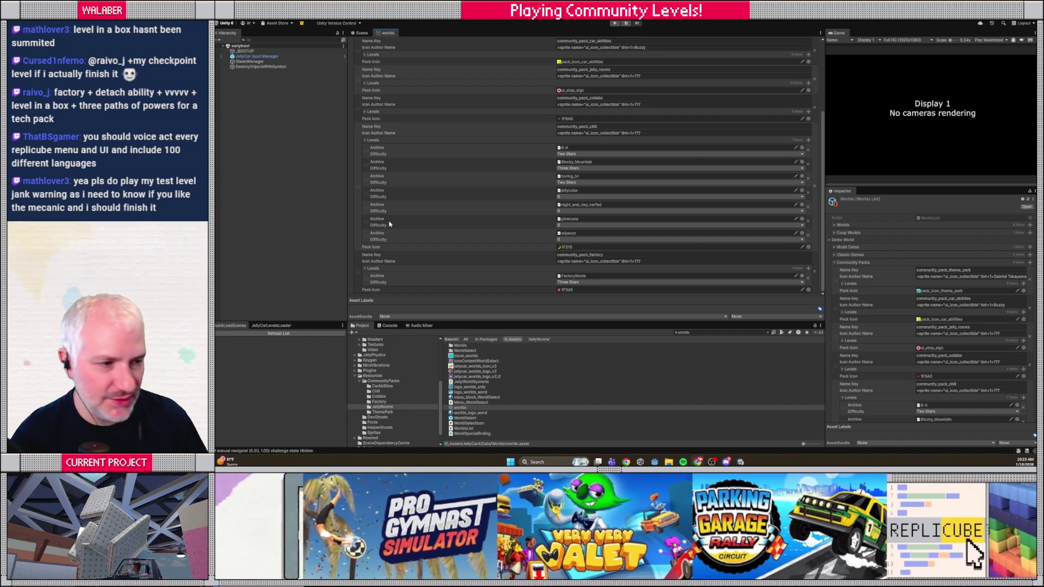
pyautogui.click(587, 198)
pyautogui.click(571, 218)
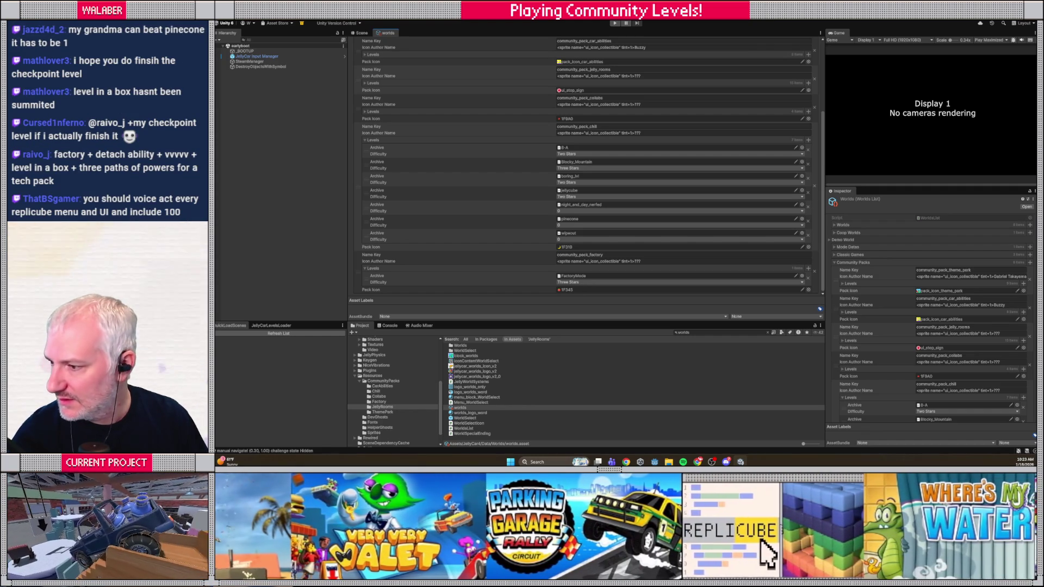
# - Rate night_and_day_nerfed and wipeout Three Stars, pinecone One Star, then run the game
pyautogui.click(571, 211)
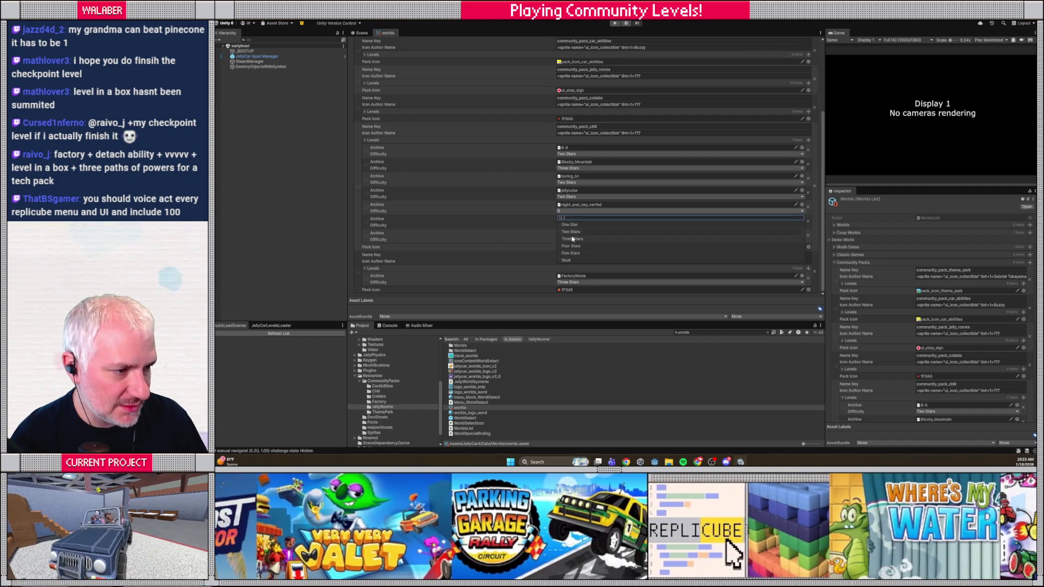
pyautogui.click(572, 240)
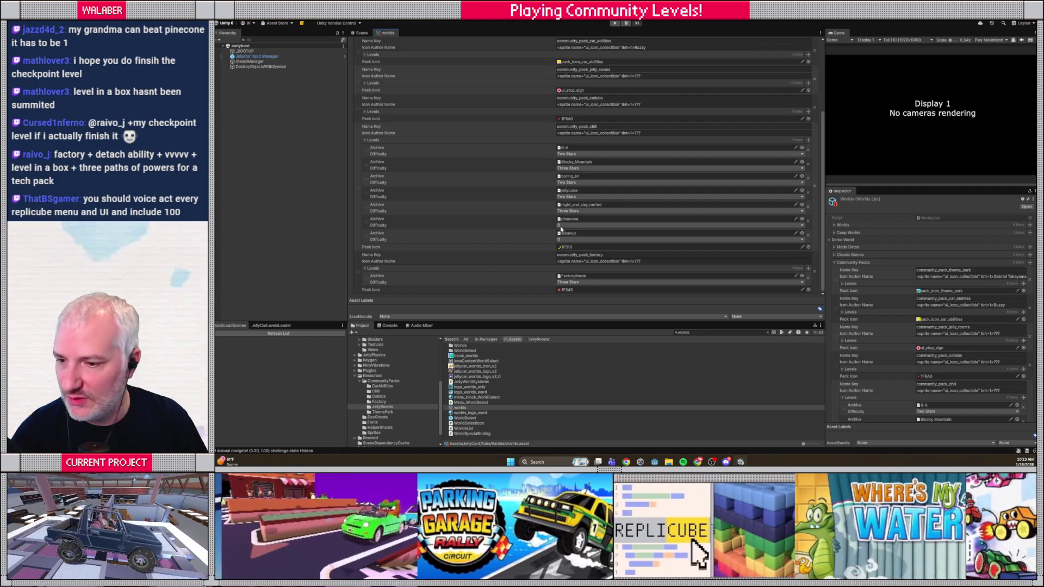
pyautogui.click(562, 226)
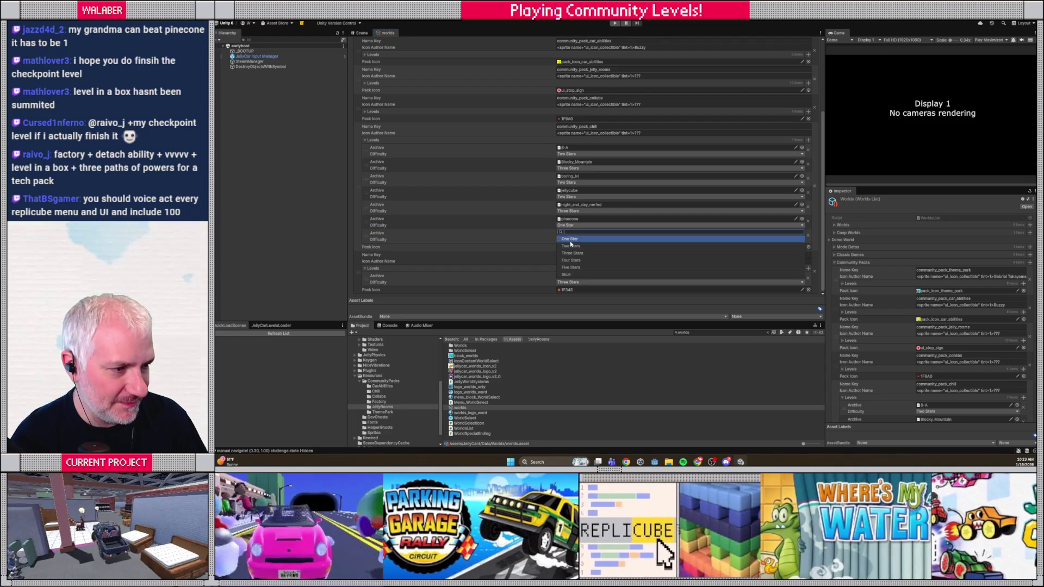
pyautogui.click(571, 241)
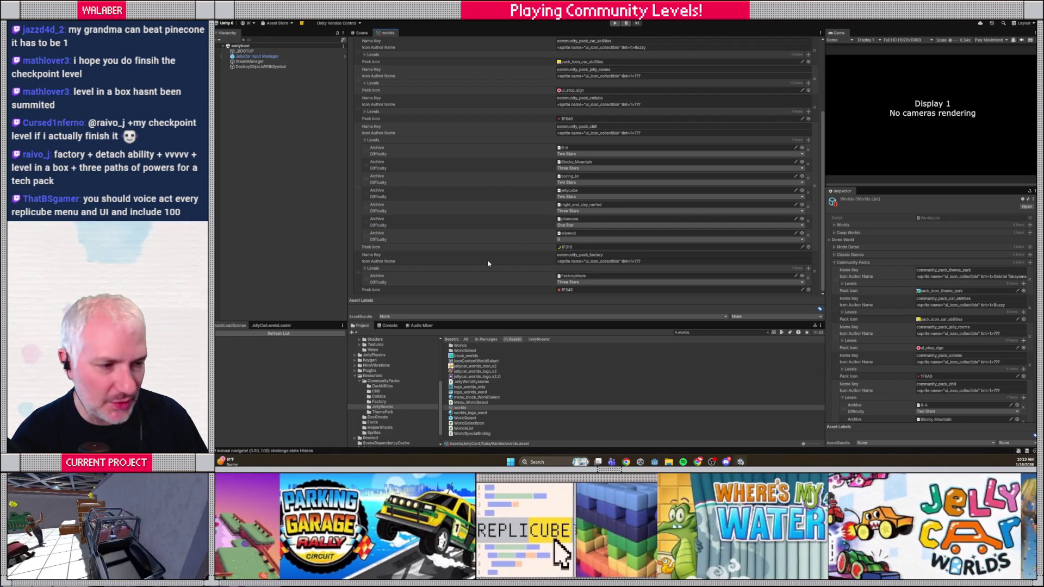
pyautogui.click(566, 240)
pyautogui.click(570, 268)
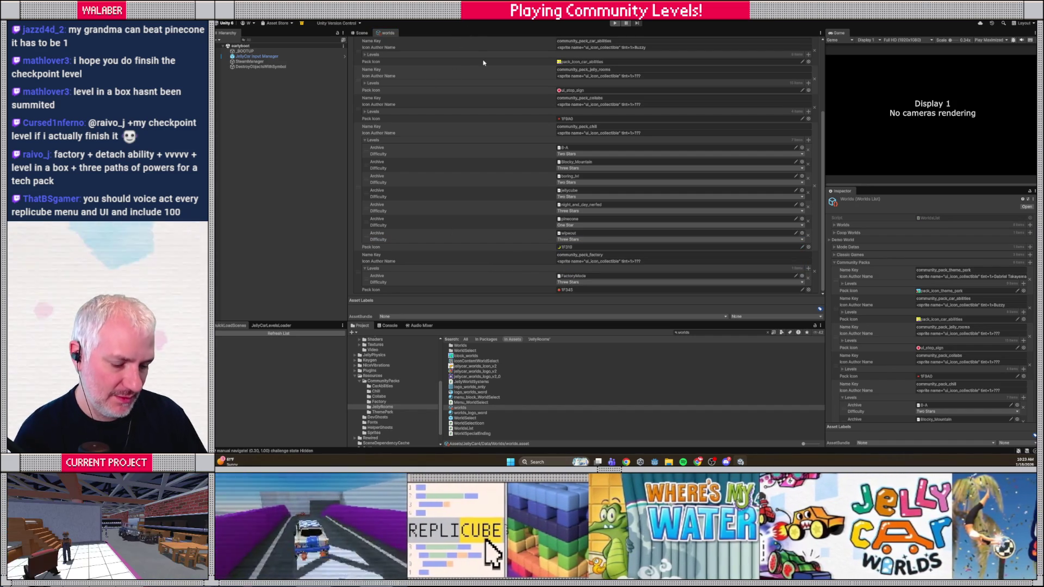
pyautogui.hotkey('ctrl', 'p')
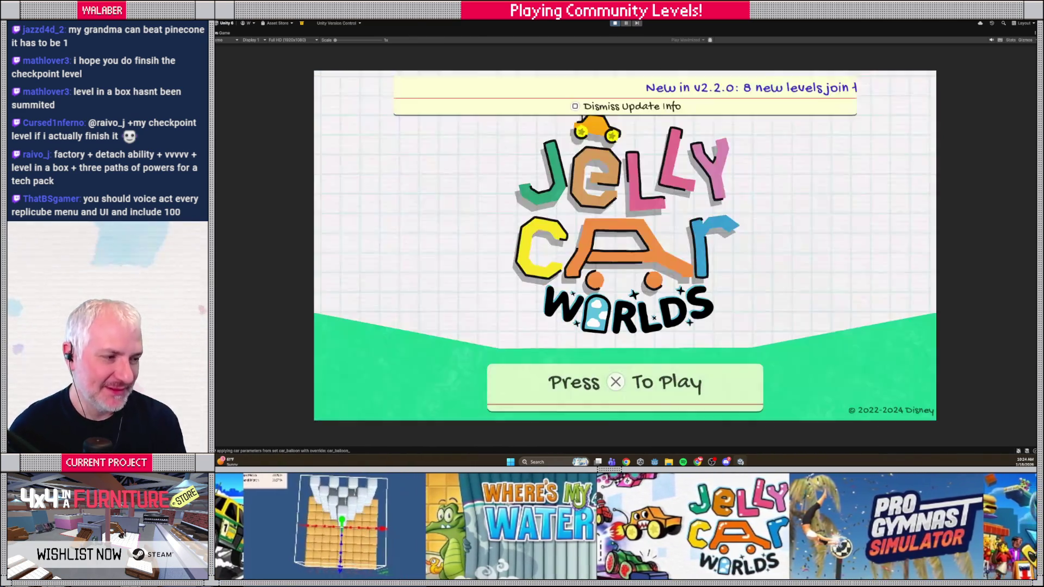
# - Advance past the title and main menu to the Community Showcase packs and select Theme Park
pyautogui.press('Return')
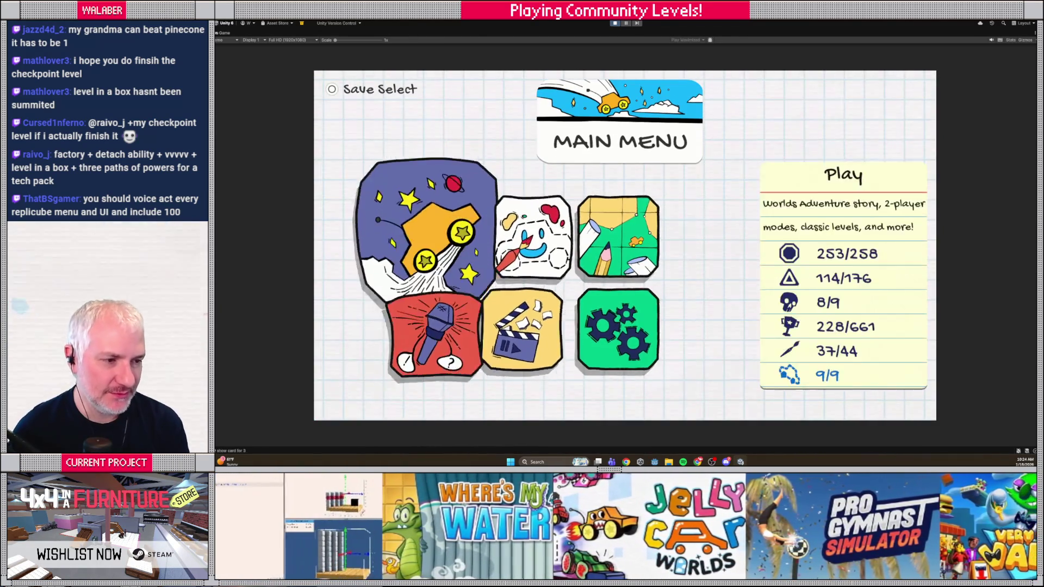
pyautogui.press('Return')
pyautogui.press('Return')
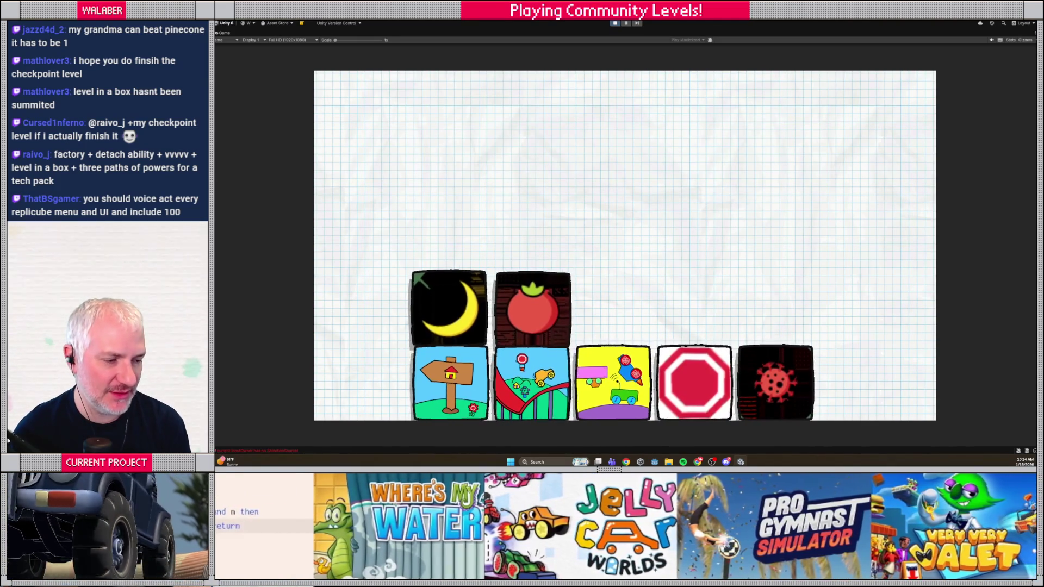
pyautogui.press('Right')
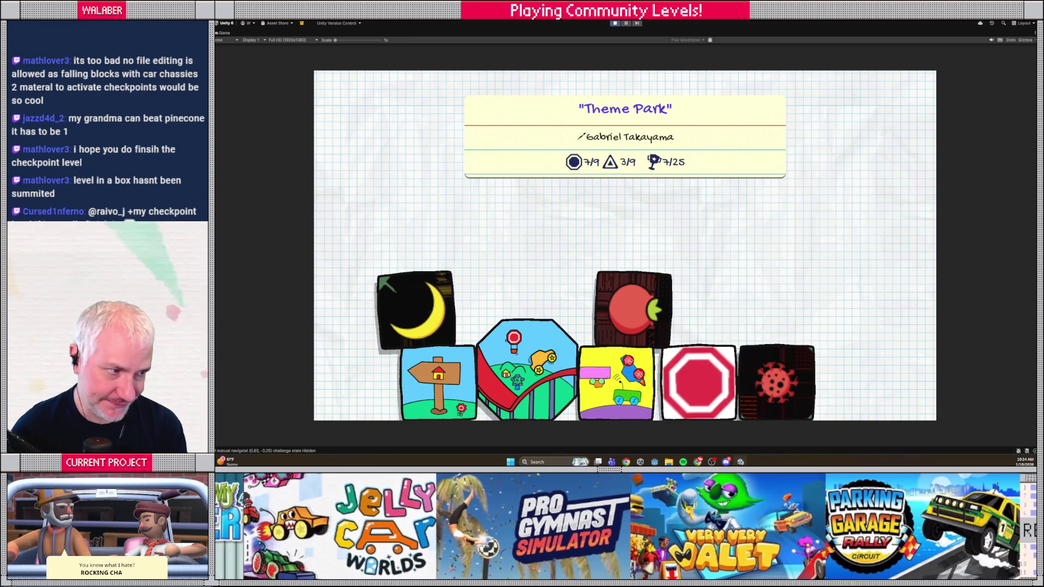
# - Open community_pack_factory, play its level, then pause and restart it
pyautogui.press('Up')
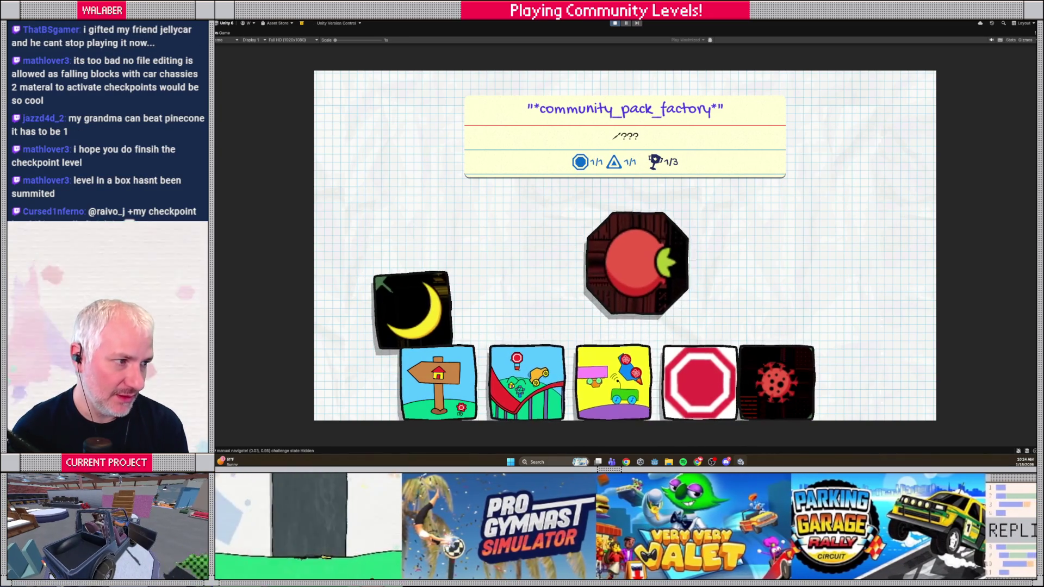
pyautogui.press('Return')
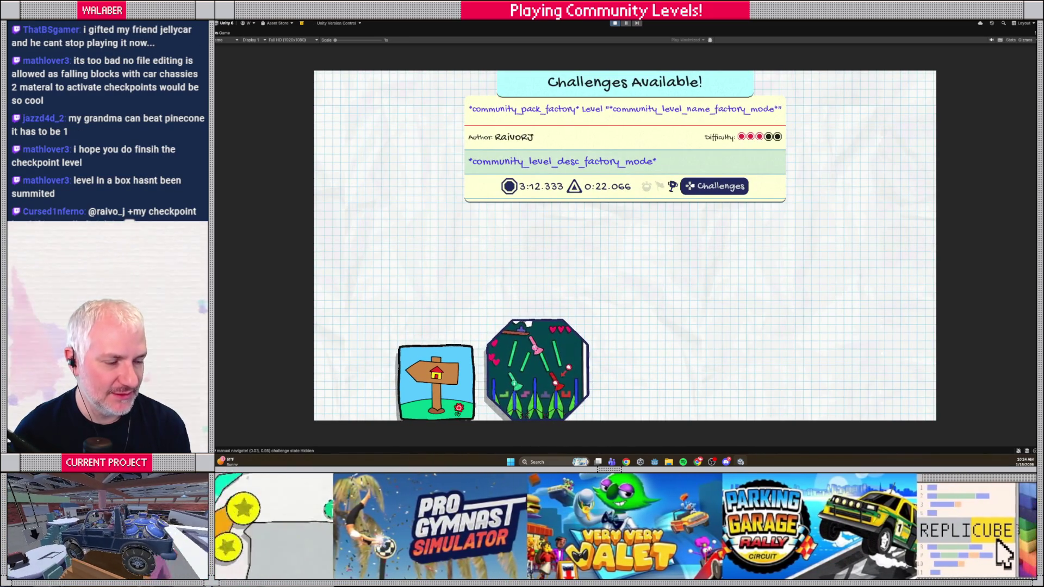
pyautogui.press('Return')
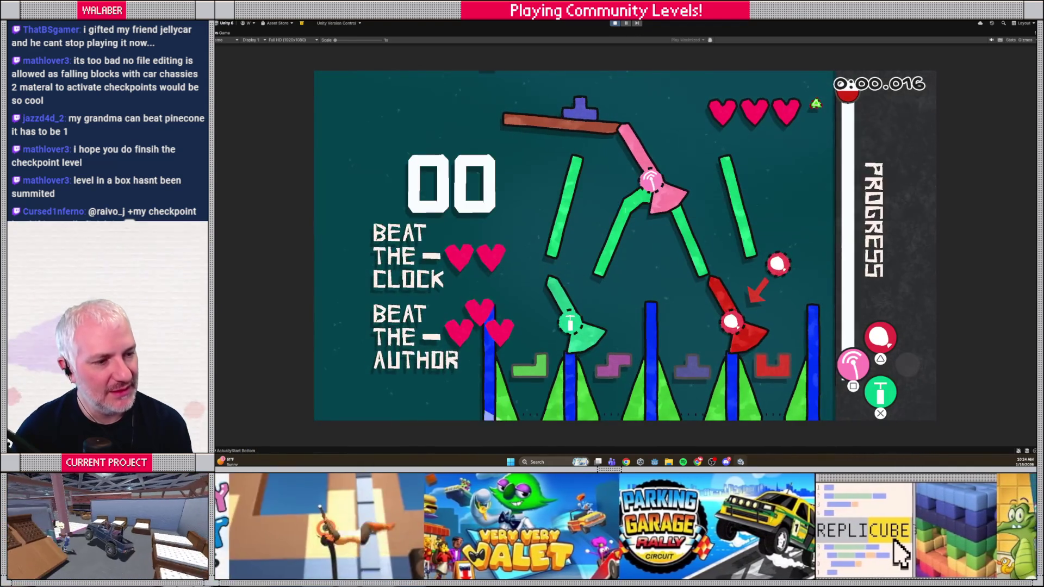
pyautogui.press('Escape')
pyautogui.press('Down')
pyautogui.press('Return')
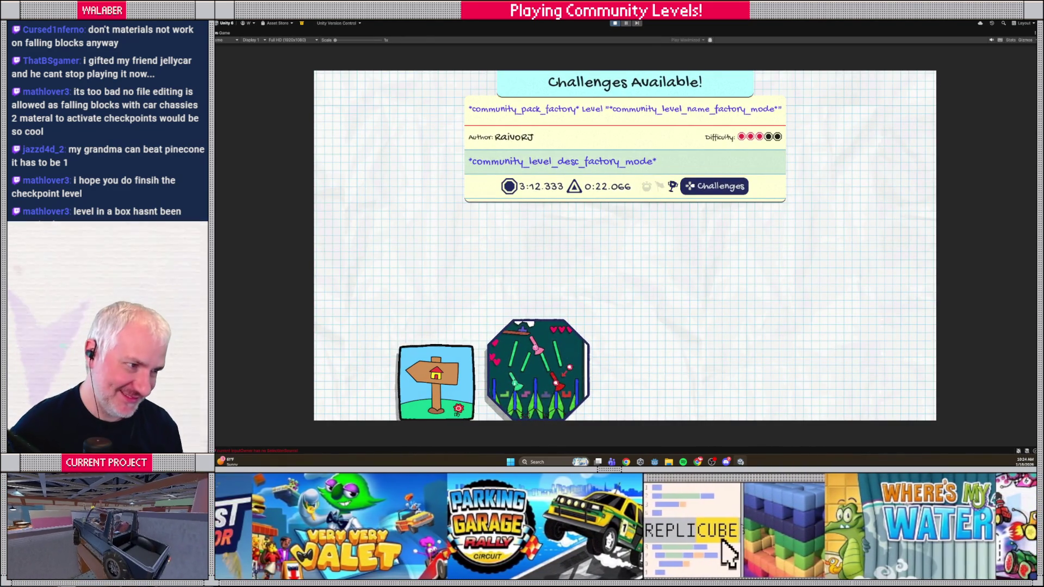
pyautogui.press('Left')
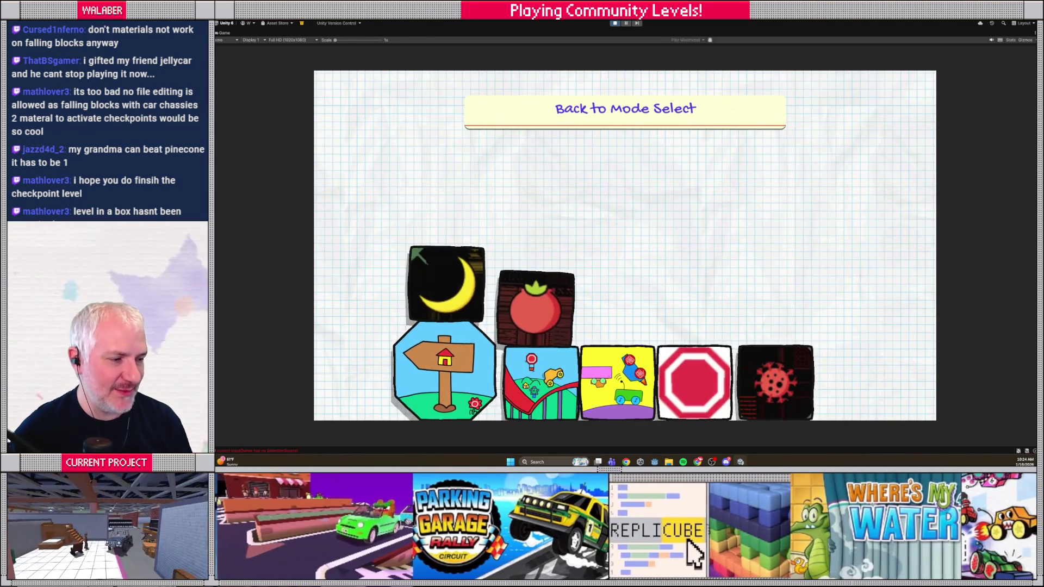
# - Move to community_pack_jelly_rooms, open its level grid, and step to the static station level
pyautogui.press('Right')
pyautogui.press('Right')
pyautogui.press('Right')
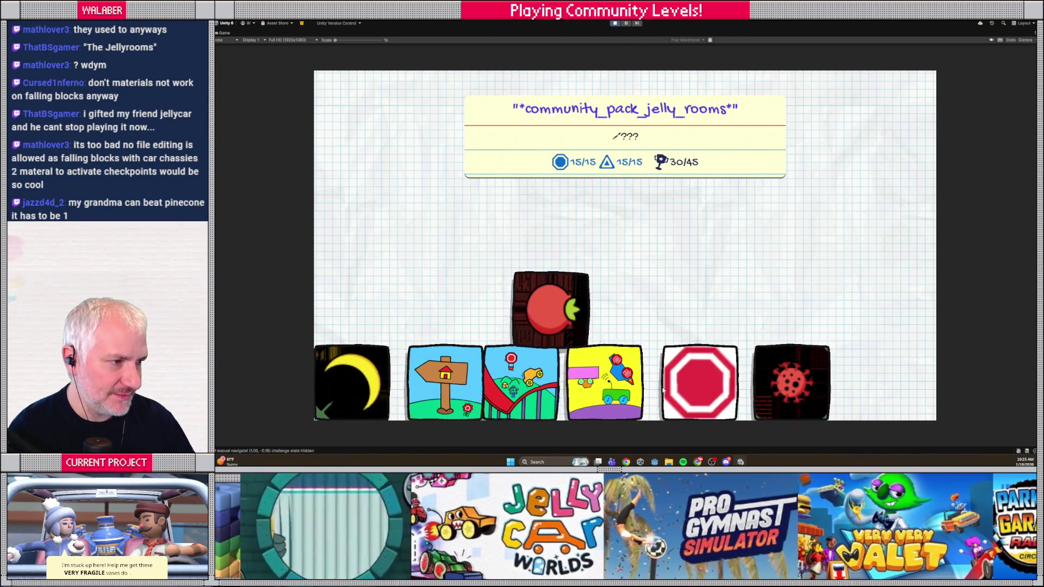
pyautogui.click(699, 380)
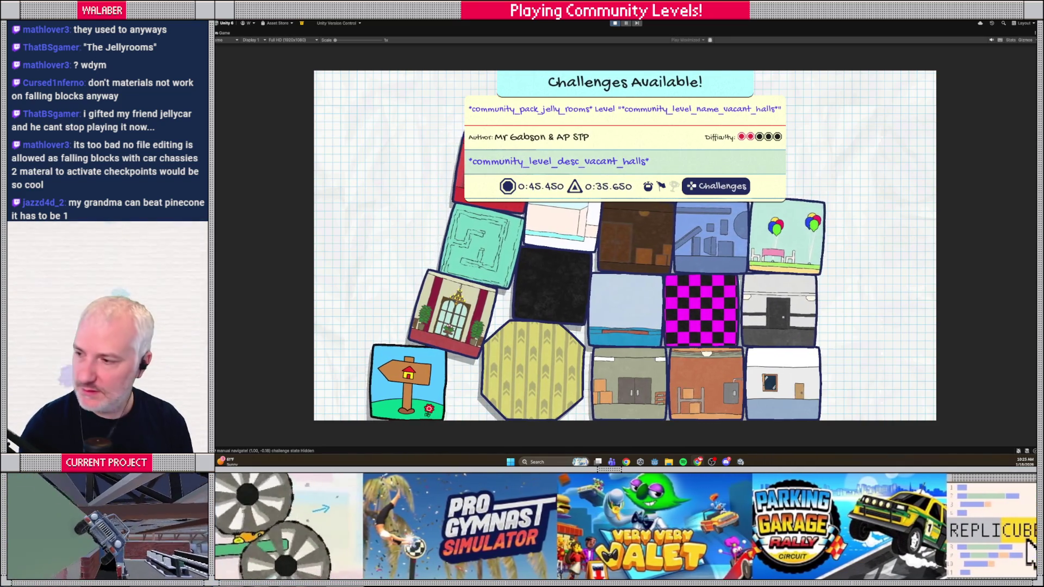
pyautogui.press('Right')
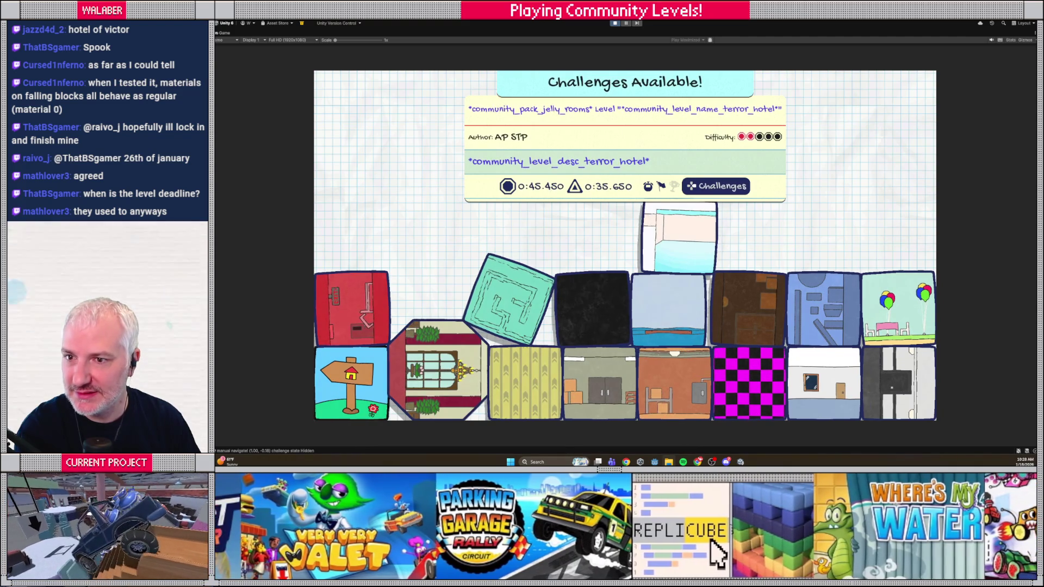
# - Select lightless corridors, then switch to the Community Showcase submission spreadsheet and maximize it
pyautogui.click(593, 309)
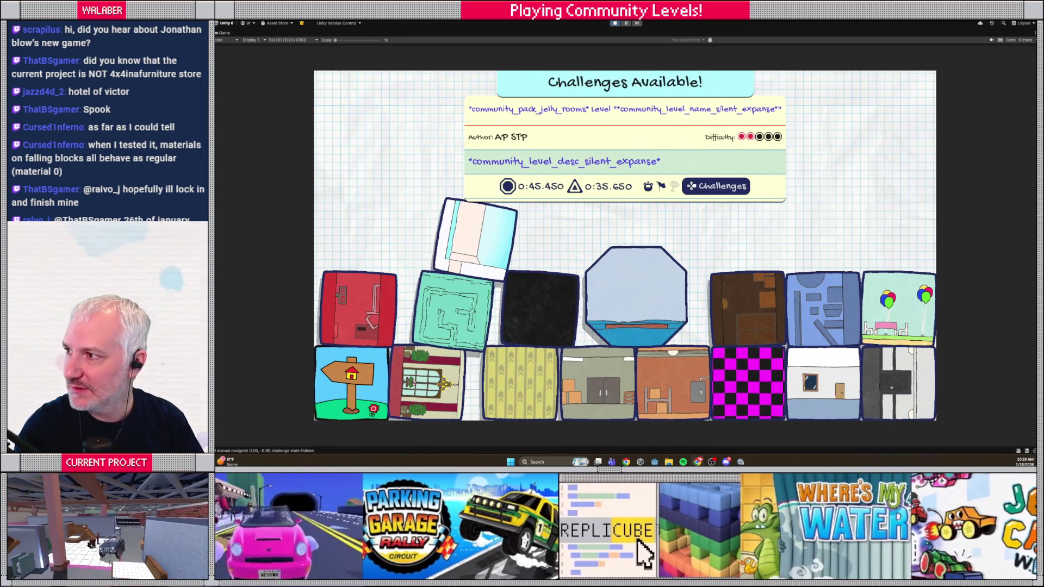
pyautogui.hotkey('alt', 'Tab')
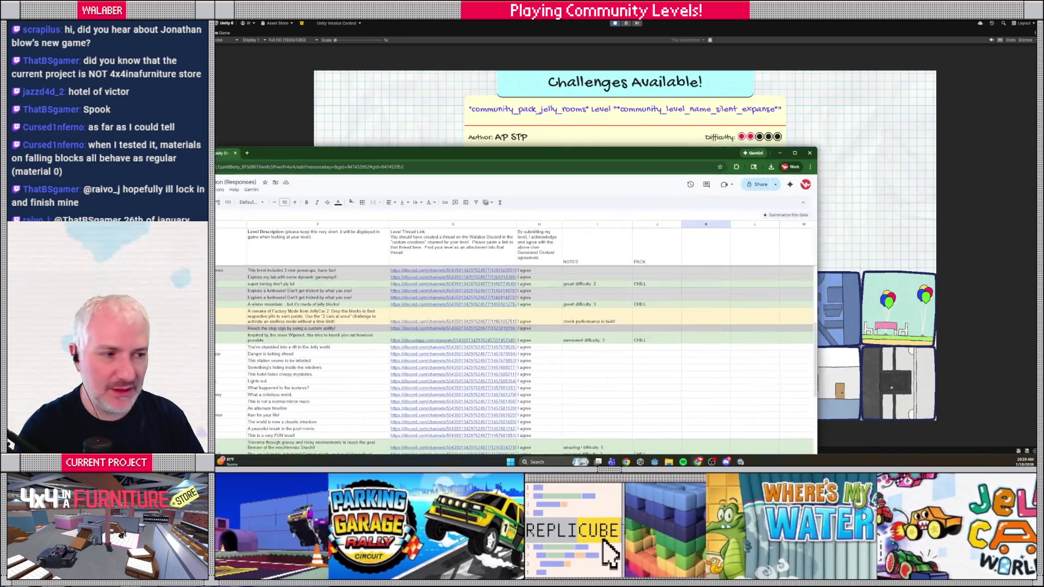
pyautogui.doubleClick(479, 88)
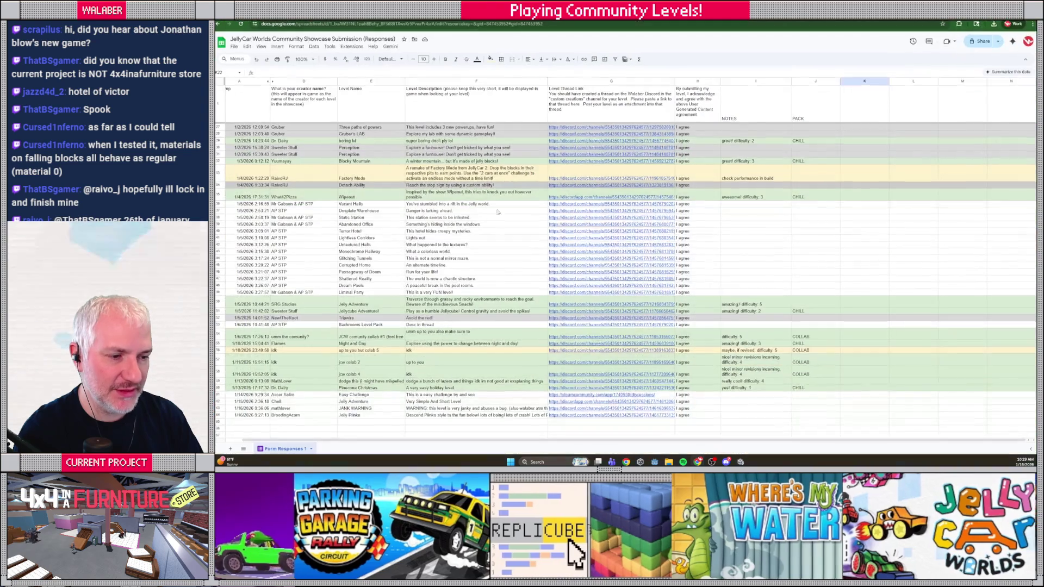
pyautogui.scroll(-2, 375, 356)
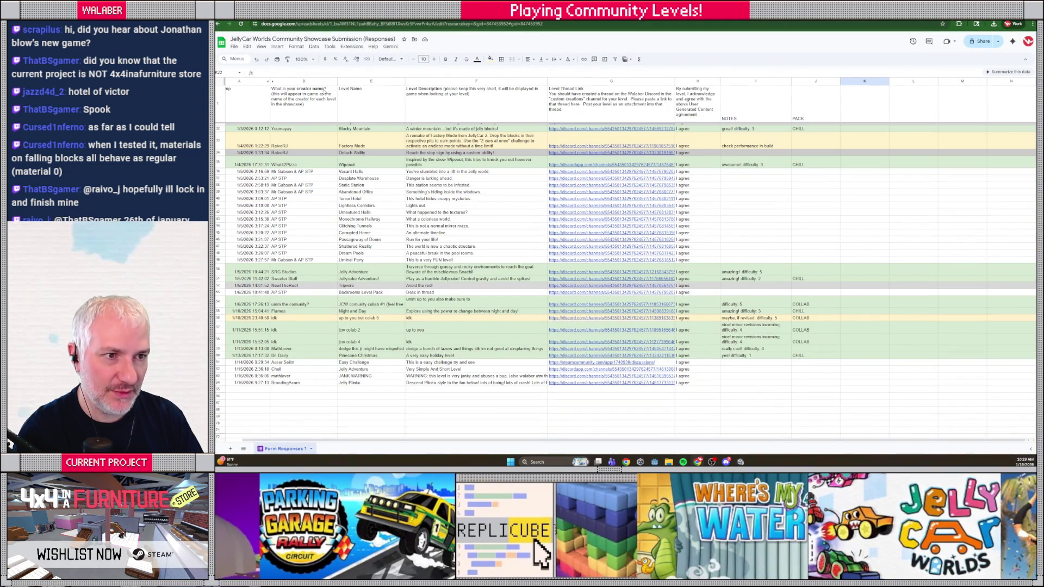
# - Switch between the Unity game and Chrome, ending on the jc4_loc sheet's UPDATE 11 level names
pyautogui.hotkey('alt', 'Tab')
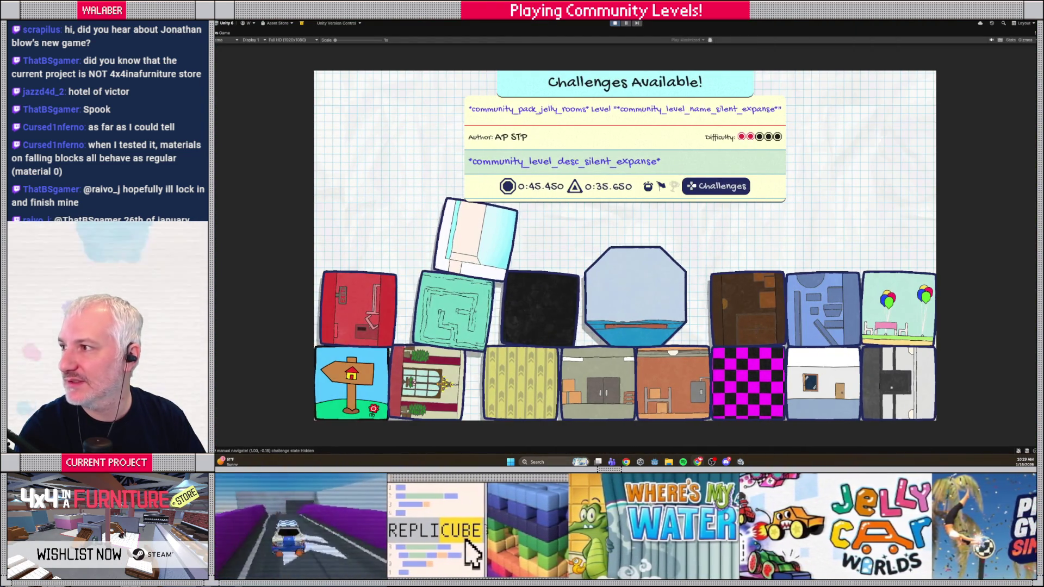
pyautogui.hotkey('alt', 'Tab')
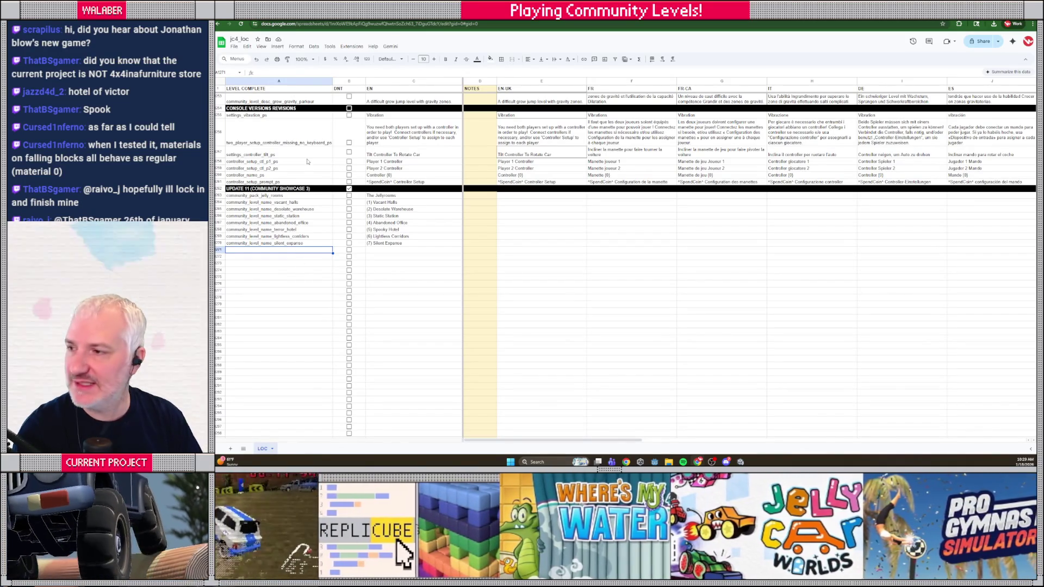
pyautogui.hotkey('alt', 'Tab')
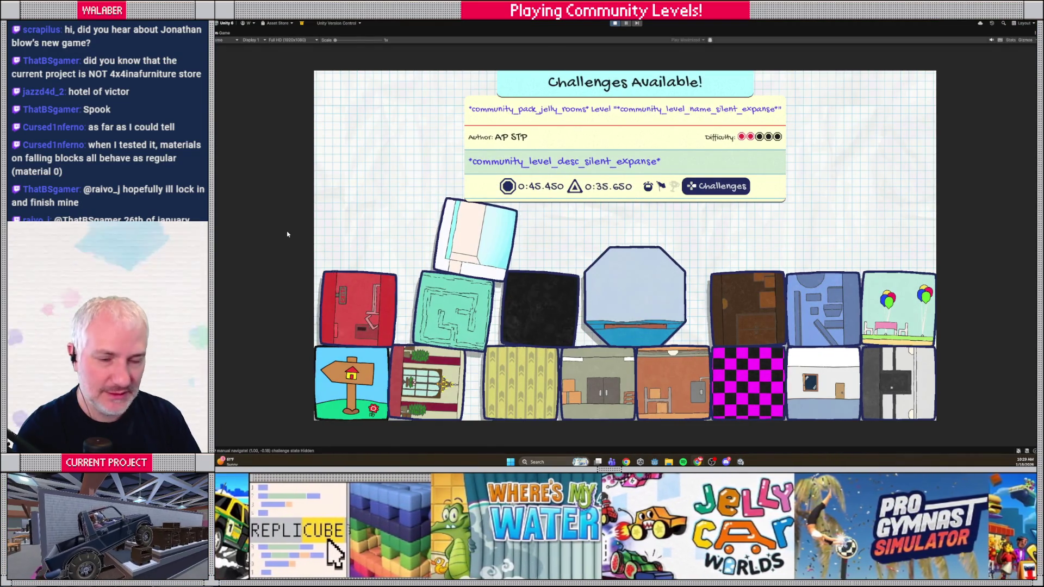
pyautogui.hotkey('alt', 'Tab')
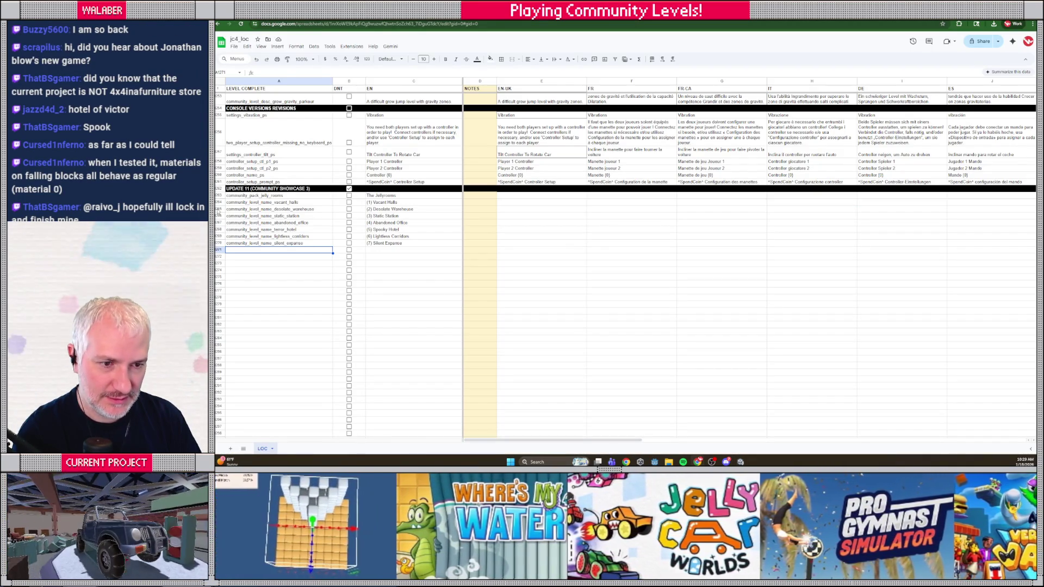
# - Insert a row above desolate_warehouse, static_station, abandoned_office, terror_hotel, lightless_corridors and silent_expanse
pyautogui.click(220, 209)
pyautogui.rightClick(220, 208)
pyautogui.click(247, 264)
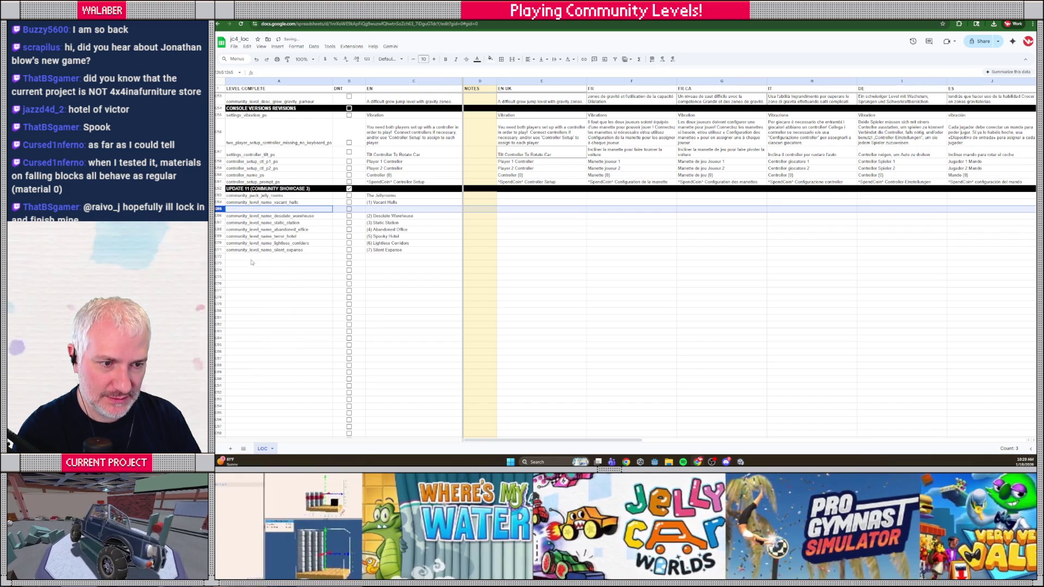
pyautogui.click(220, 222)
pyautogui.rightClick(220, 222)
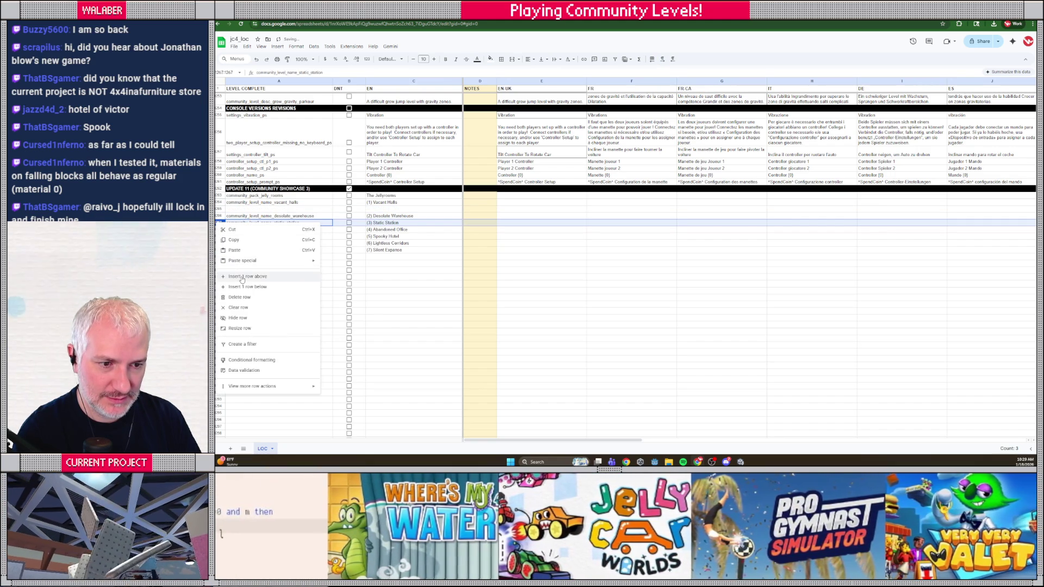
pyautogui.click(242, 279)
pyautogui.click(220, 237)
pyautogui.rightClick(219, 236)
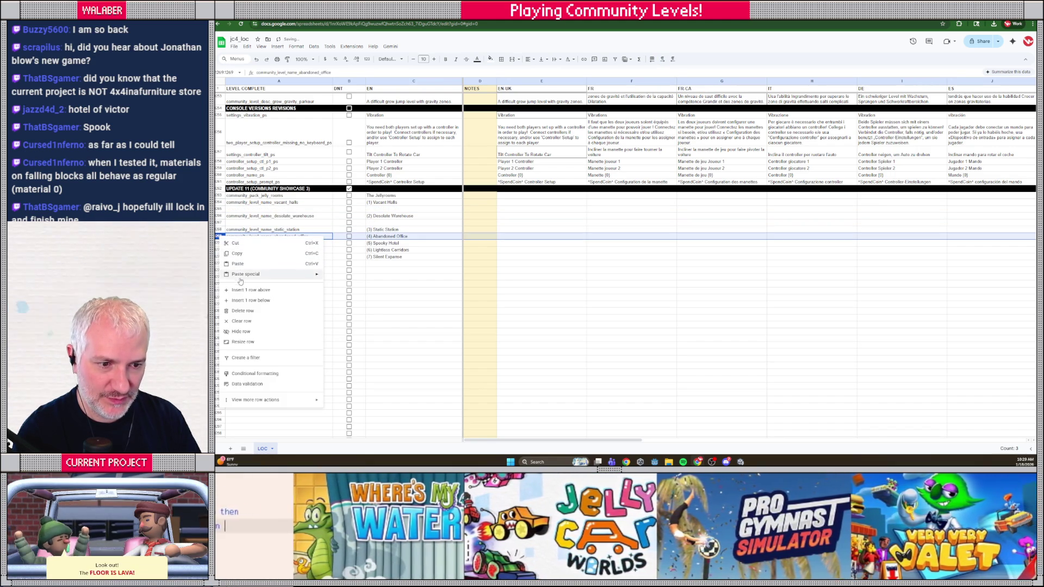
pyautogui.click(245, 290)
pyautogui.click(220, 250)
pyautogui.rightClick(220, 249)
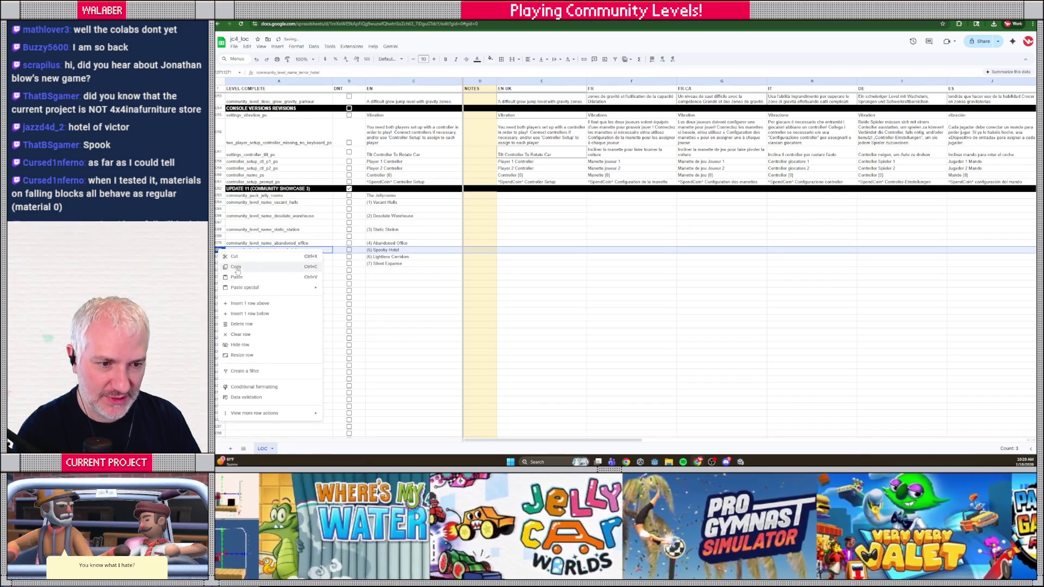
pyautogui.click(245, 302)
pyautogui.click(220, 263)
pyautogui.rightClick(220, 263)
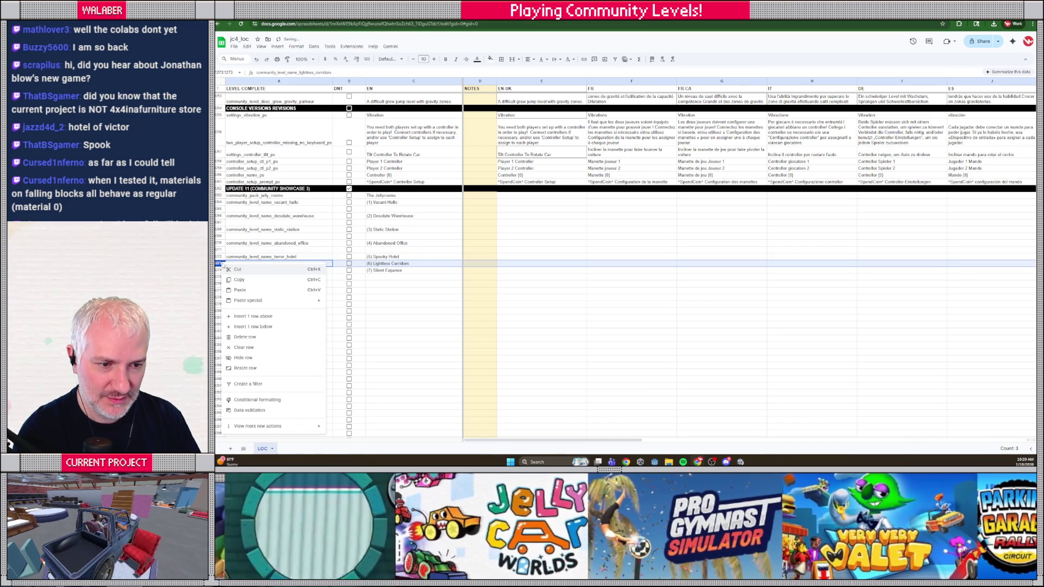
pyautogui.click(250, 313)
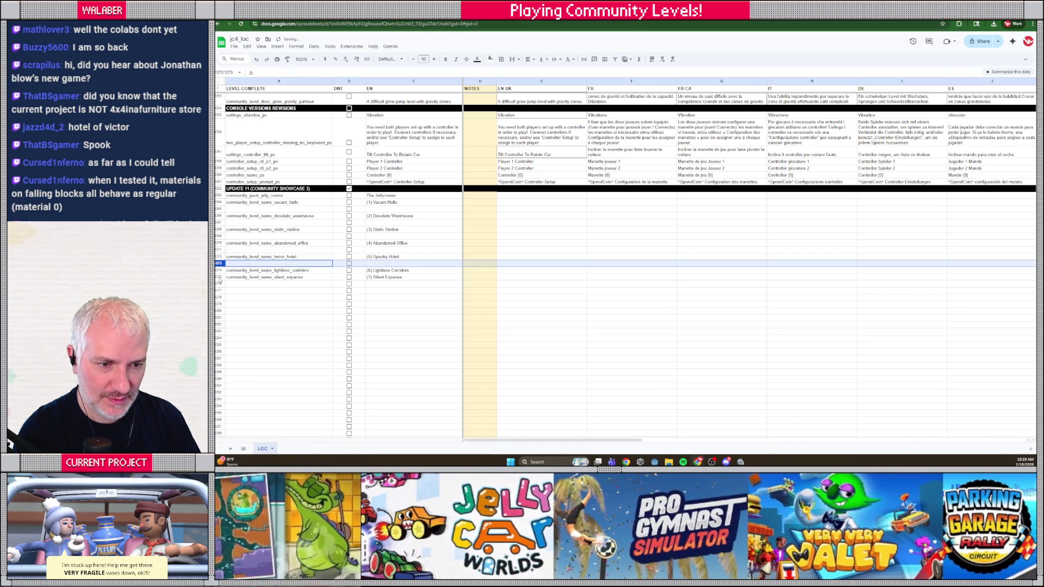
pyautogui.click(220, 277)
pyautogui.rightClick(220, 276)
pyautogui.click(251, 326)
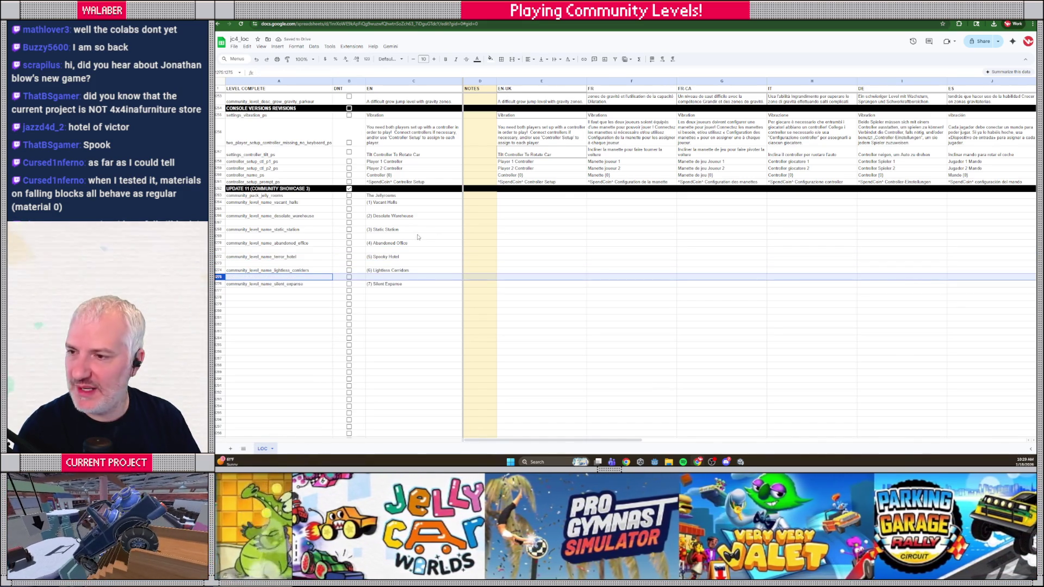
# - Add a community_level_desc_vacant_halls key with a ??? placeholder below Vacant Halls
pyautogui.hotkey('alt', 'Tab')
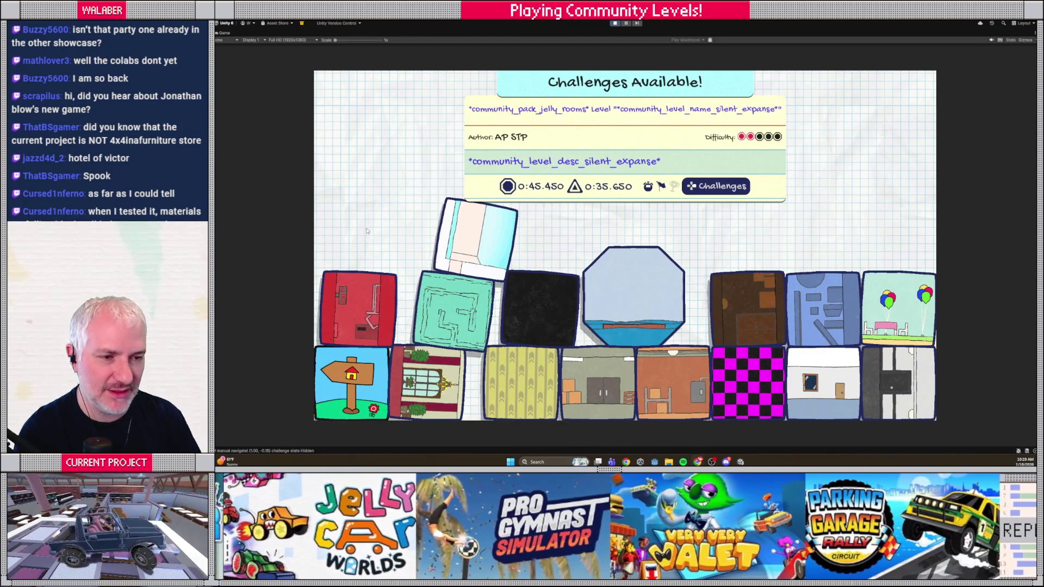
pyautogui.hotkey('alt', 'Tab')
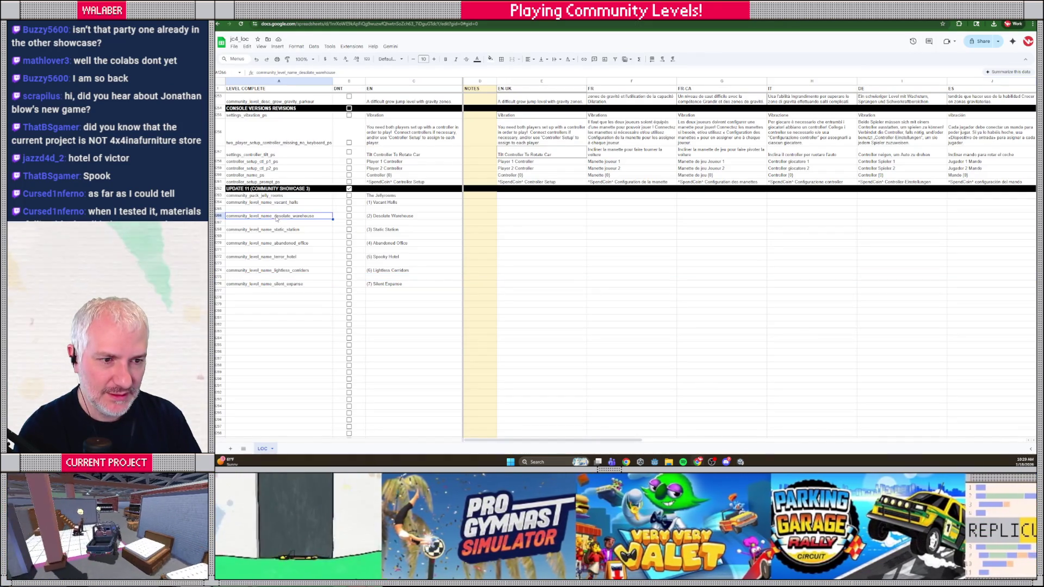
pyautogui.click(269, 208)
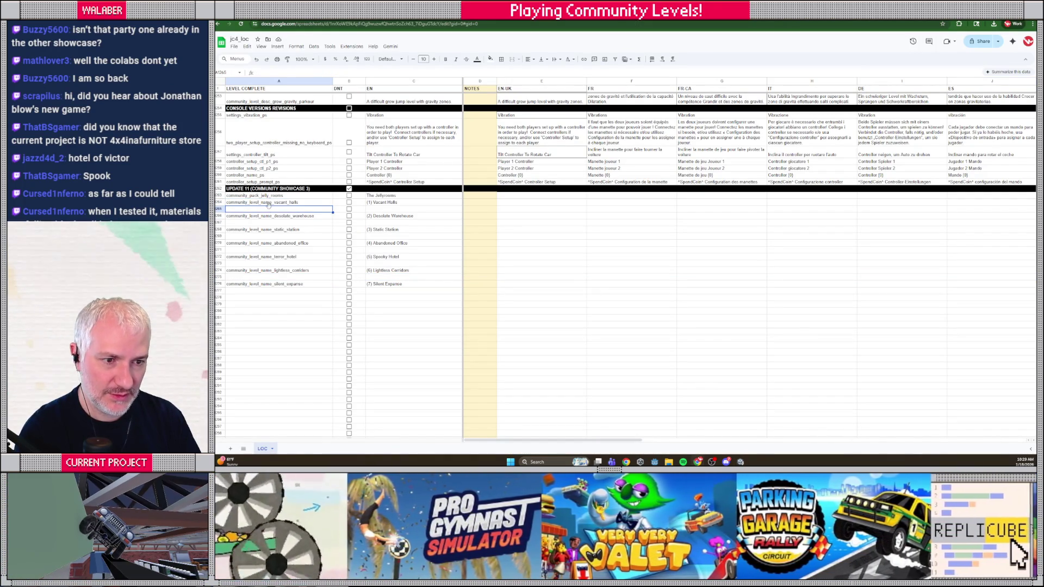
pyautogui.hotkey('ctrl', 'v')
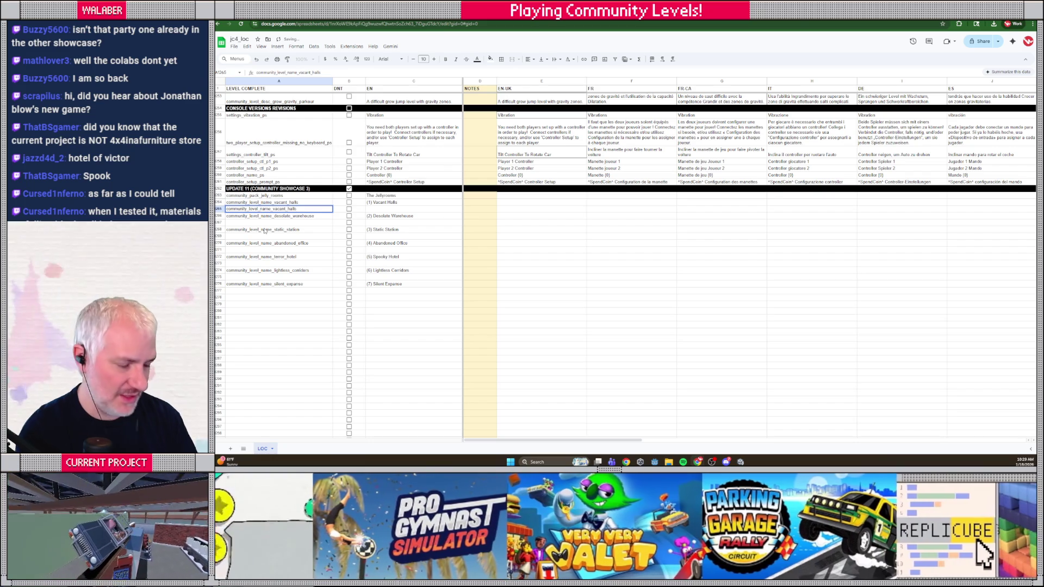
pyautogui.press('Delete')
pyautogui.press('Delete')
pyautogui.press('Delete')
pyautogui.write('desc')
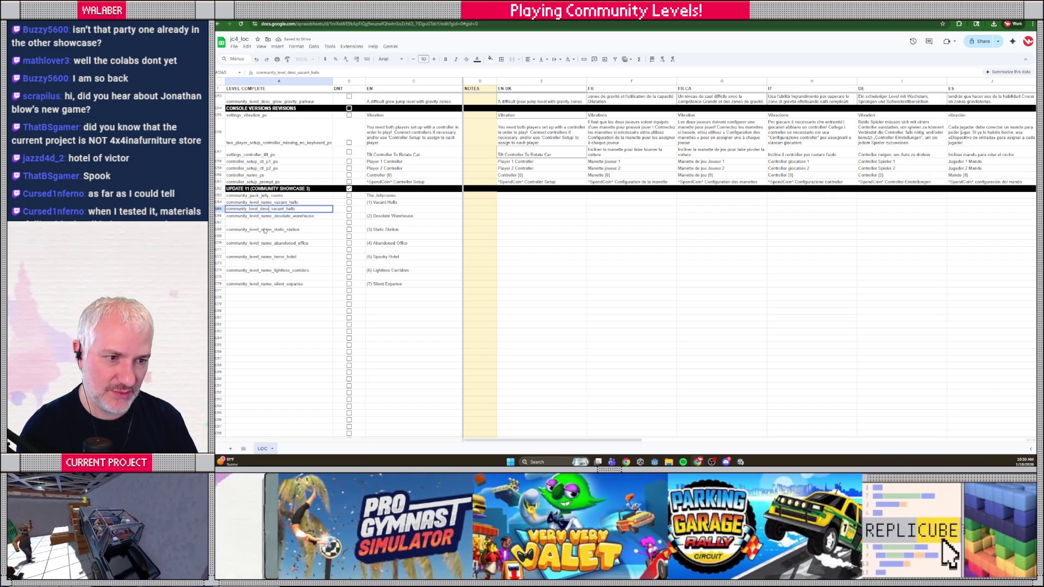
pyautogui.press('Tab')
pyautogui.press('Tab')
pyautogui.write('A')
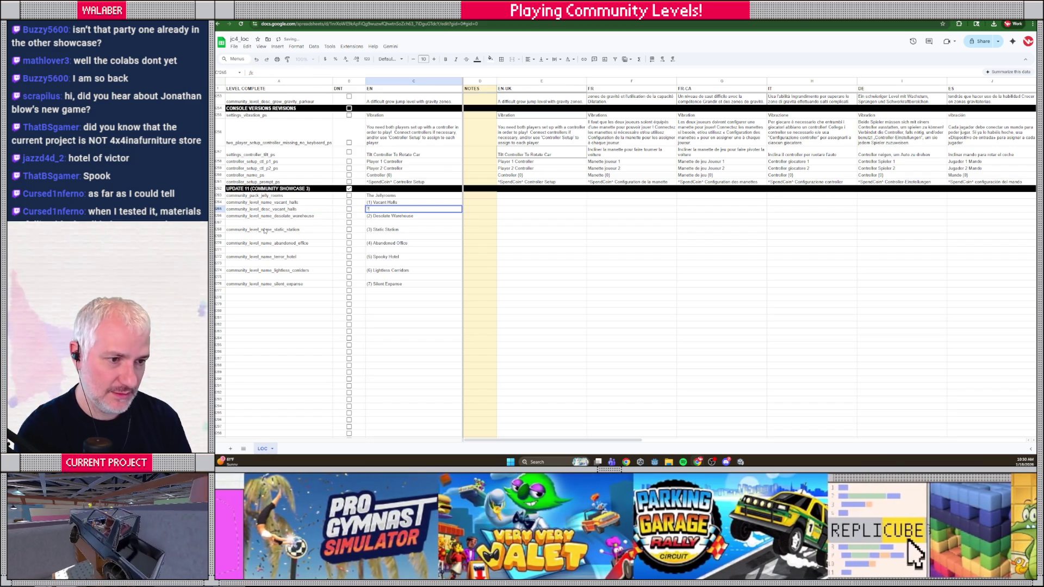
pyautogui.press('Return')
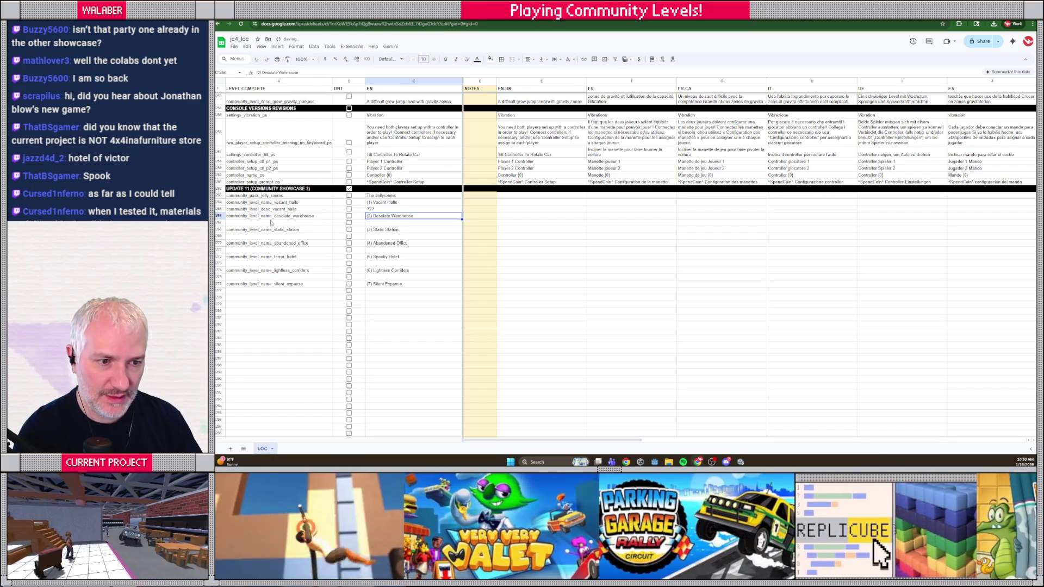
# - Copy the Desolate Warehouse, Static Station, Abandoned Office, Terror Hotel and Lightless Corridors name keys one row down
pyautogui.click(269, 217)
pyautogui.hotkey('ctrl', 'c')
pyautogui.press('Down')
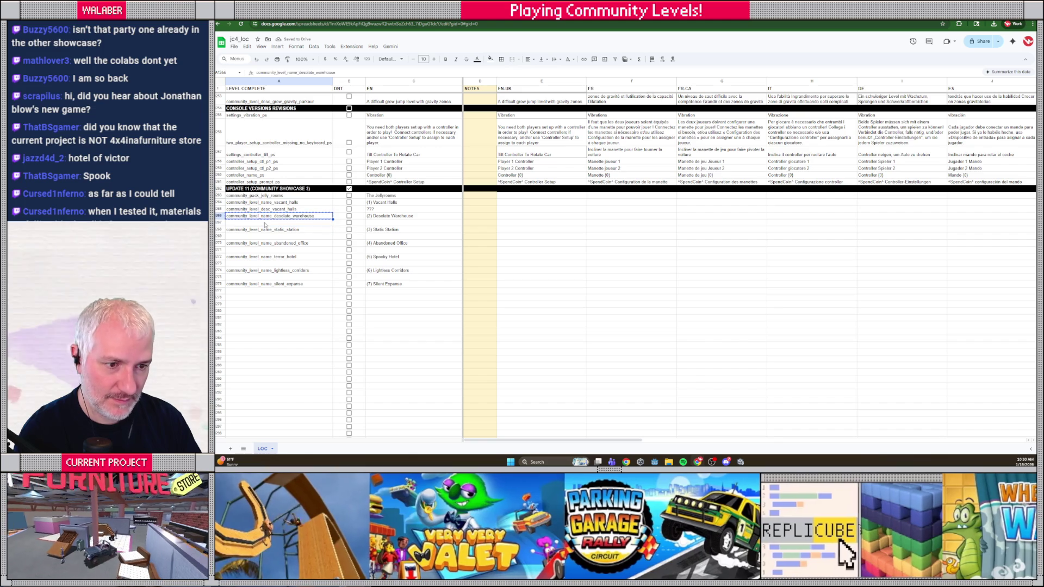
pyautogui.hotkey('ctrl', 'v')
pyautogui.press('Down')
pyautogui.hotkey('ctrl', 'c')
pyautogui.press('Down')
pyautogui.hotkey('ctrl', 'v')
pyautogui.press('Down')
pyautogui.hotkey('ctrl', 'c')
pyautogui.press('Down')
pyautogui.hotkey('ctrl', 'v')
pyautogui.press('Down')
pyautogui.hotkey('ctrl', 'c')
pyautogui.press('Down')
pyautogui.hotkey('ctrl', 'v')
pyautogui.press('Down')
pyautogui.hotkey('ctrl', 'c')
pyautogui.press('Down')
pyautogui.hotkey('ctrl', 'v')
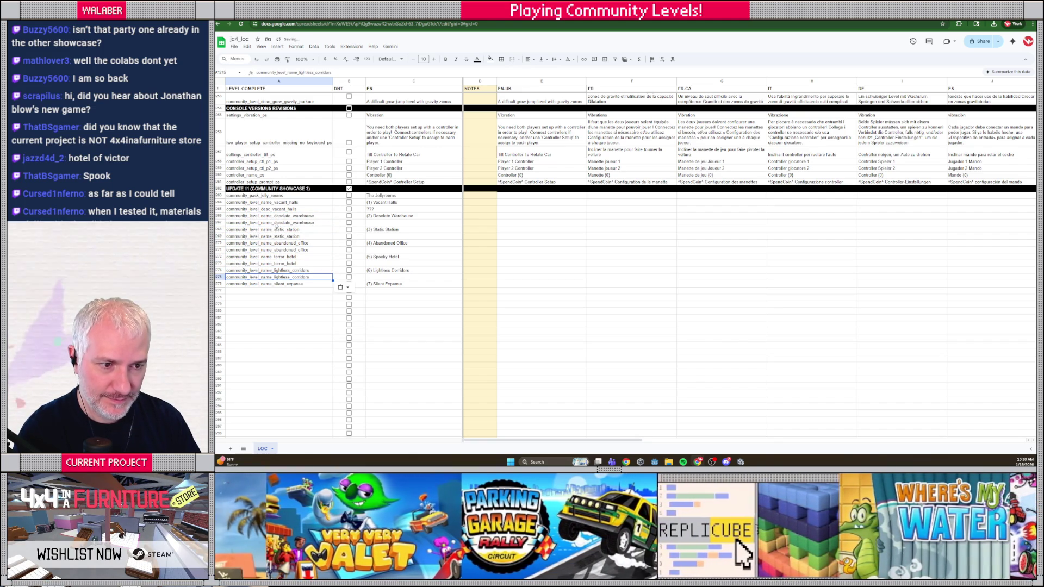
# - Change the duplicated Desolate Warehouse and Static Station keys from name to desc
pyautogui.doubleClick(276, 222)
pyautogui.press('Left')
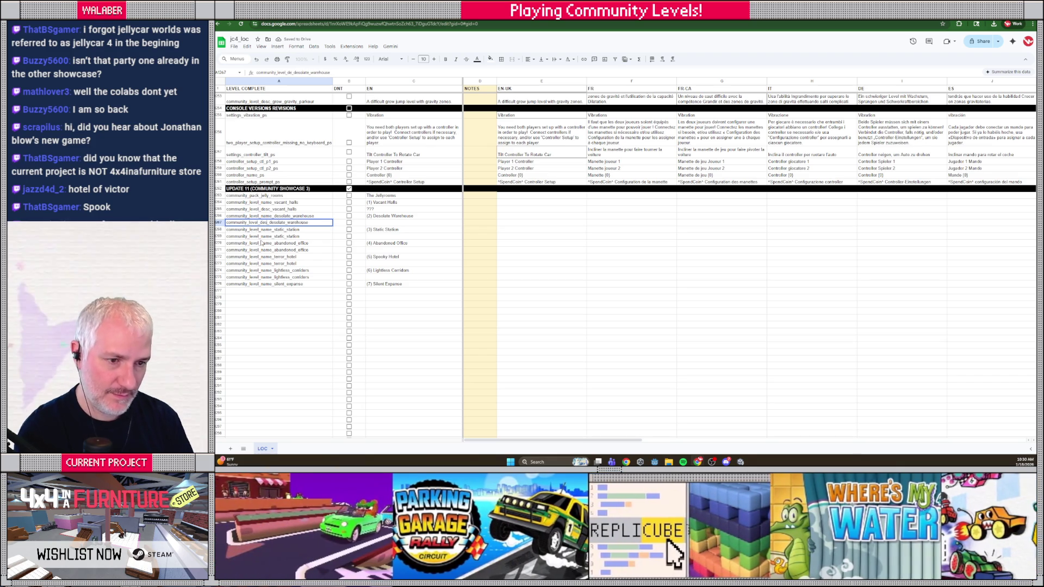
pyautogui.write('c')
pyautogui.press('Return')
pyautogui.press('Down')
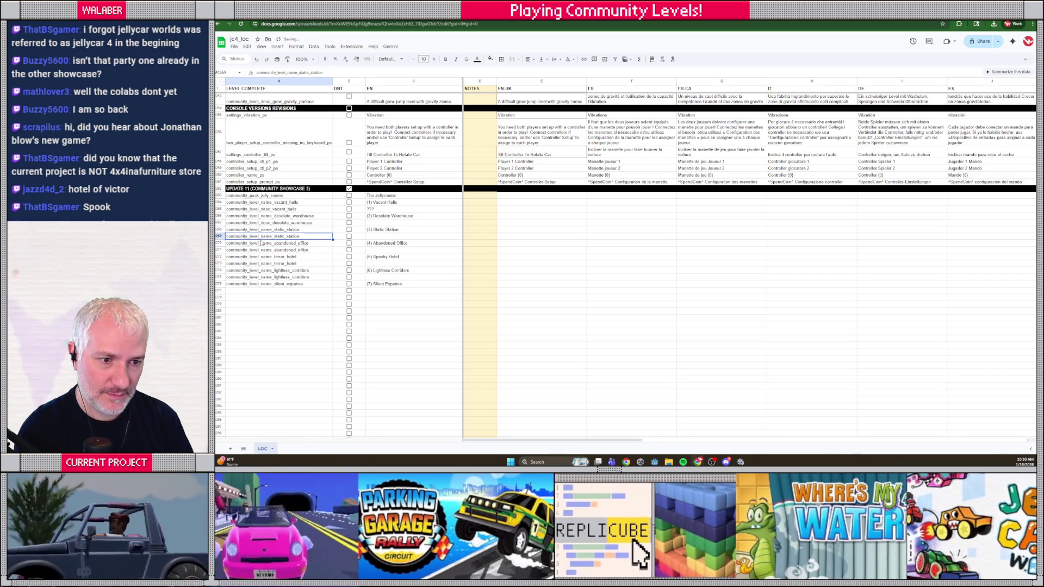
pyautogui.press('F2')
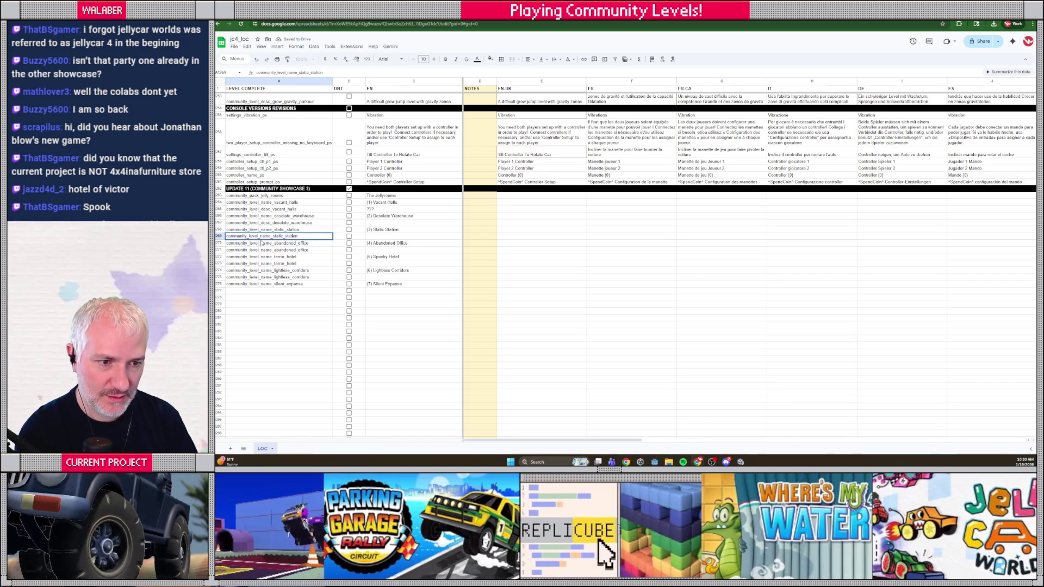
pyautogui.press('BackSpace')
pyautogui.press('BackSpace')
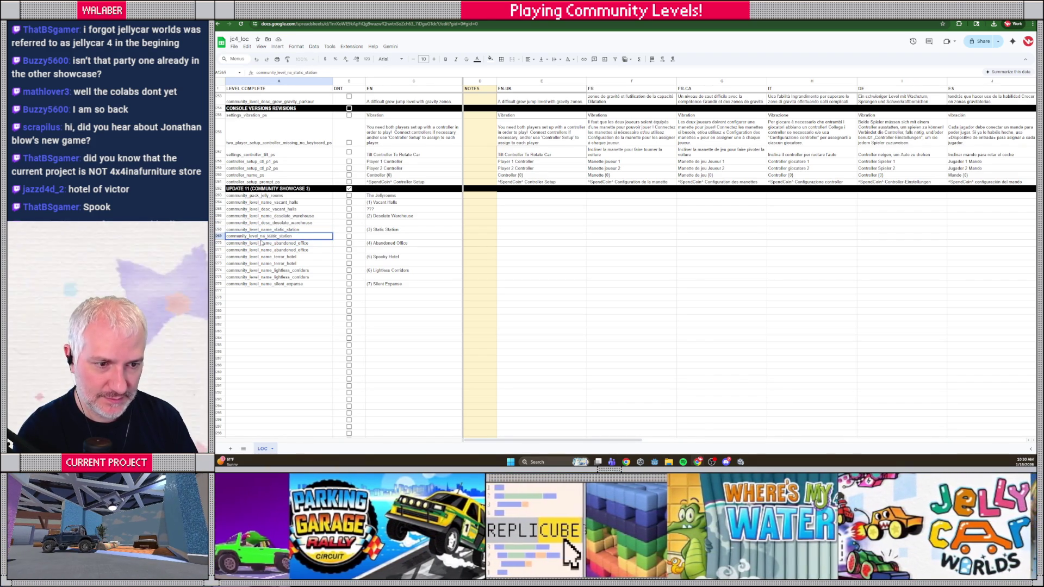
pyautogui.write('desc')
pyautogui.press('Return')
# - Change the duplicated Abandoned Office, Terror Hotel and Lightless Corridors keys to desc keys
pyautogui.press('Down')
pyautogui.press('F2')
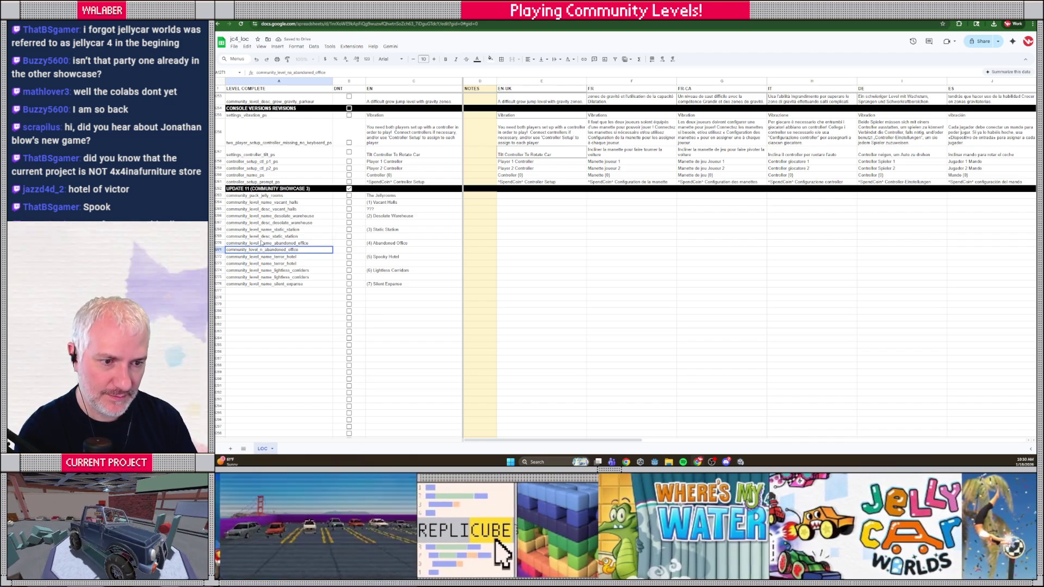
pyautogui.press('BackSpace')
pyautogui.write('desc')
pyautogui.press('Return')
pyautogui.press('Down')
pyautogui.press('F2')
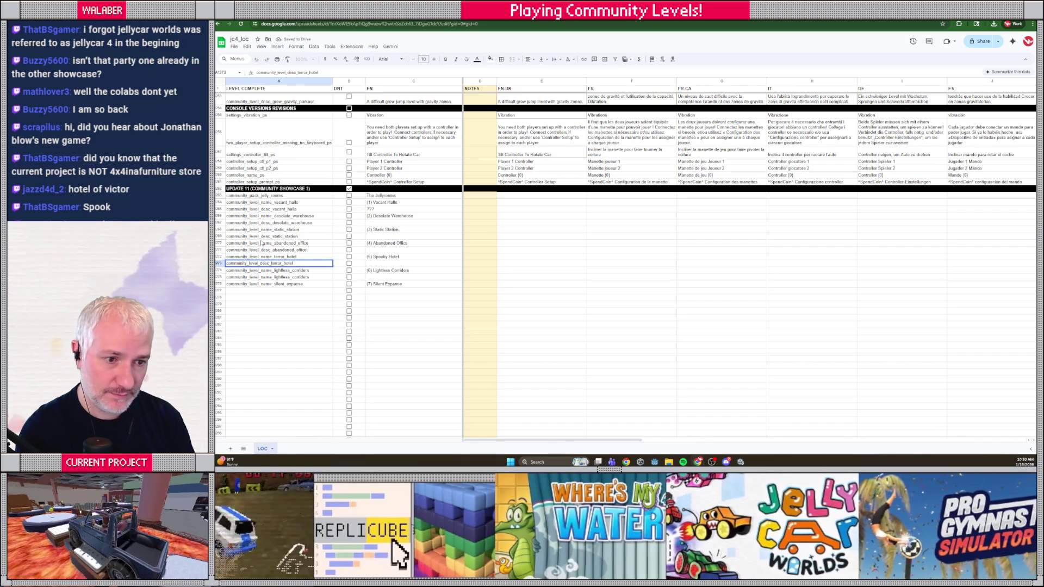
pyautogui.press('Return')
pyautogui.press('Down')
pyautogui.press('F2')
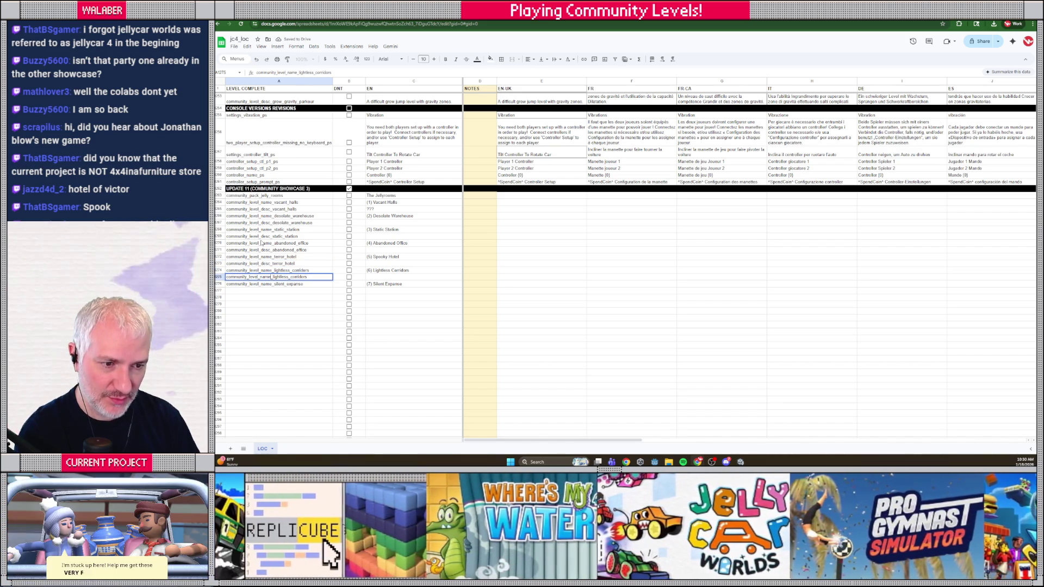
pyautogui.press('BackSpace')
pyautogui.write('desc')
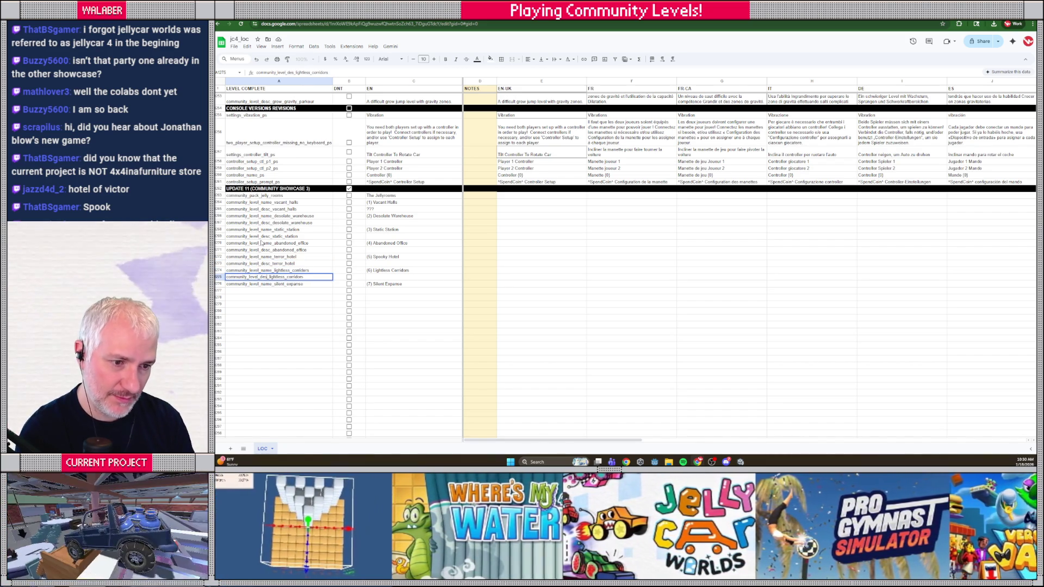
pyautogui.press('Return')
# - Enter ??? in the English column for each new description row
pyautogui.press('Up')
pyautogui.press('Up')
pyautogui.press('Up')
pyautogui.press('Up')
pyautogui.press('Up')
pyautogui.press('Up')
pyautogui.press('Right')
pyautogui.press('Right')
pyautogui.write('??')
pyautogui.press('Return')
pyautogui.press('Down')
pyautogui.press('Up')
pyautogui.press('Up')
pyautogui.press('Up')
pyautogui.press('Down')
pyautogui.press('Down')
pyautogui.press('Down')
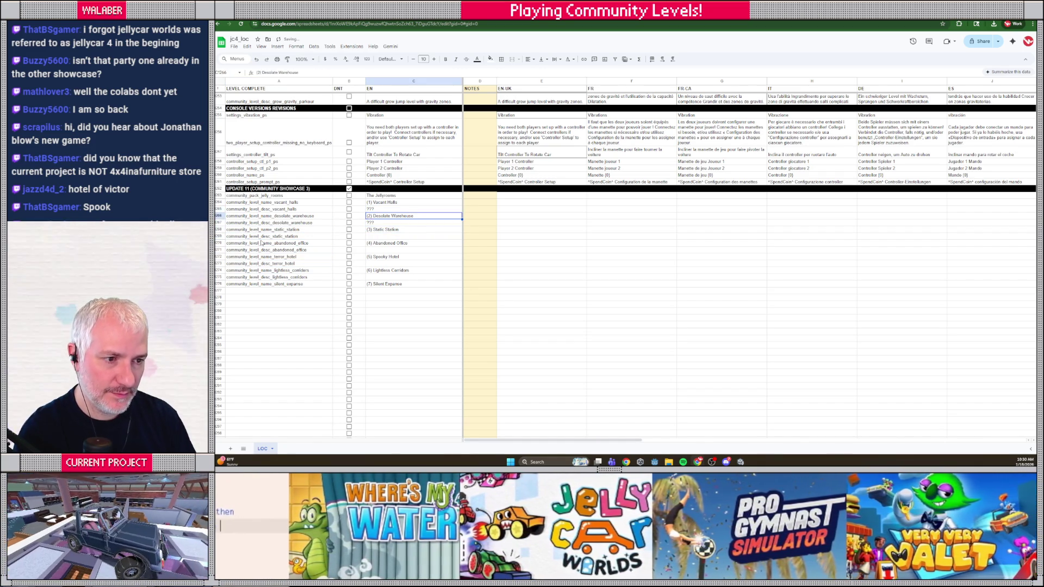
pyautogui.press('Return')
pyautogui.press('Down')
pyautogui.write('?')
pyautogui.press('Return')
pyautogui.press('Down')
pyautogui.write('???')
pyautogui.press('Return')
pyautogui.press('Down')
pyautogui.write('???')
pyautogui.press('Return')
pyautogui.press('Return')
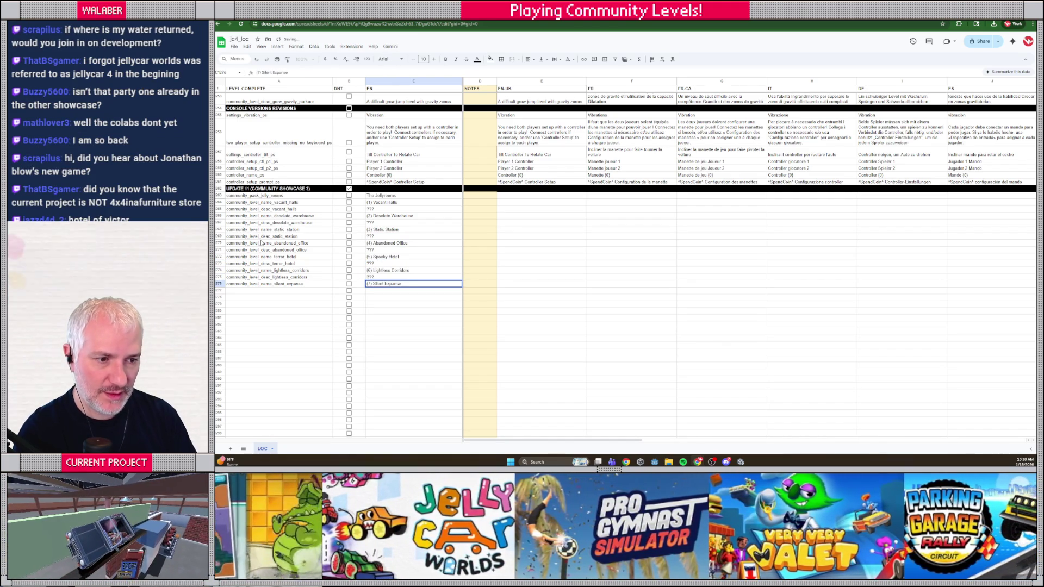
# - Copy the Silent Expanse name key into the empty row below it
pyautogui.press('Escape')
pyautogui.press('Left')
pyautogui.press('Left')
pyautogui.hotkey('ctrl', 'c')
pyautogui.press('Down')
pyautogui.hotkey('ctrl', 'v')
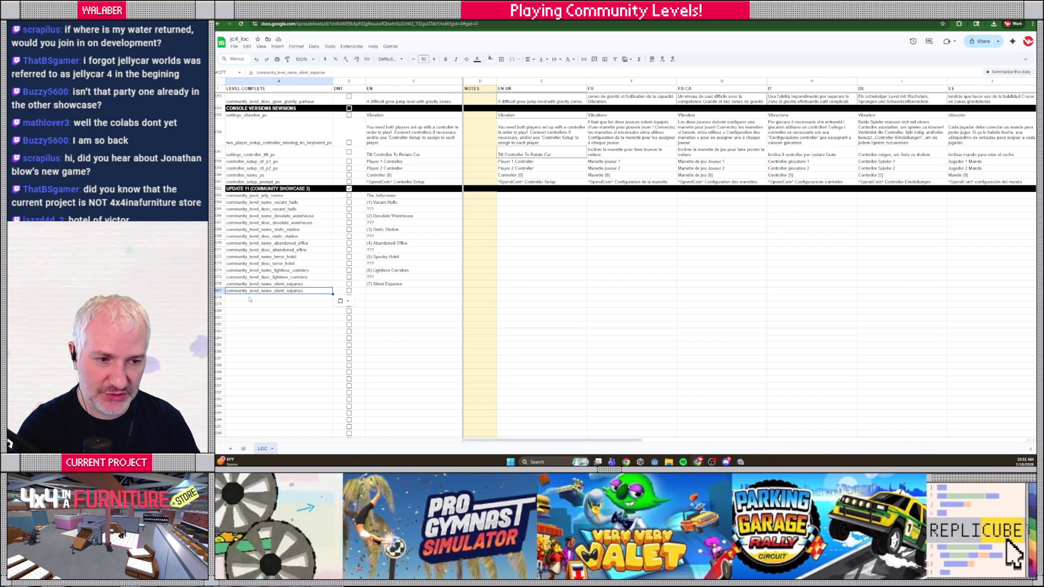
# - Turn the copied key into community_level_desc_silent_expanse with ???, then check the game build
pyautogui.doubleClick(261, 291)
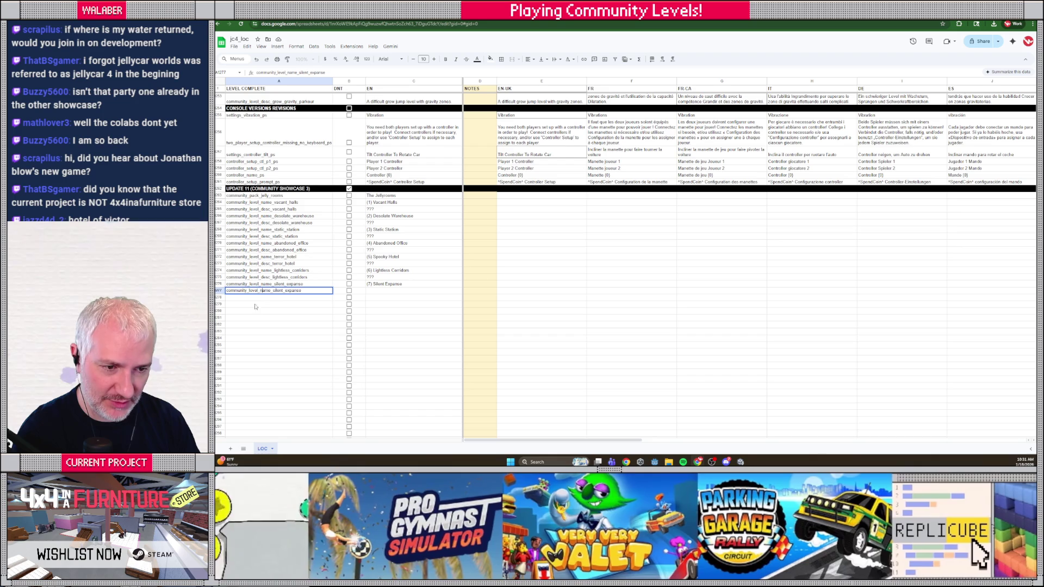
pyautogui.press('BackSpace')
pyautogui.press('BackSpace')
pyautogui.press('BackSpace')
pyautogui.write('c')
pyautogui.press('Tab')
pyautogui.press('Tab')
pyautogui.write('???')
pyautogui.press('Return')
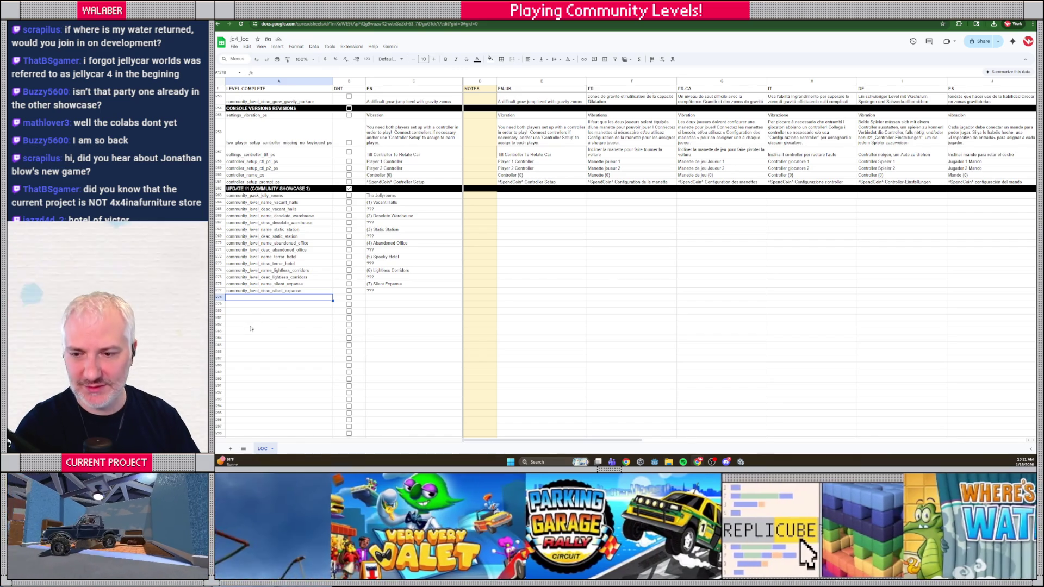
pyautogui.click(274, 297)
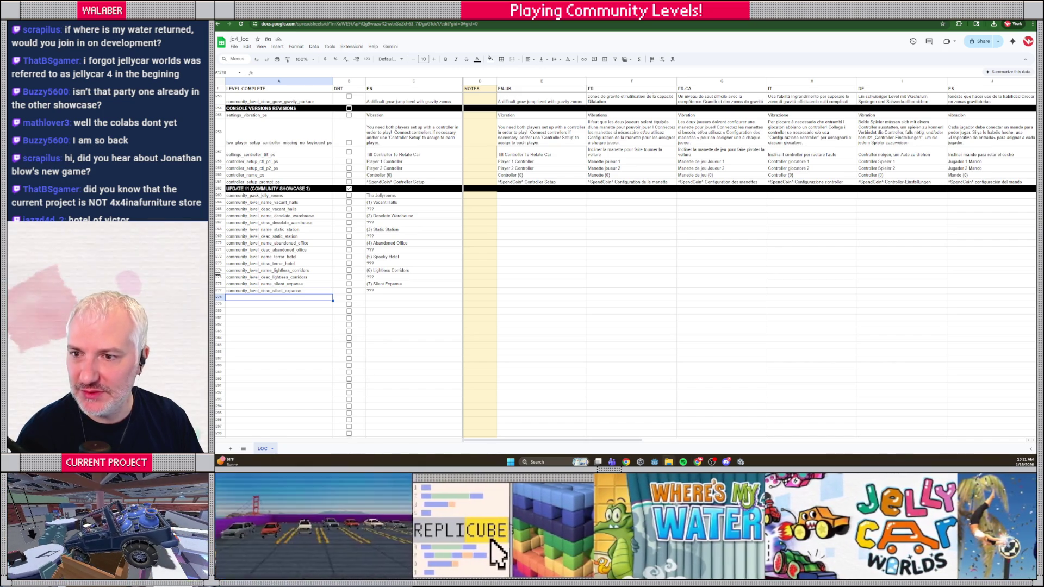
pyautogui.hotkey('alt', 'Tab')
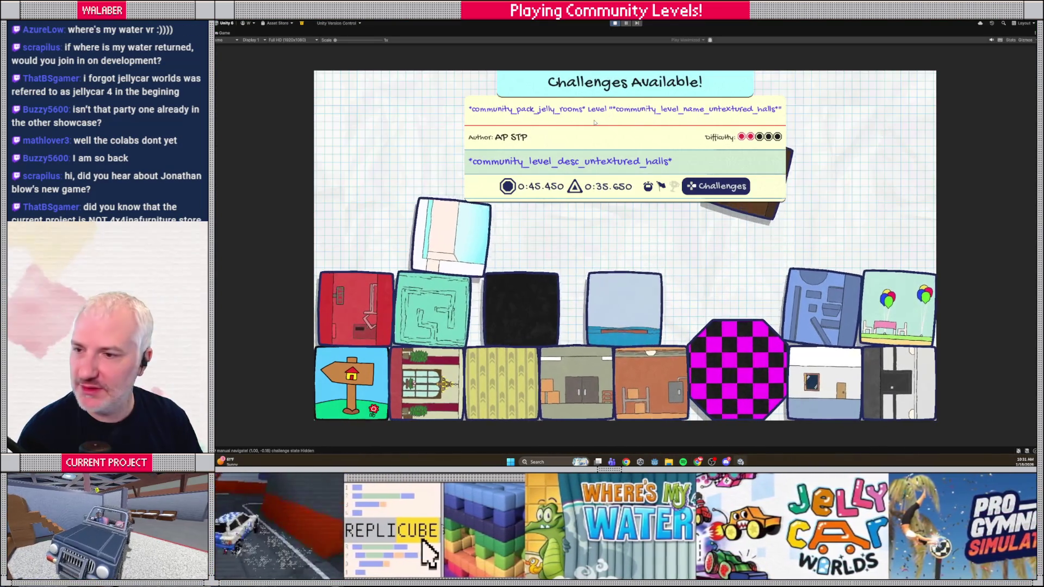
# - Enter community_level_name_untextured_halls as '(8) Untextured Halls' and community_level_desc_untextured_halls as '???'
pyautogui.hotkey('alt', 'Tab')
pyautogui.doubleClick(275, 300)
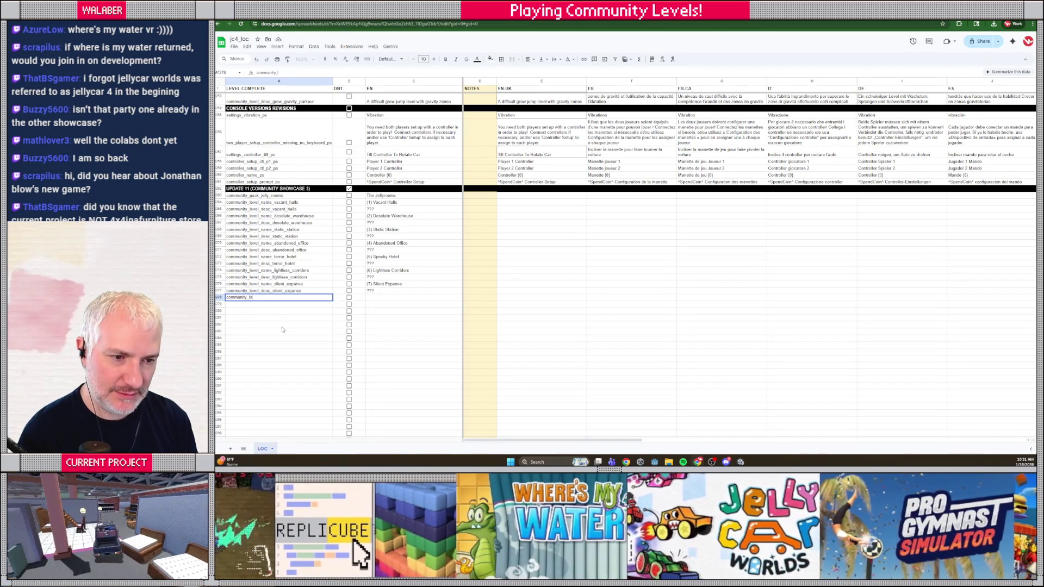
pyautogui.write('vel_name_untext')
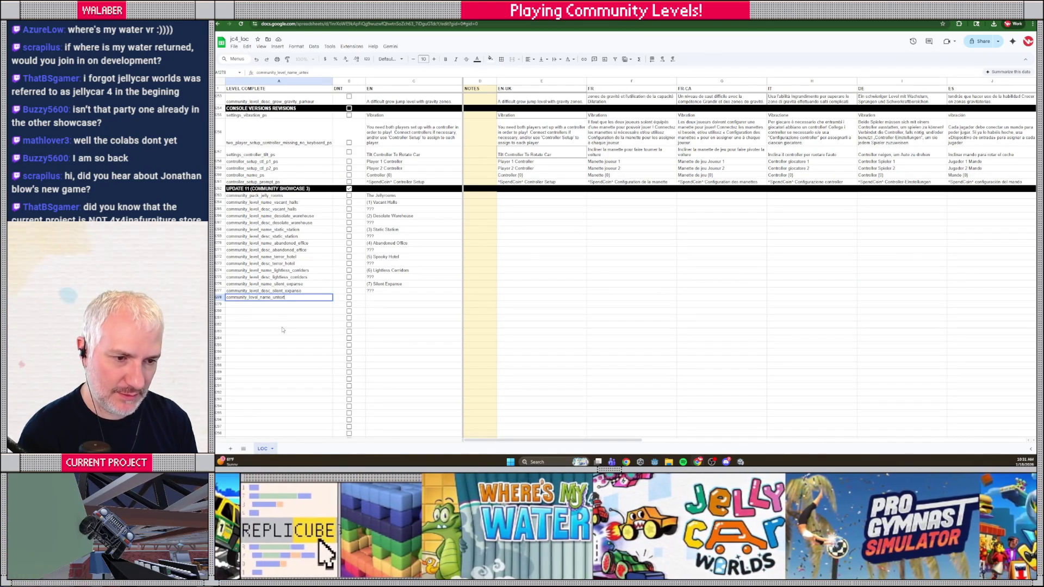
pyautogui.write('ured_halls')
pyautogui.press('Tab')
pyautogui.press('Tab')
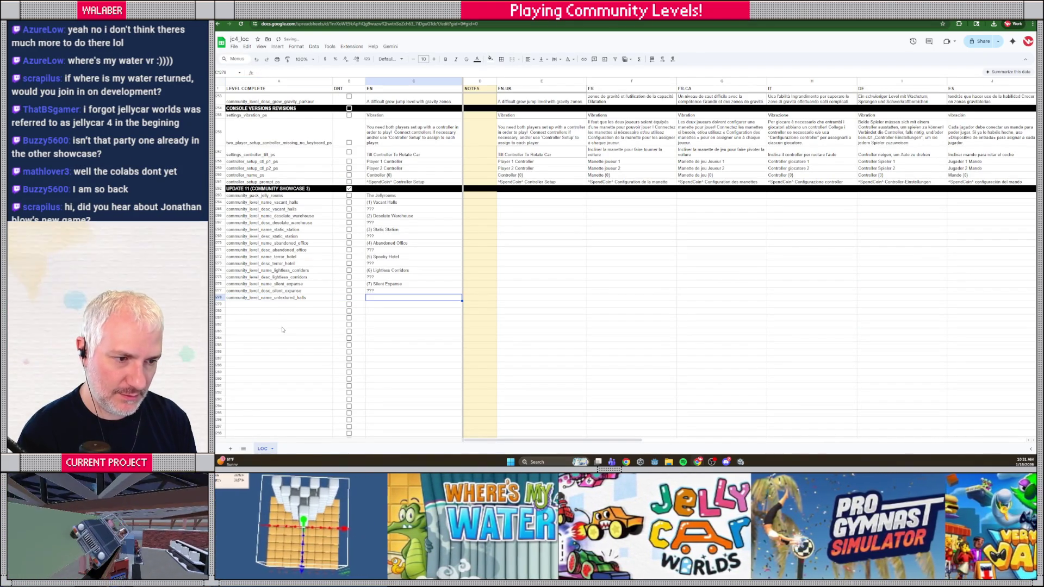
pyautogui.write('(8')
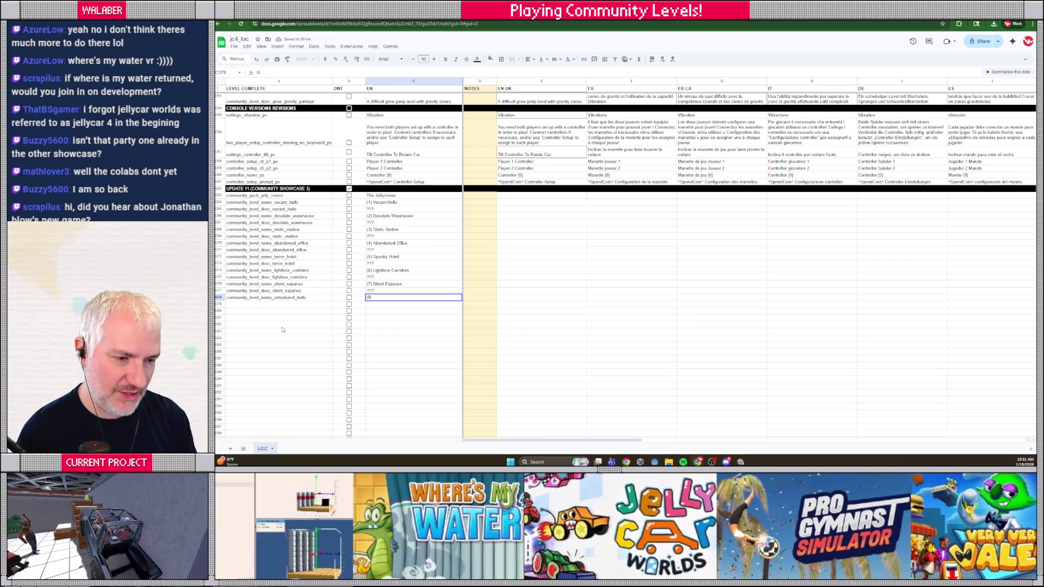
pyautogui.write(') Untextured Halls')
pyautogui.press('Return')
pyautogui.write('community_level_desc_unte')
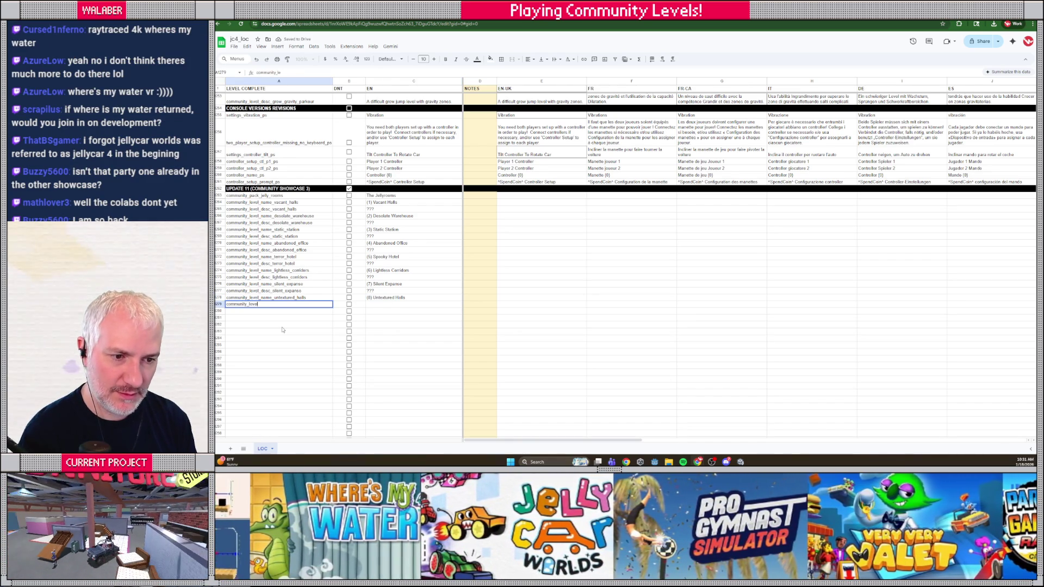
pyautogui.write('xtured_halls')
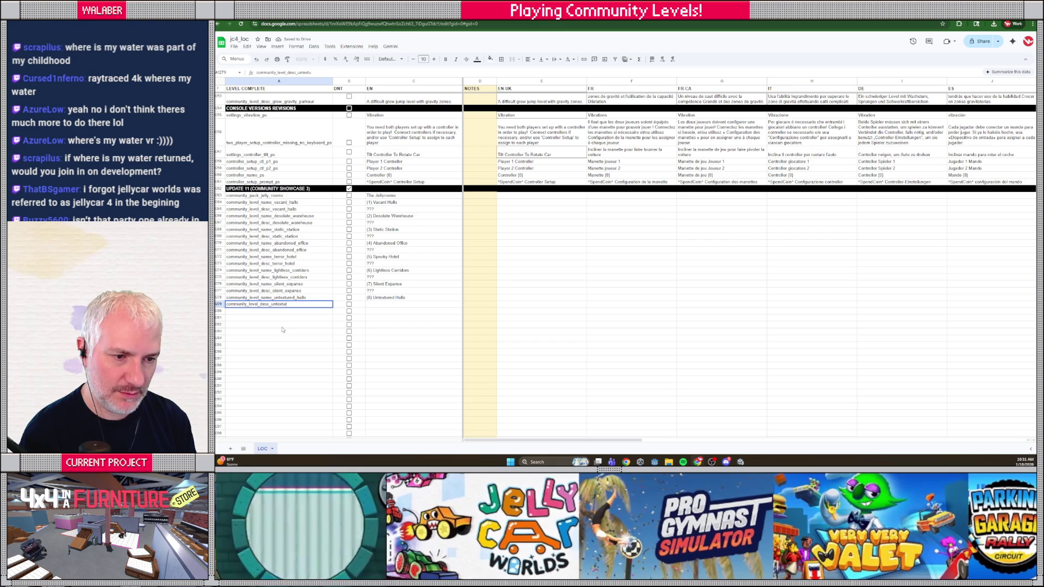
pyautogui.press('Tab')
pyautogui.press('Tab')
pyautogui.write('???')
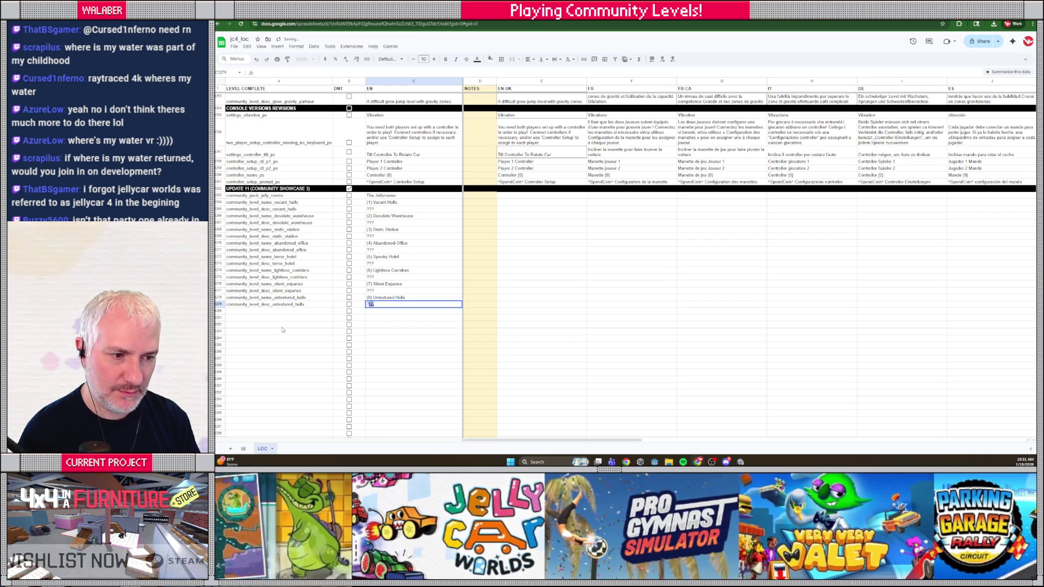
pyautogui.press('Return')
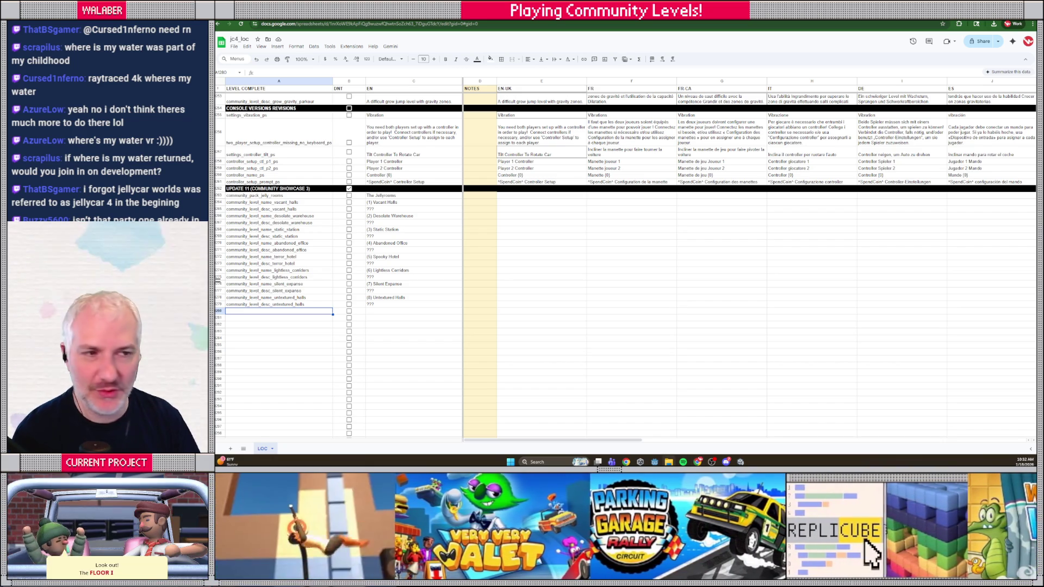
# - Look up the monochrome_hallway level's raw keys in the running game
pyautogui.hotkey('alt', 'Tab')
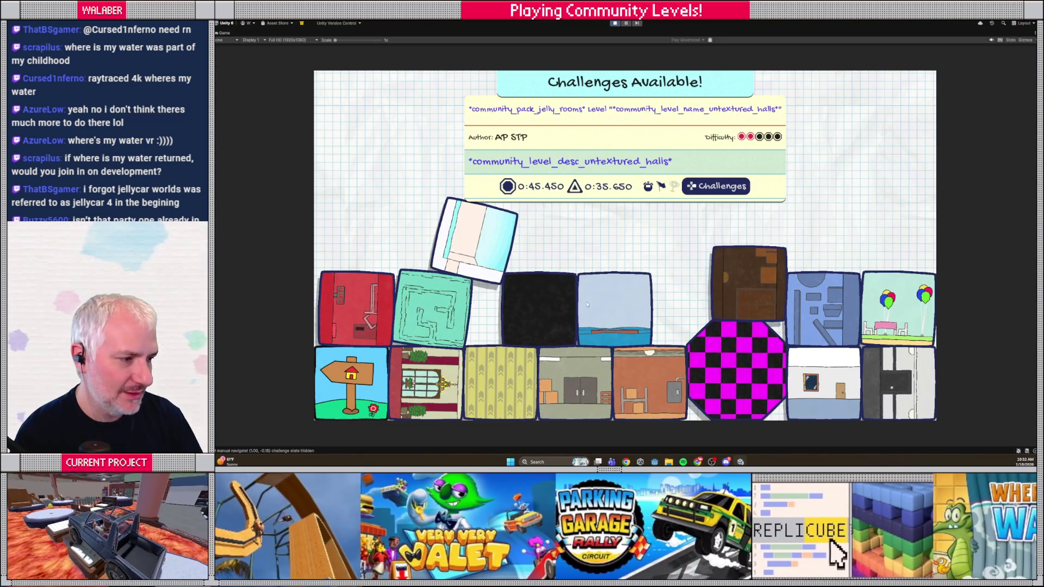
pyautogui.click(877, 375)
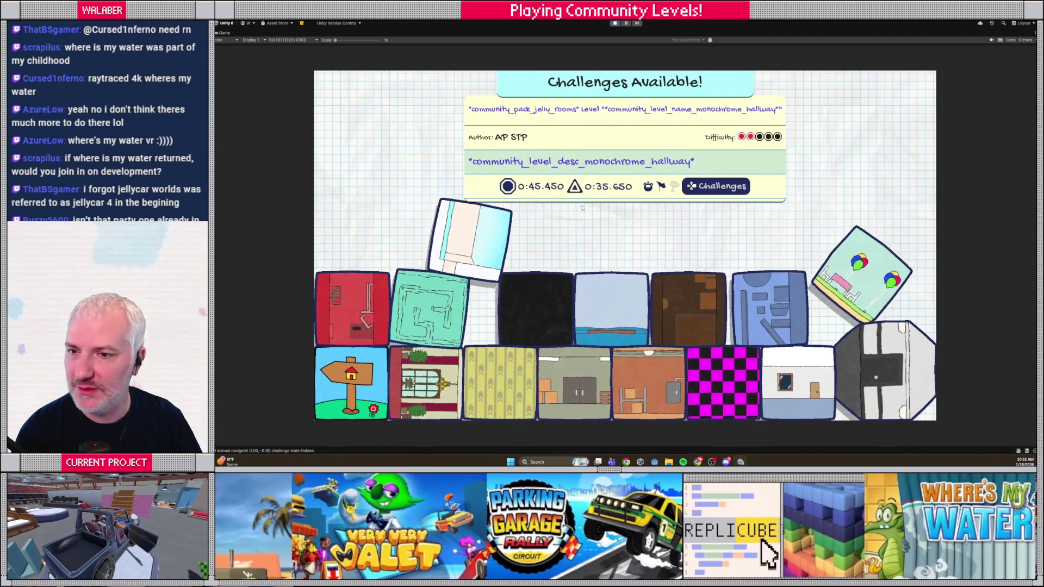
pyautogui.hotkey('alt', 'Tab')
# - Add community_level_name_monochrome_hallway as '(9) Monochrome Hallway' and its desc key with '???'
pyautogui.write('communi')
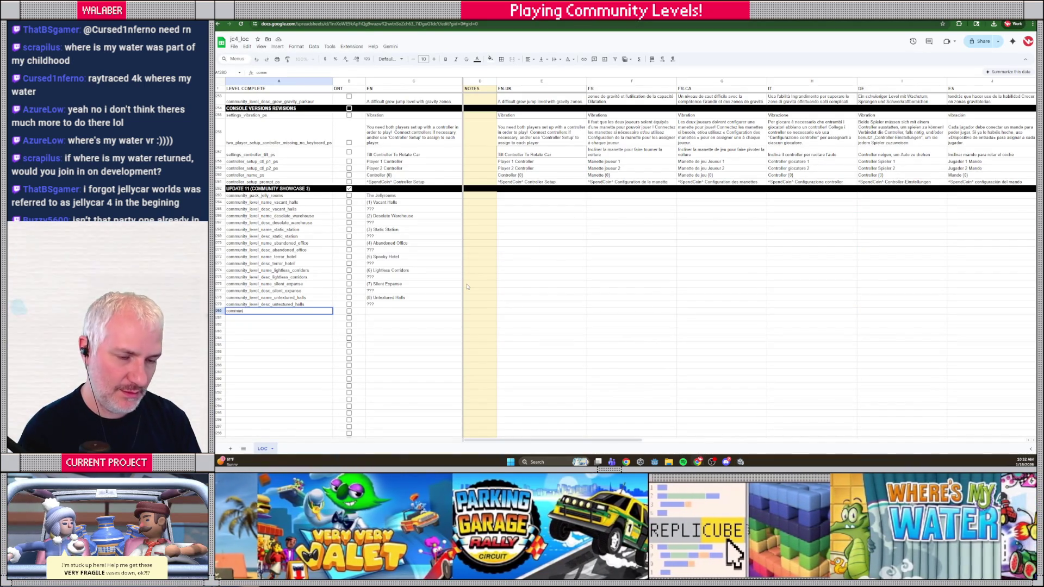
pyautogui.write('ty_level_name_')
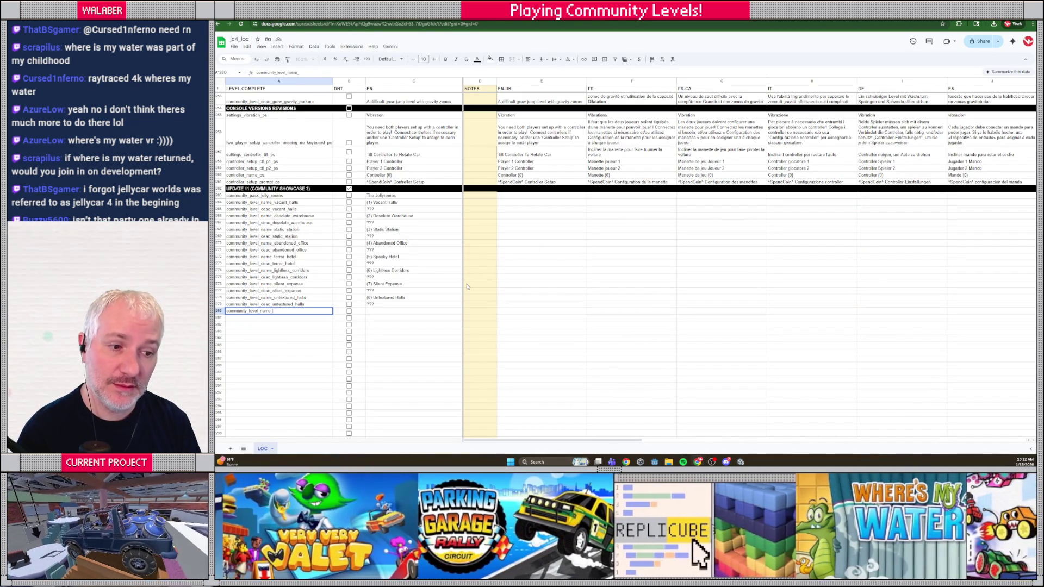
pyautogui.write('monochrome')
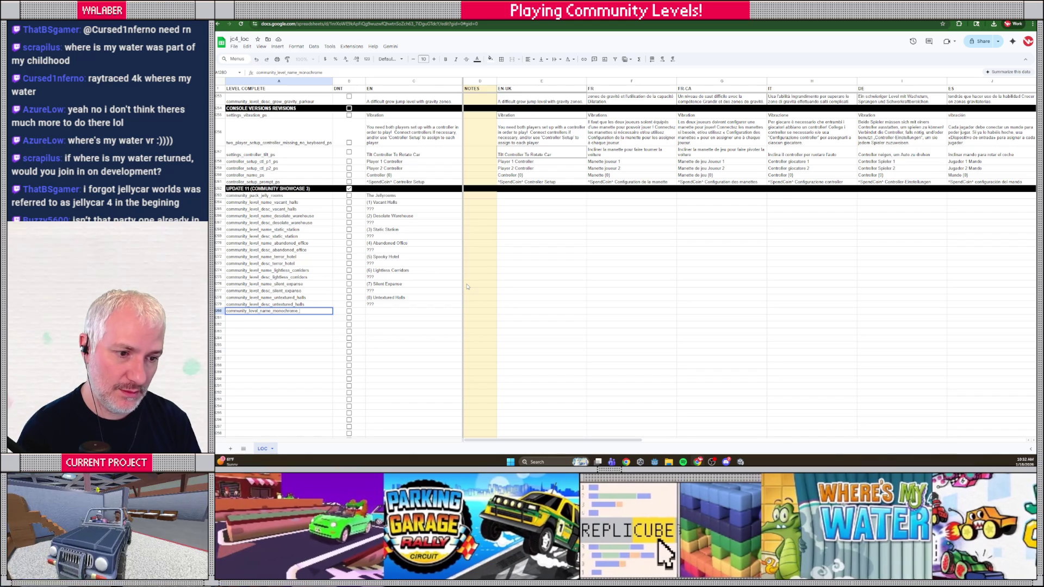
pyautogui.write('llway')
pyautogui.press('Tab')
pyautogui.press('Tab')
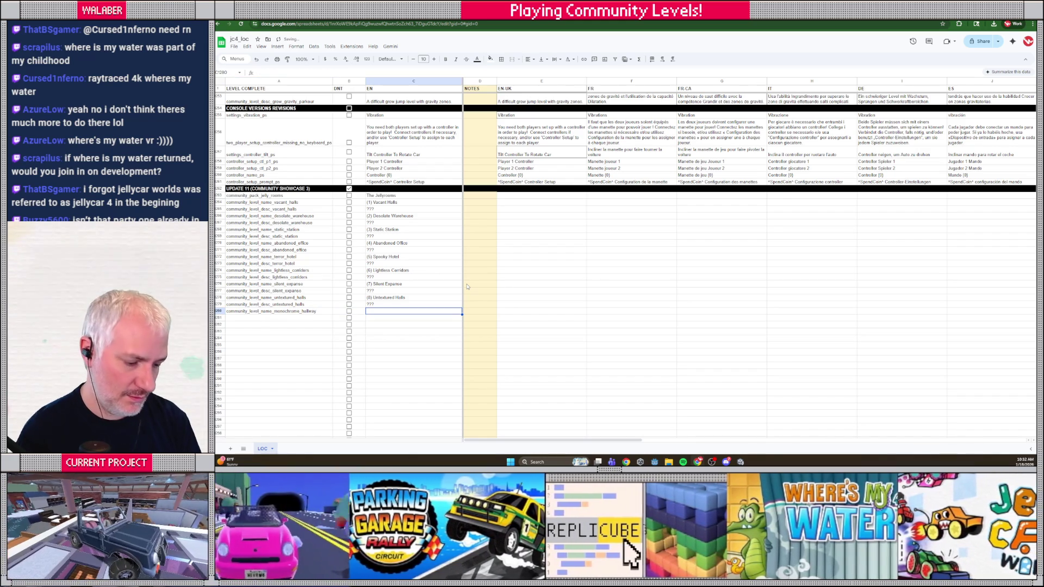
pyautogui.write('(9) Monochrome Hall')
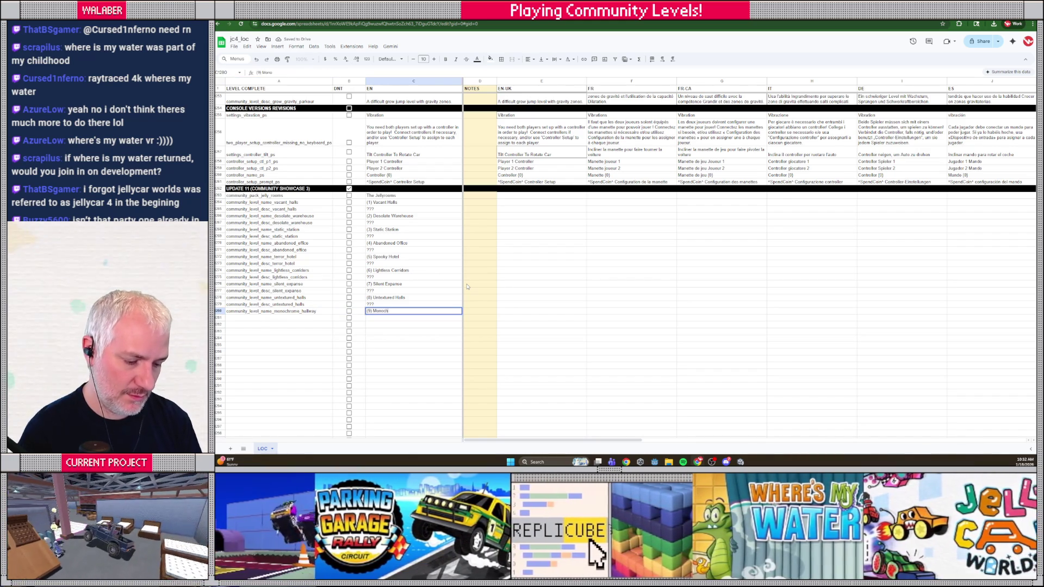
pyautogui.write('way')
pyautogui.press('Return')
pyautogui.write('community_level_desc_monochrome_ha')
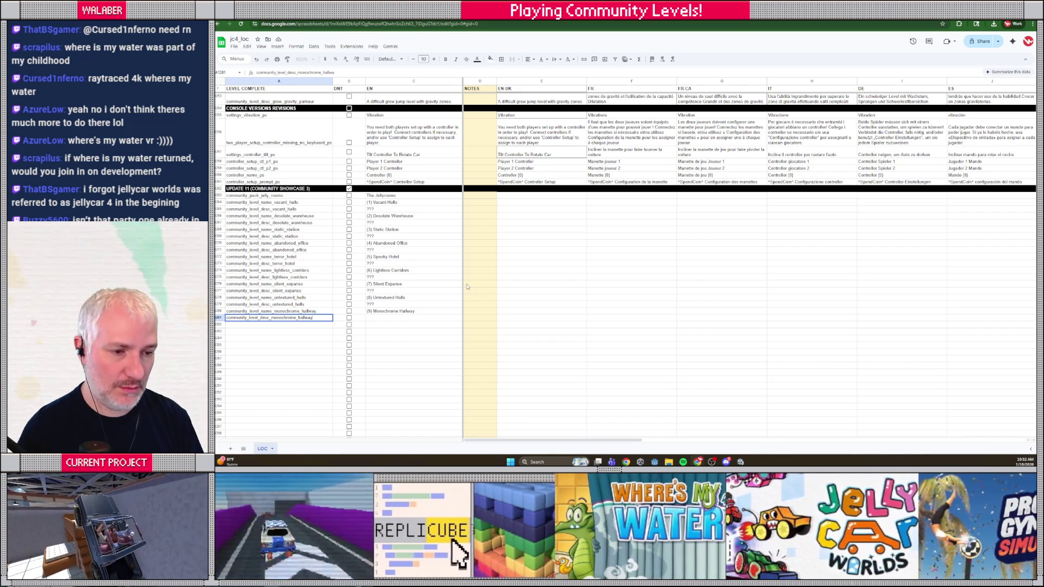
pyautogui.press('Tab')
pyautogui.press('Tab')
pyautogui.write('?')
pyautogui.press('Return')
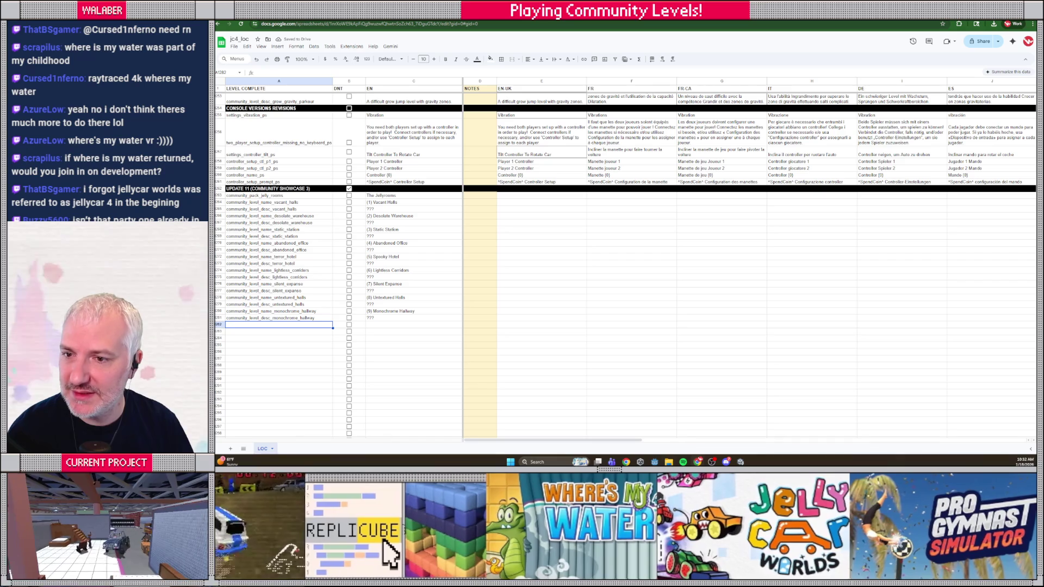
pyautogui.hotkey('alt', 'Tab')
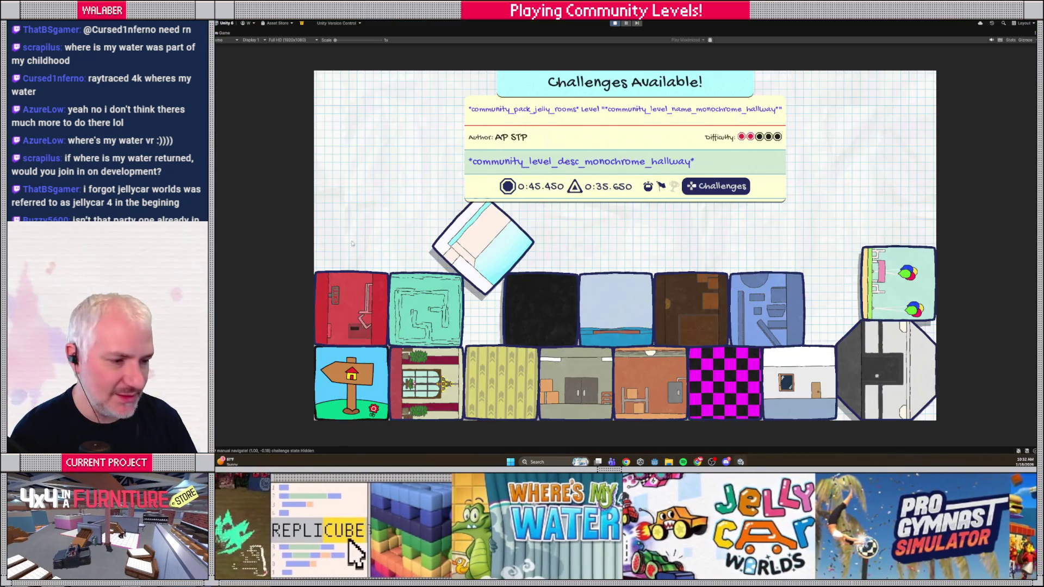
# - Add community_level_name_glitching_tunnels as '(10) Glitching Tunnels' and its desc key with '???'
pyautogui.press('Left')
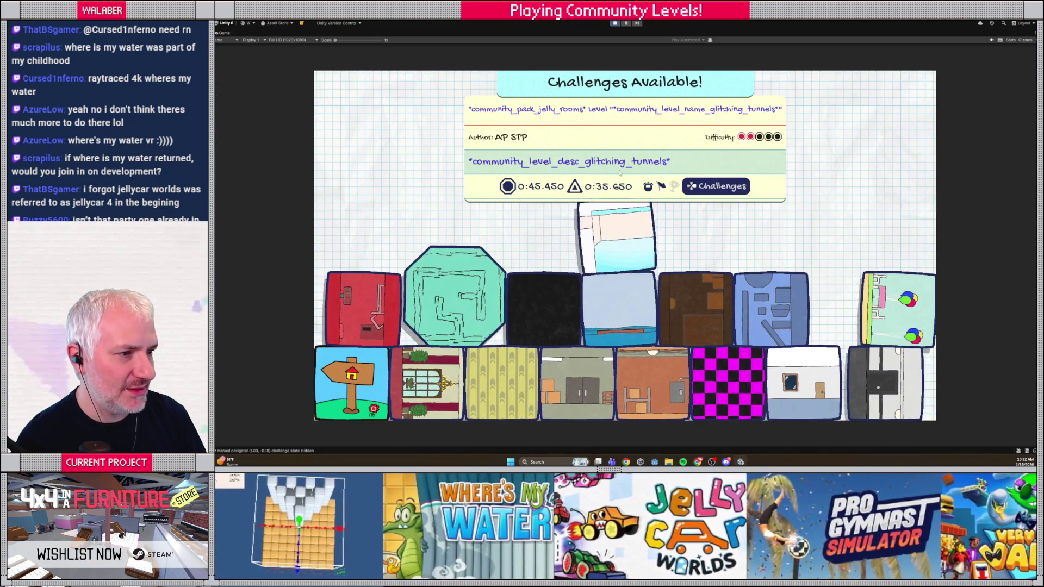
pyautogui.hotkey('alt', 'Tab')
pyautogui.write('community_level')
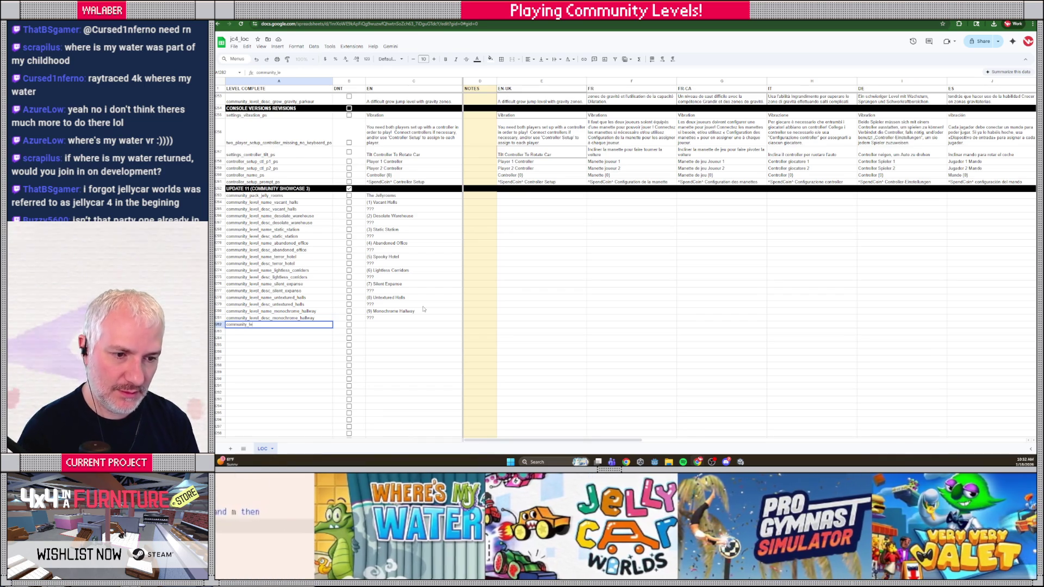
pyautogui.write('_name_glitch')
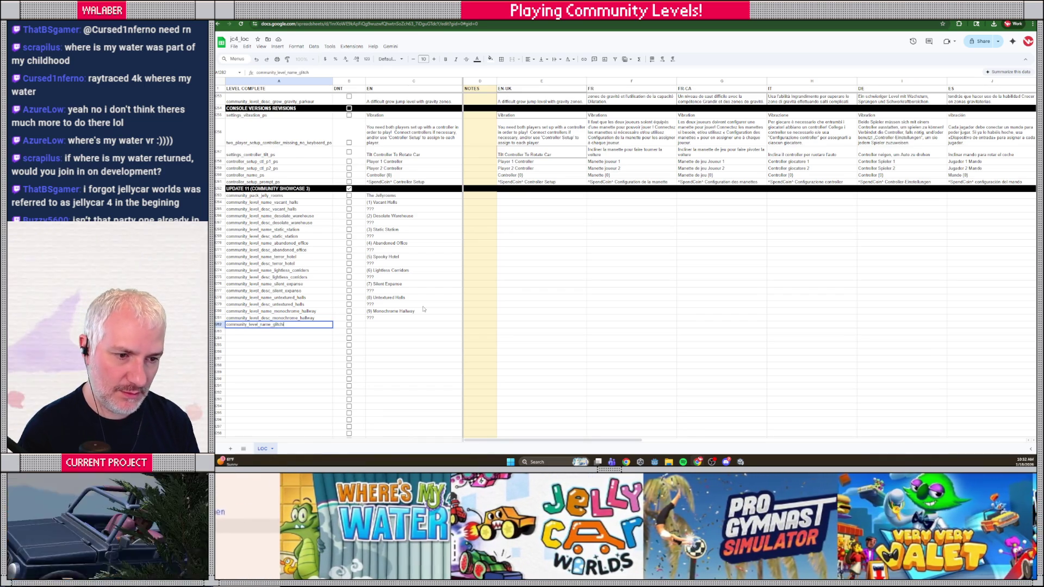
pyautogui.press('Tab')
pyautogui.press('Tab')
pyautogui.write('(10) G')
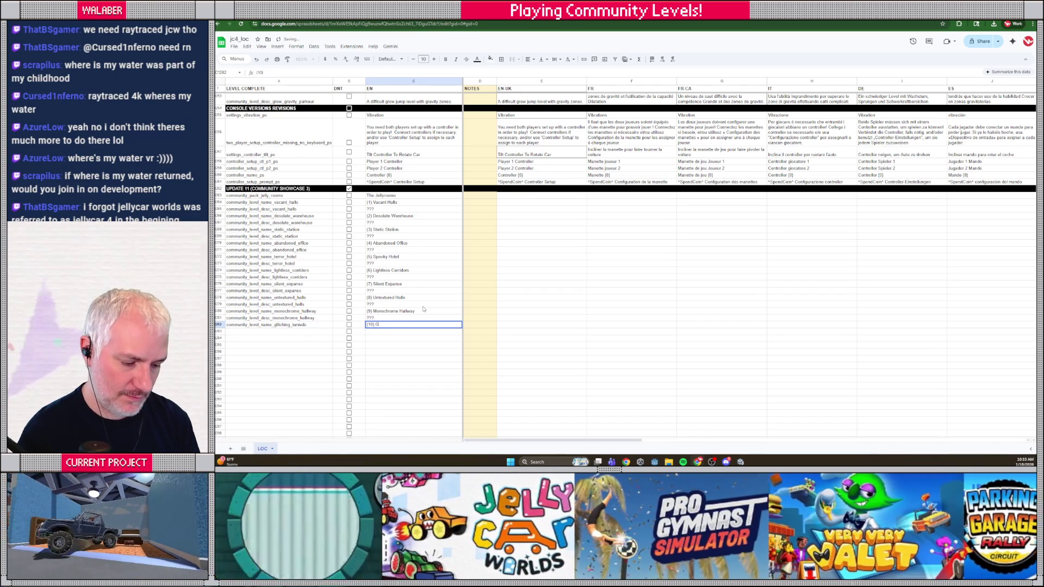
pyautogui.write('litching Tunnels')
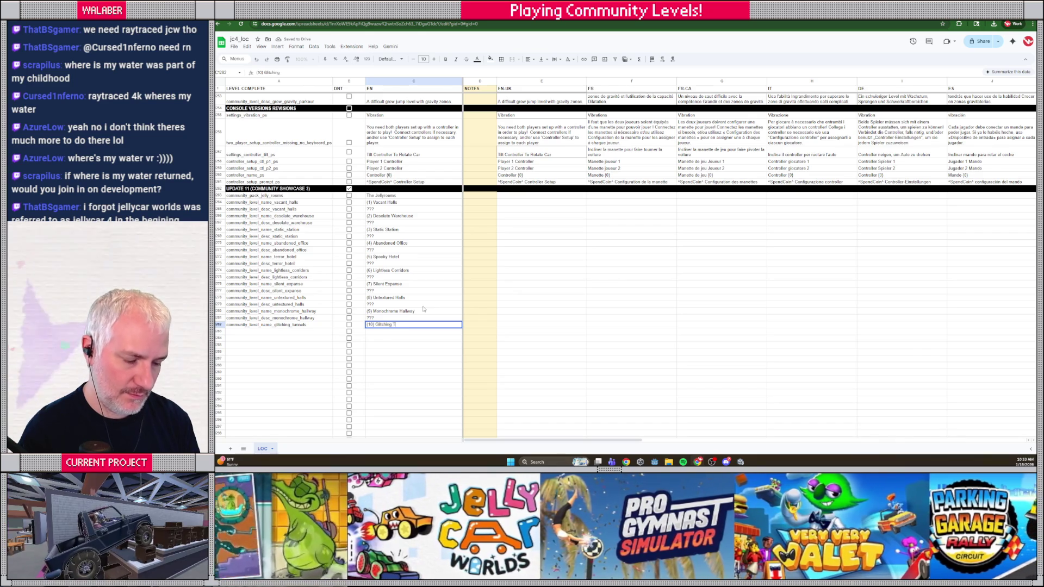
pyautogui.press('Return')
pyautogui.write('comm')
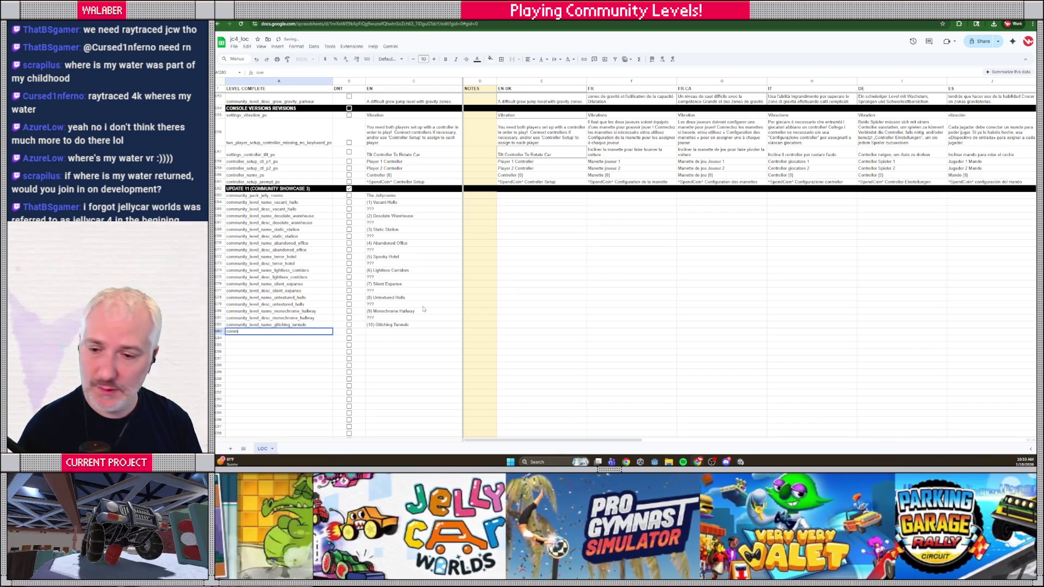
pyautogui.write('unity_level_d')
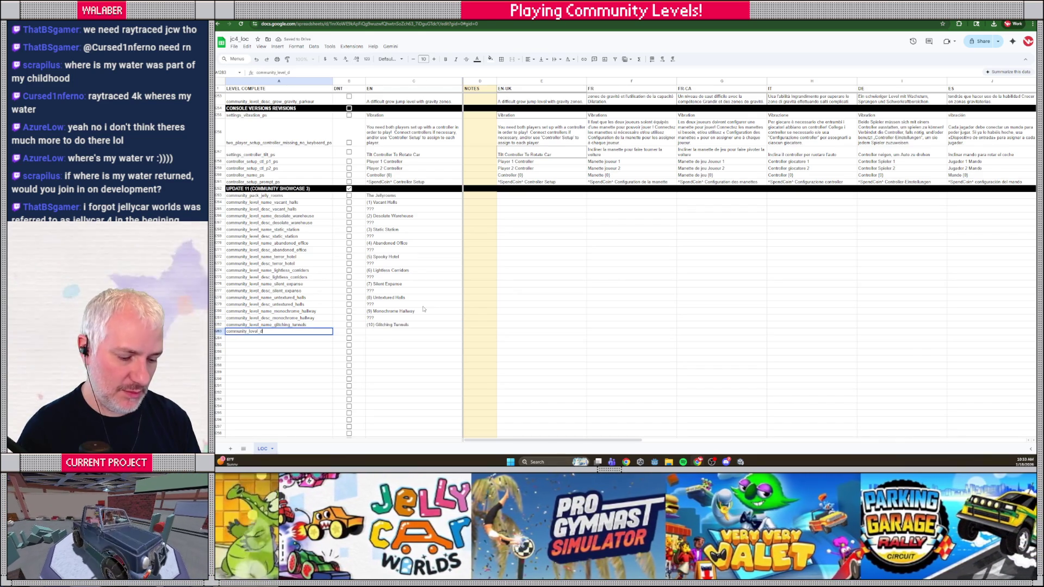
pyautogui.write('esc_glit')
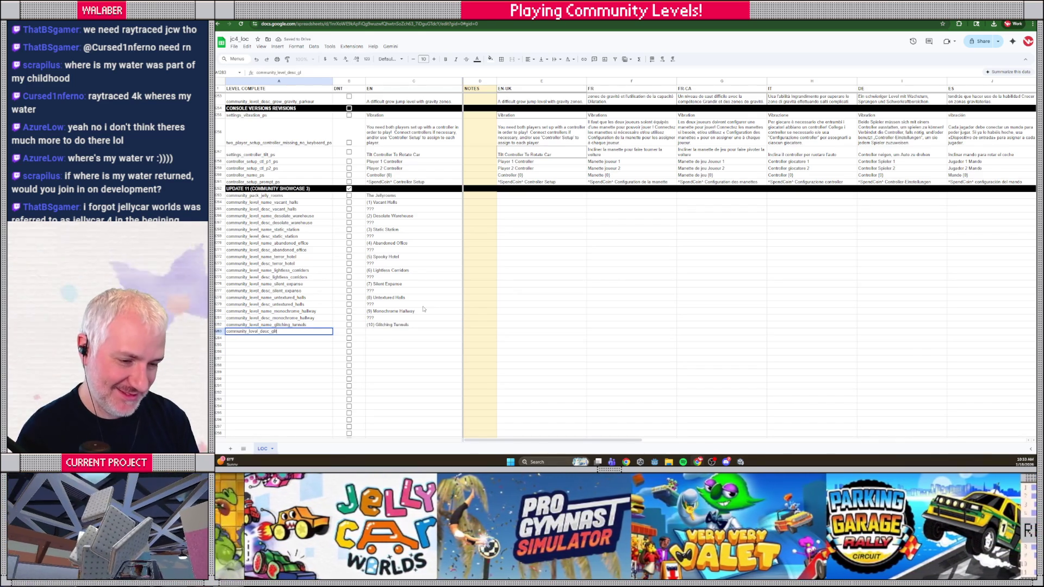
pyautogui.write('ching_tunnels')
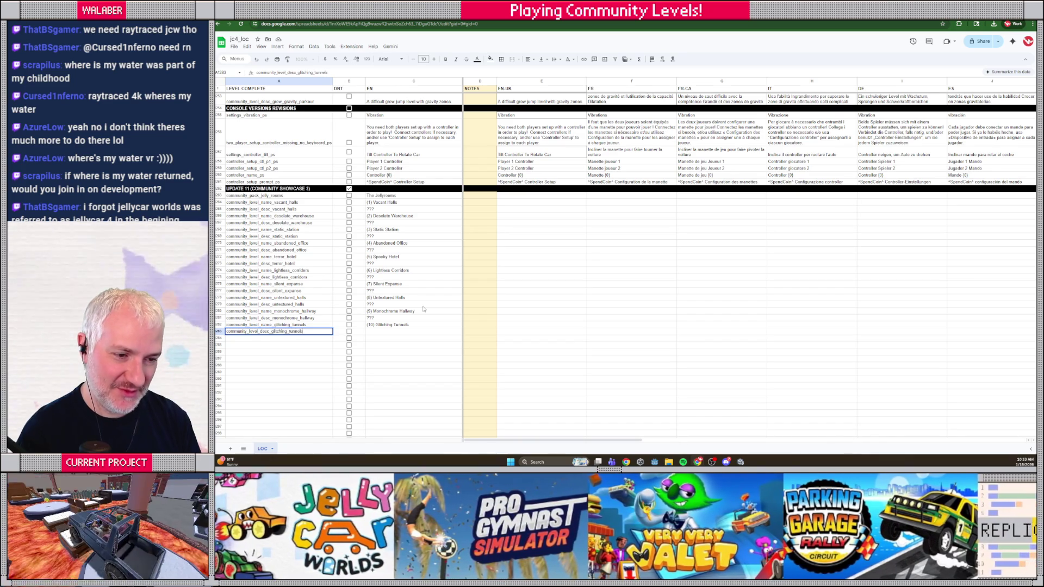
pyautogui.press('Tab')
pyautogui.press('Tab')
pyautogui.write('???')
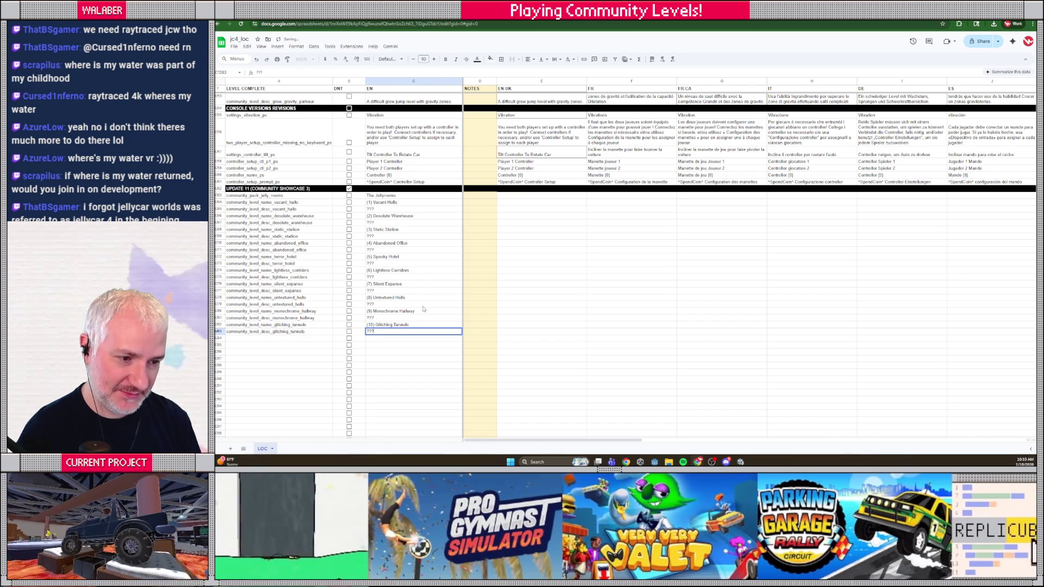
pyautogui.press('Return')
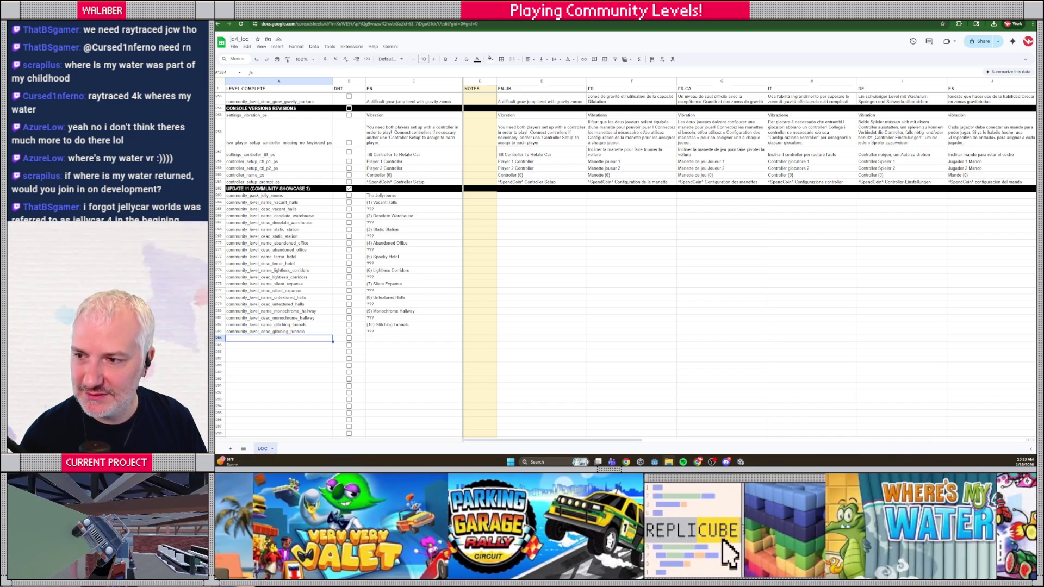
pyautogui.hotkey('alt', 'Tab')
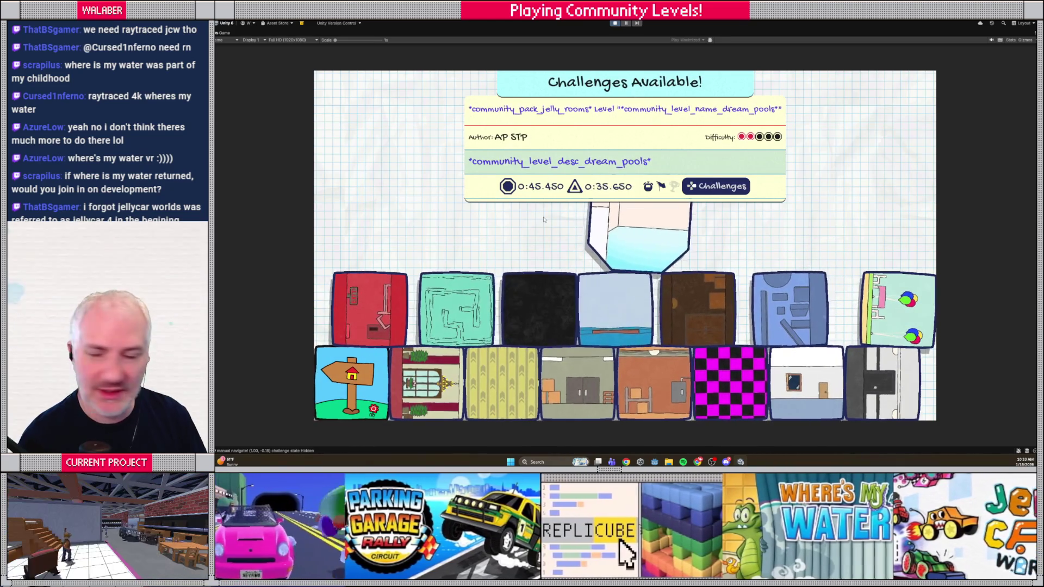
# - Add community_level_name_dream_pools reading '(11) Dream Pools' and the dream_pools description key with ???
pyautogui.hotkey('alt', 'Tab')
pyautogui.write('commu')
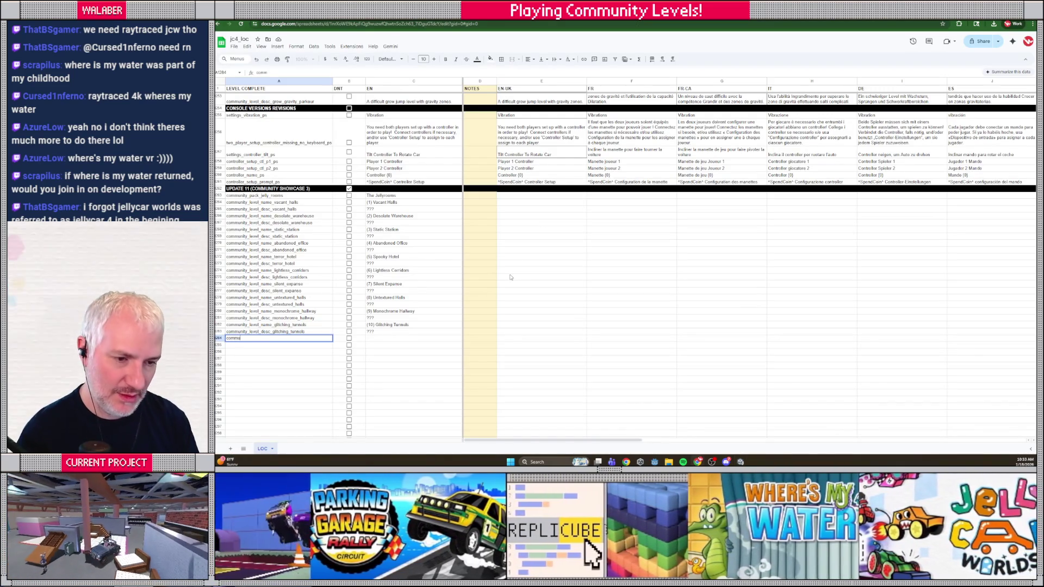
pyautogui.write('nity_level_n')
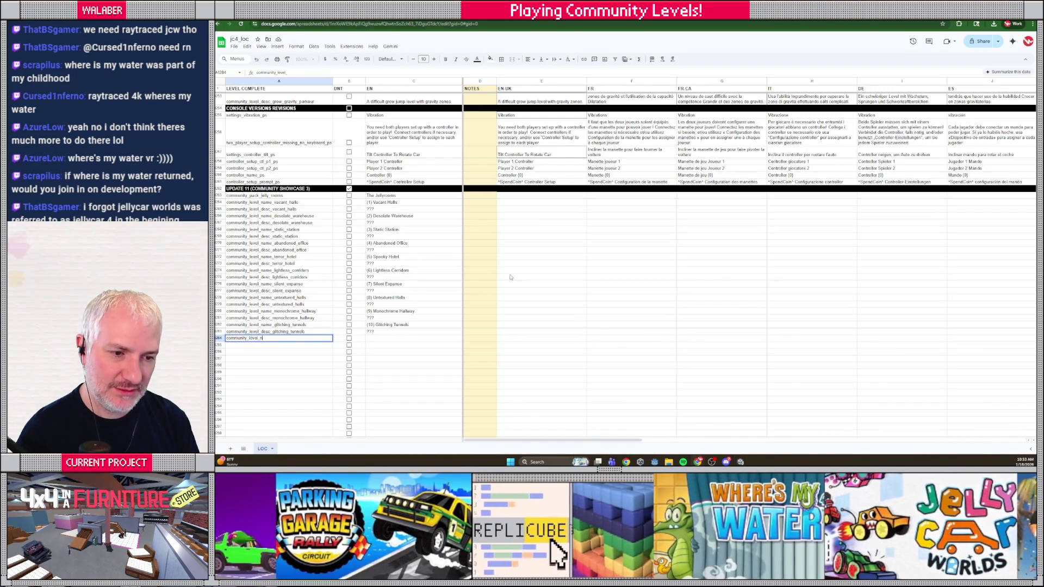
pyautogui.write('ame_dream_poo')
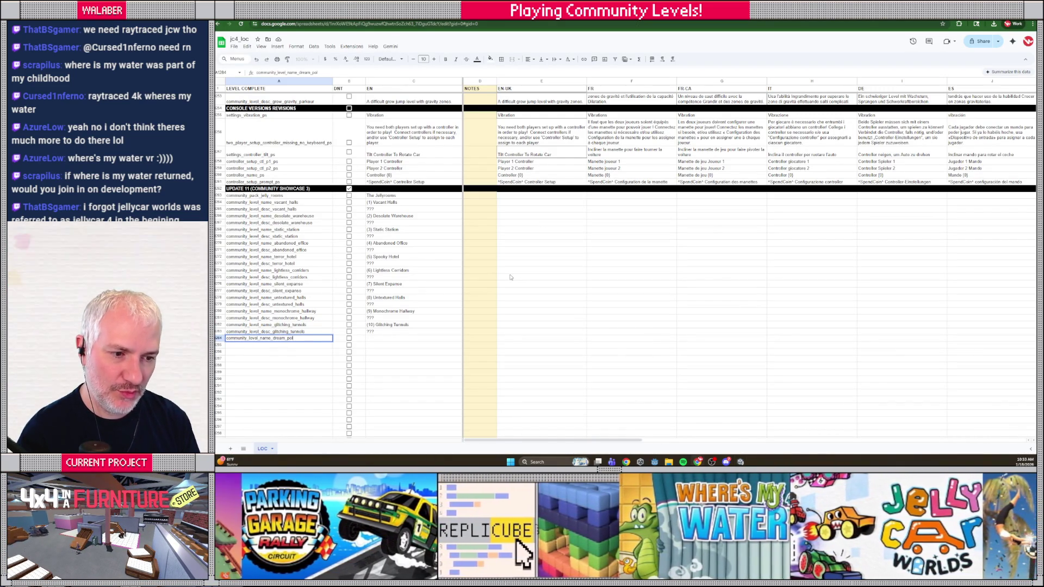
pyautogui.write('ls')
pyautogui.press('Tab')
pyautogui.press('Tab')
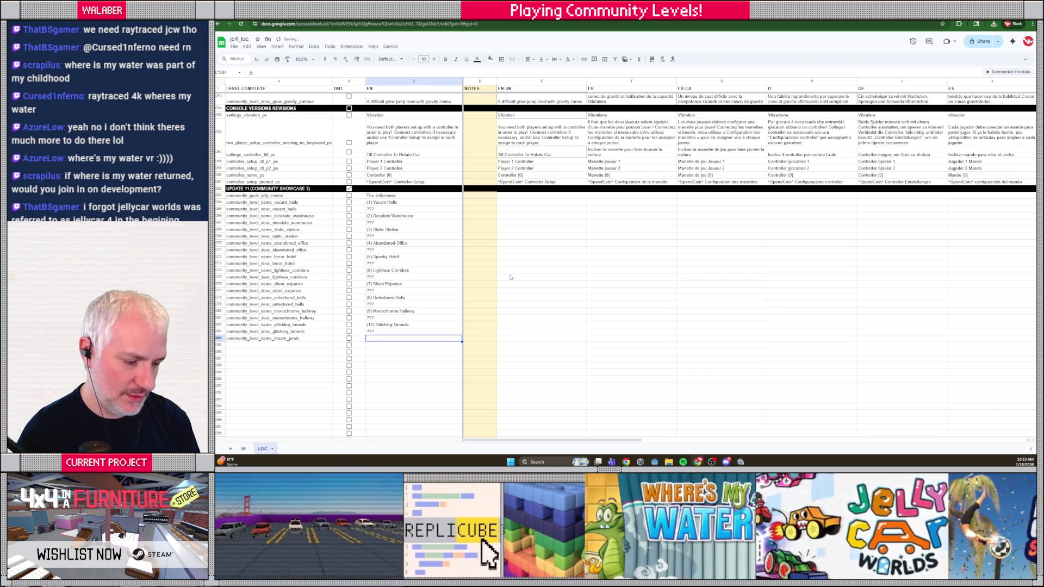
pyautogui.write('(11) Dream Pools')
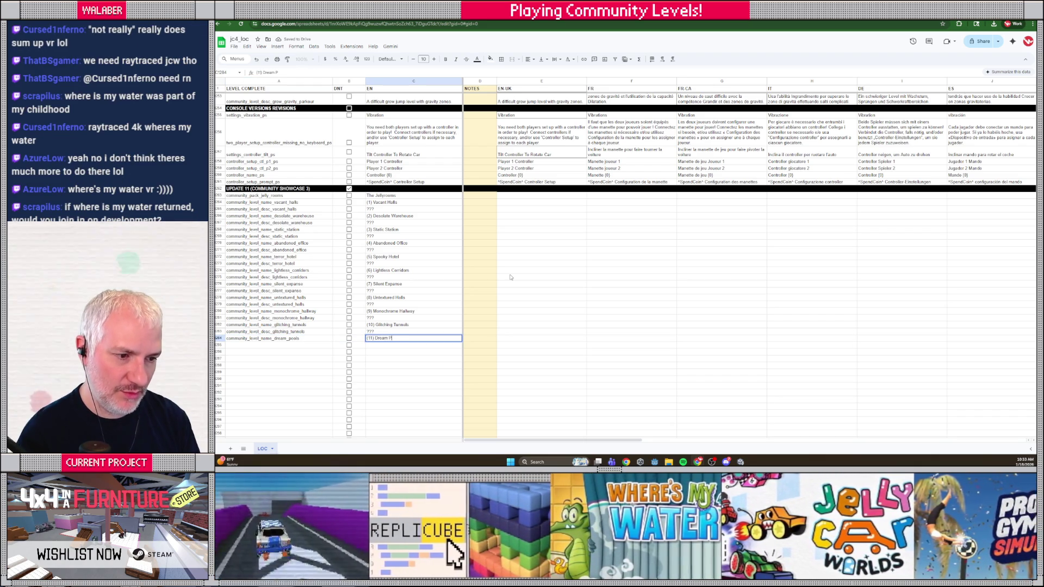
pyautogui.press('Return')
pyautogui.write('communi')
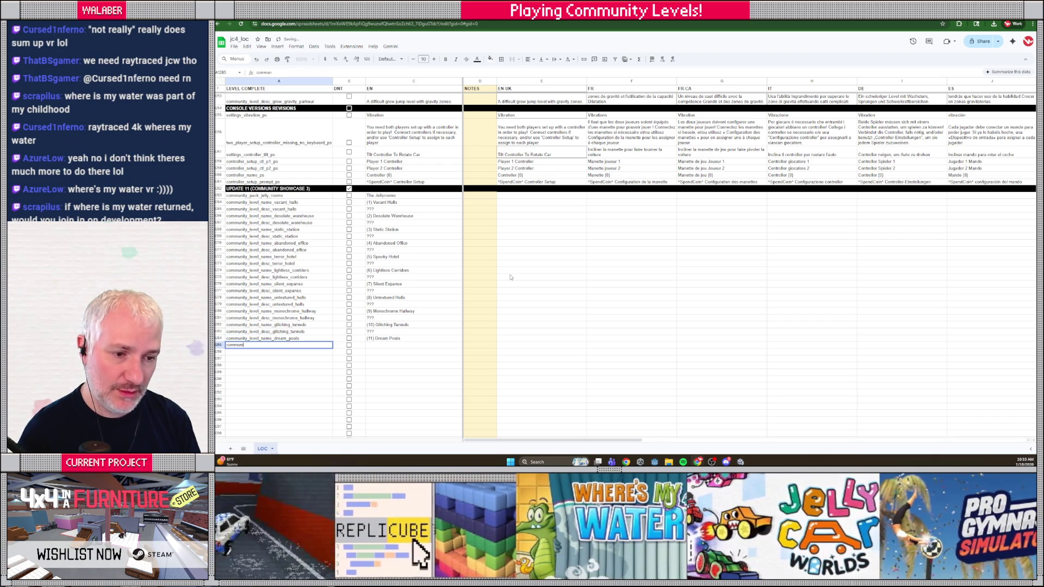
pyautogui.write('ty_level_desc_')
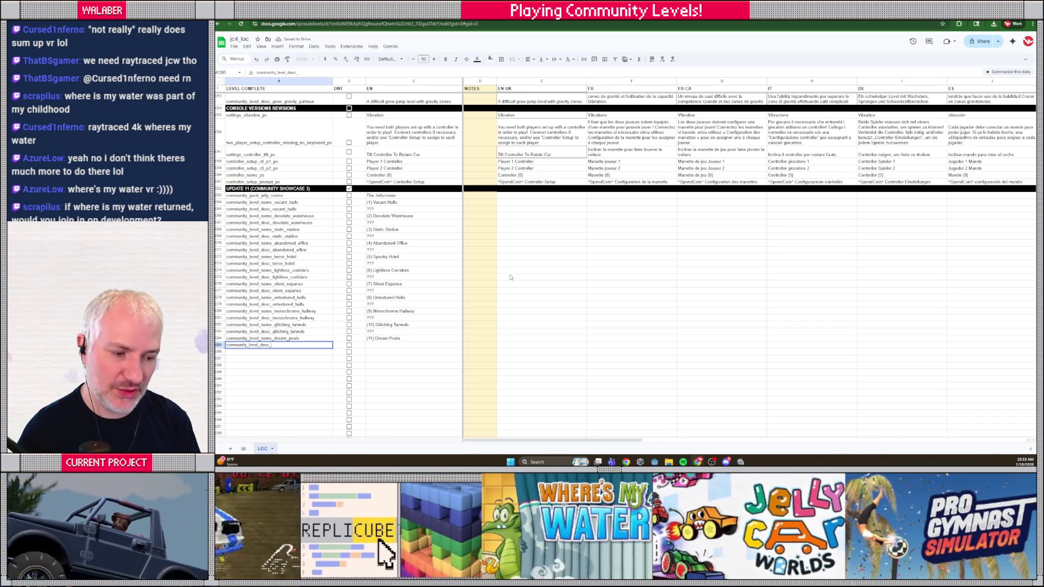
pyautogui.write('dream_pools')
pyautogui.press('Return')
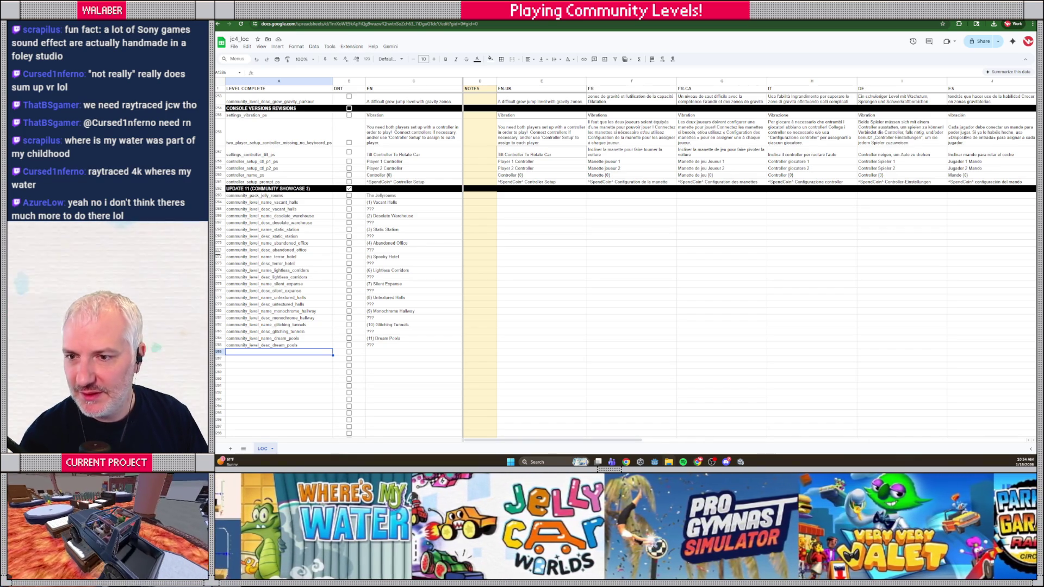
pyautogui.hotkey('alt', 'Tab')
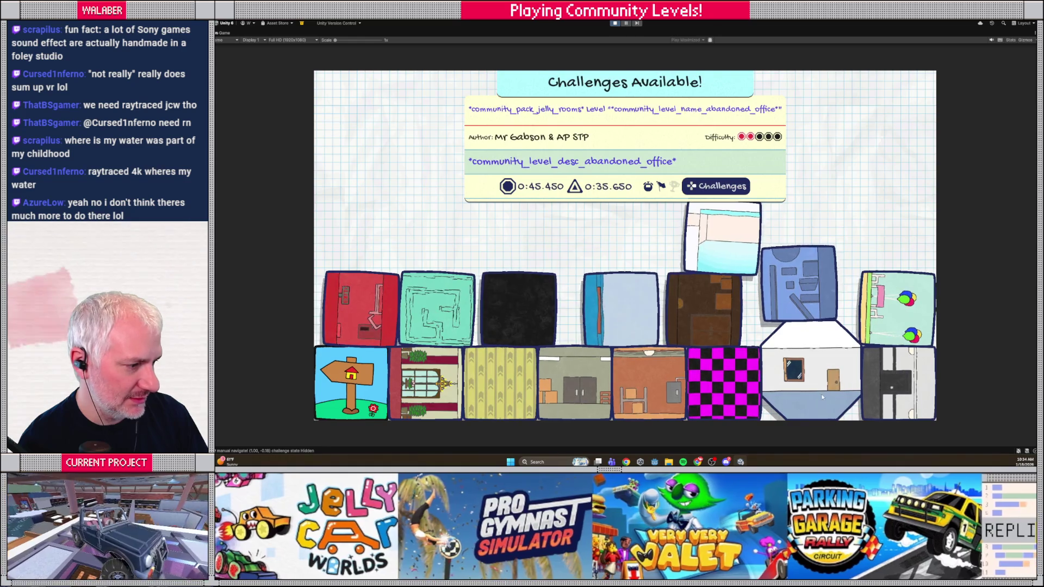
# - Find corrupted_home's untranslated keys in the game's level list and begin typing community_level_name_corrupted_home
pyautogui.click(835, 381)
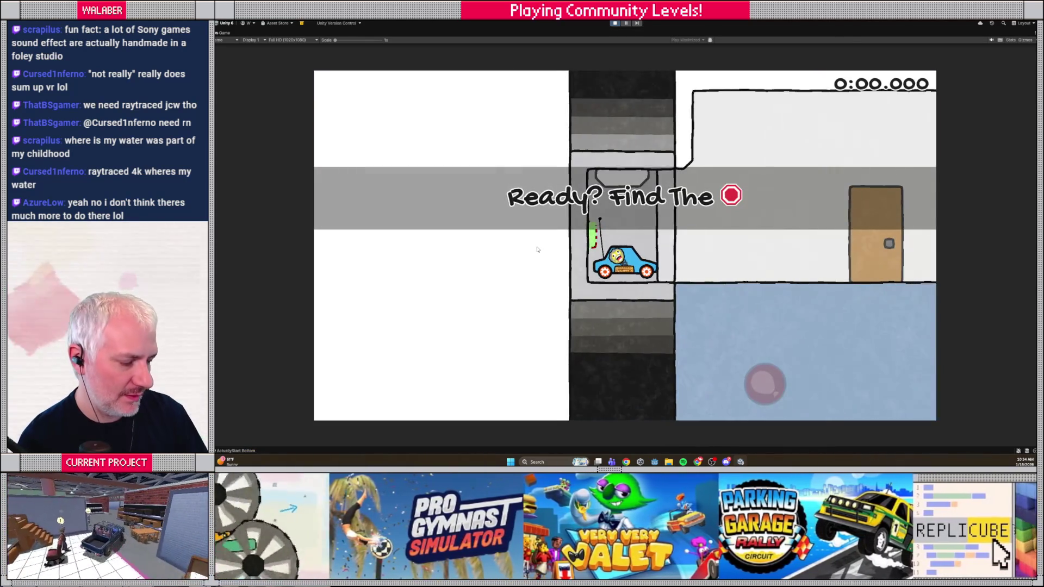
pyautogui.press('Escape')
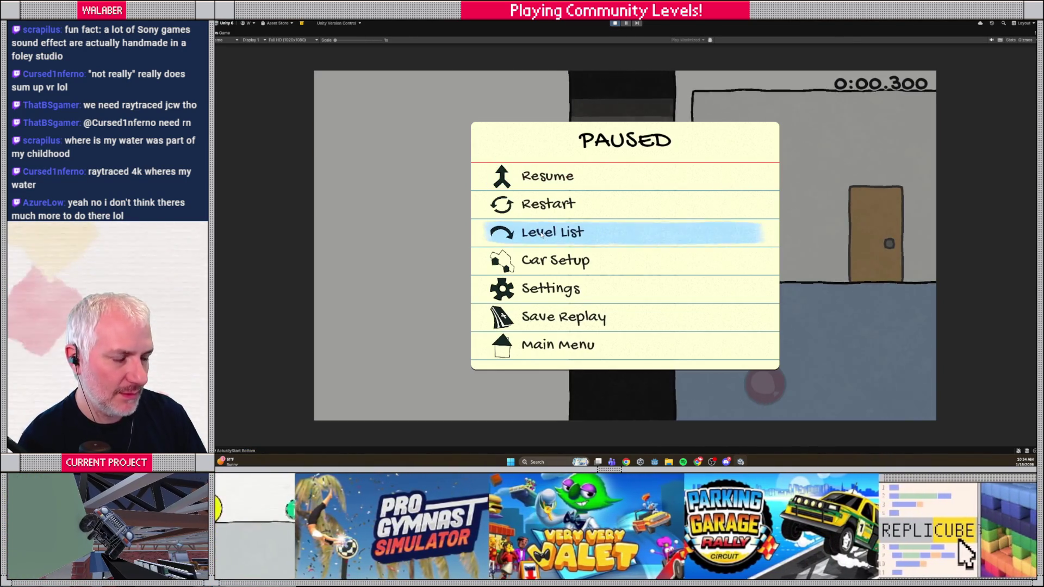
pyautogui.click(541, 235)
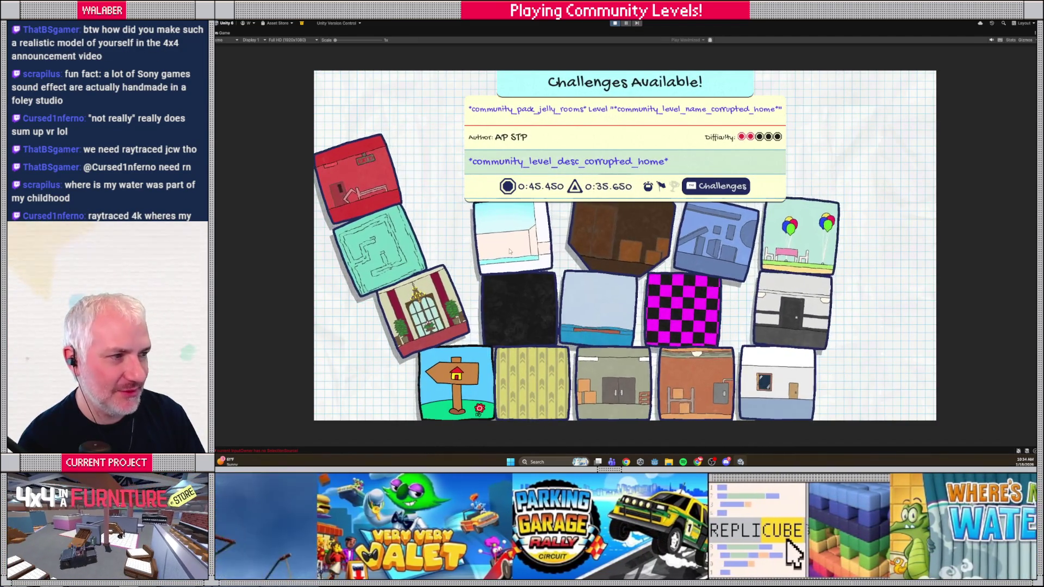
pyautogui.hotkey('alt', 'Tab')
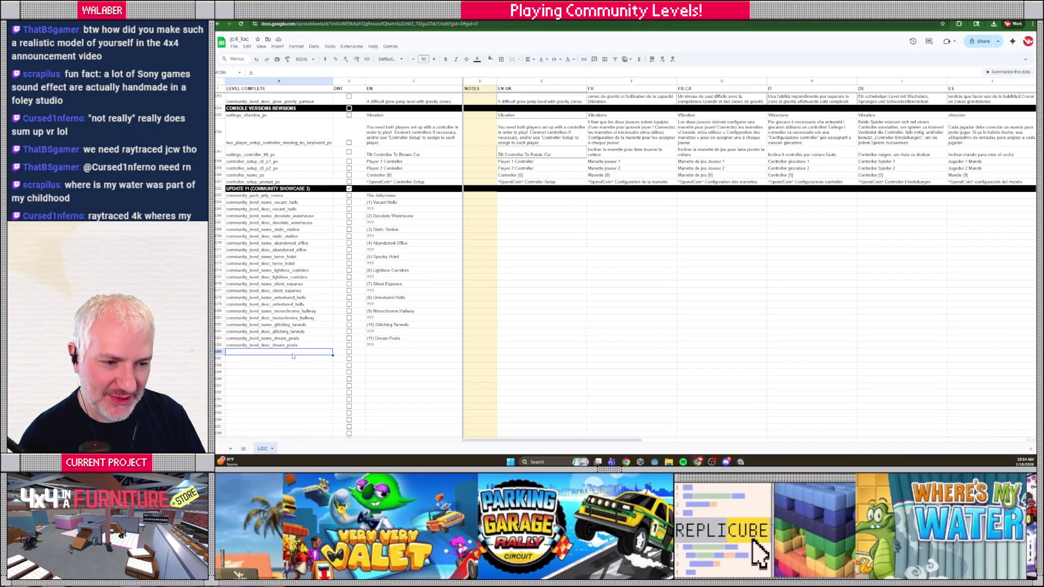
pyautogui.write('comm')
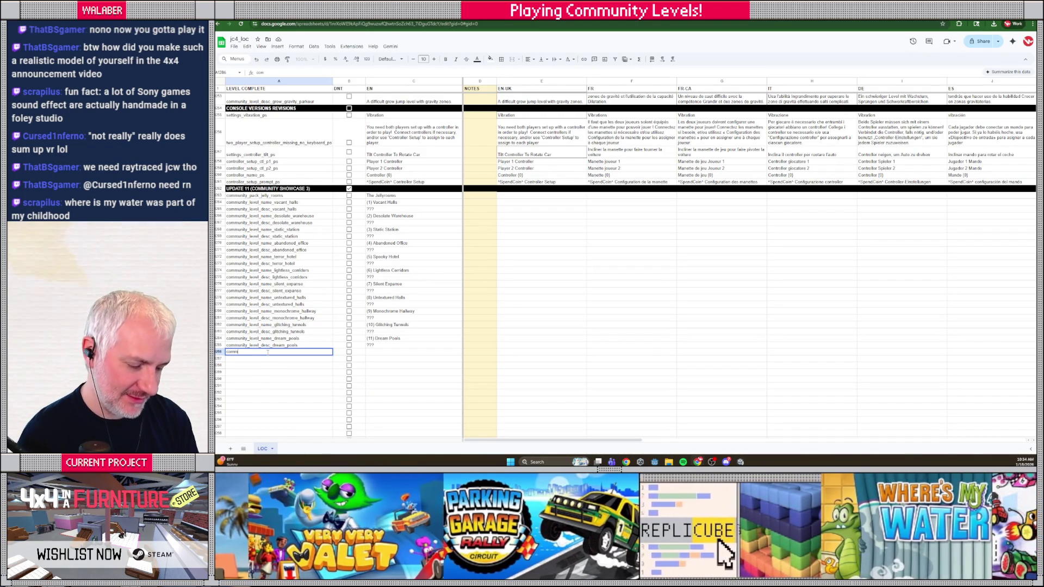
pyautogui.write('unity_level_name_corrupted')
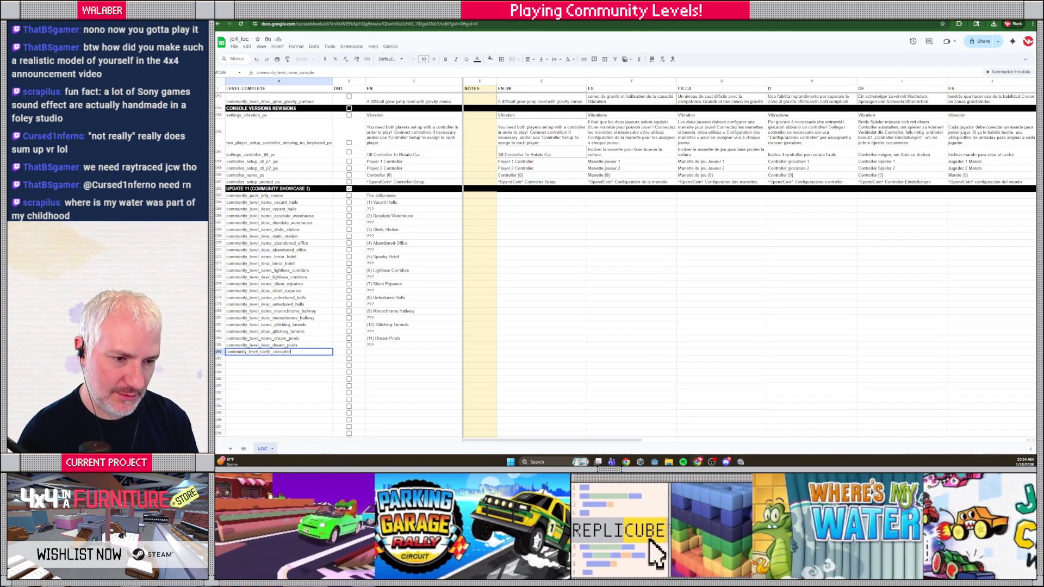
pyautogui.write('_home')
# - Give corrupted_home the English name (12) and add community_level_desc_corrupted_home with a ??? placeholder
pyautogui.press('Tab')
pyautogui.press('Tab')
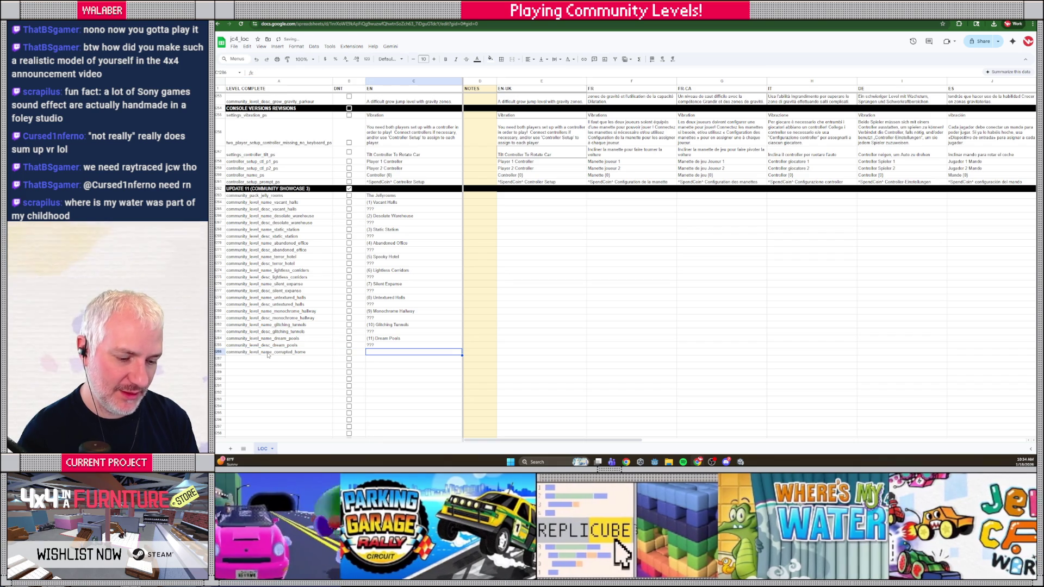
pyautogui.write('(12')
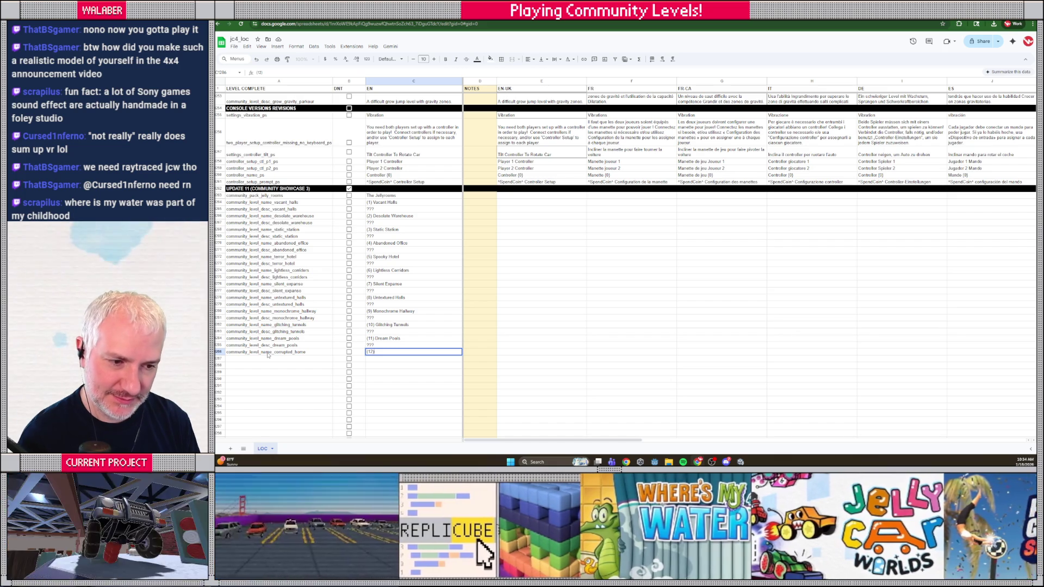
pyautogui.press('Return')
pyautogui.write('community_level_desc_')
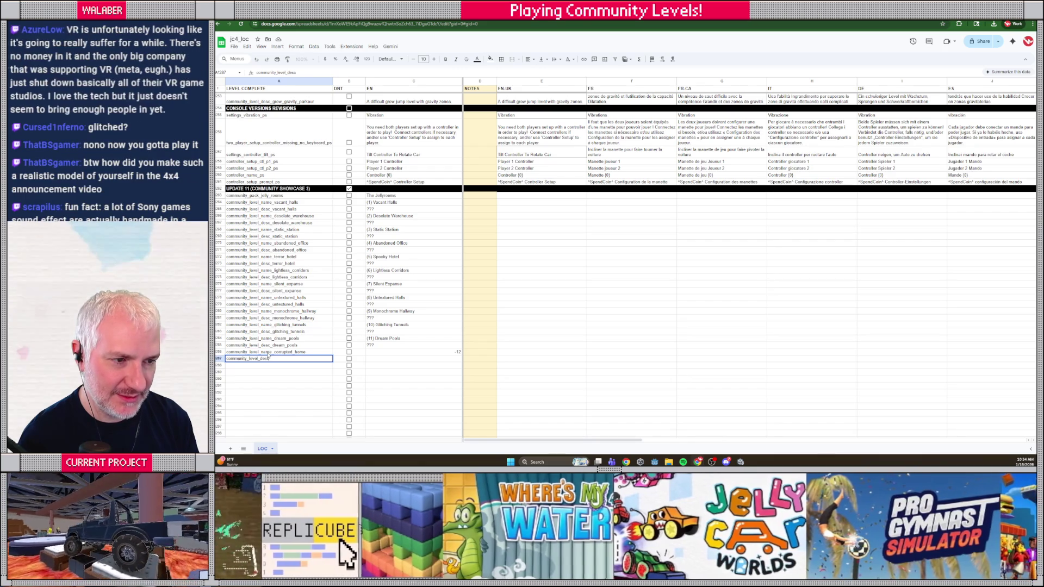
pyautogui.write('cor')
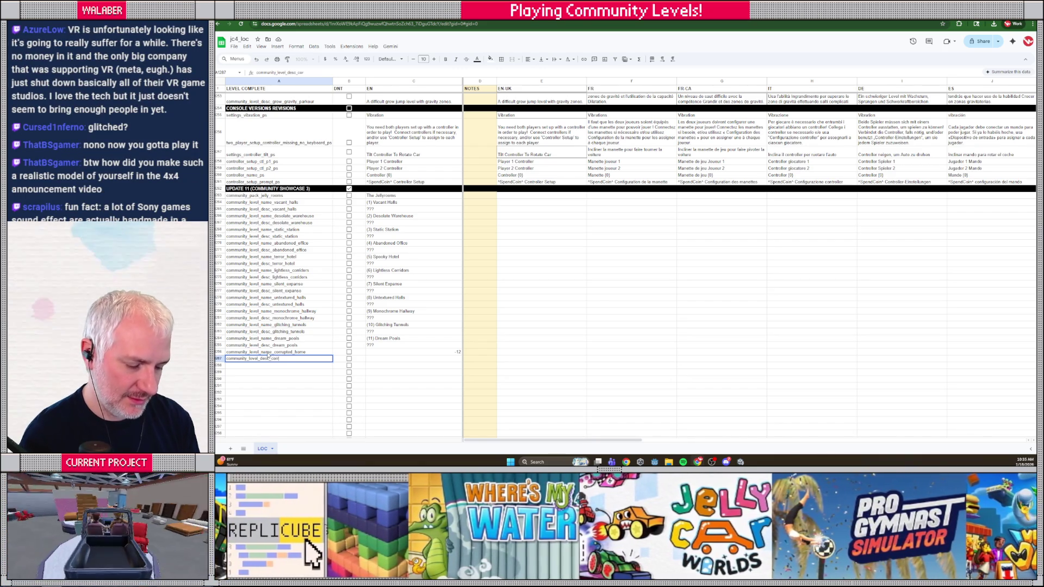
pyautogui.write('rupted_home')
pyautogui.press('Tab')
pyautogui.press('Tab')
pyautogui.write('?')
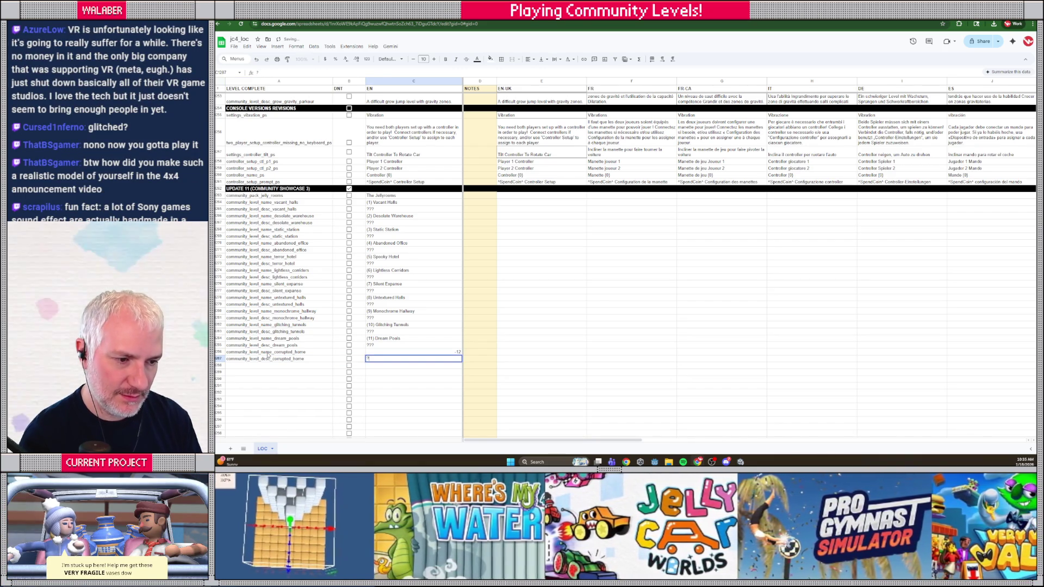
pyautogui.press('Return')
pyautogui.press('Up')
pyautogui.press('Up')
pyautogui.press('Right')
pyautogui.press('Right')
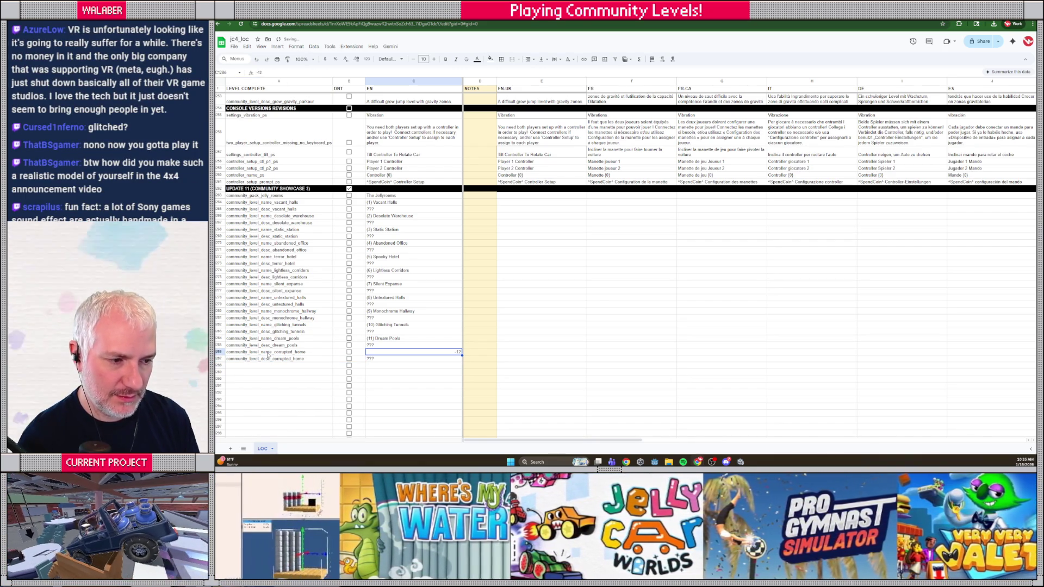
pyautogui.hotkey('alt', 'Tab')
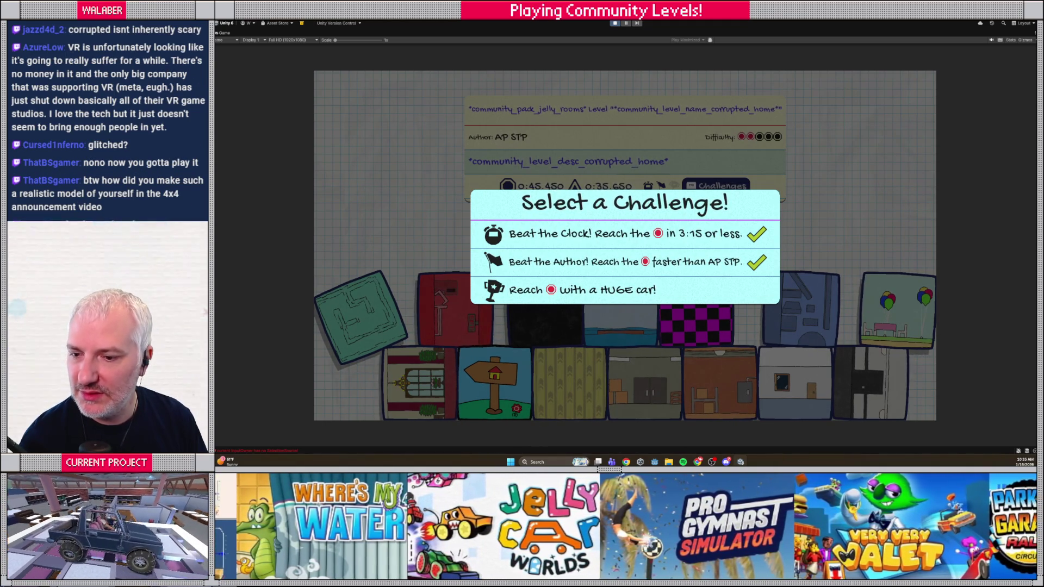
# - Change the corrupted_home English name to '(12) Glitched Home'
pyautogui.hotkey('alt', 'Tab')
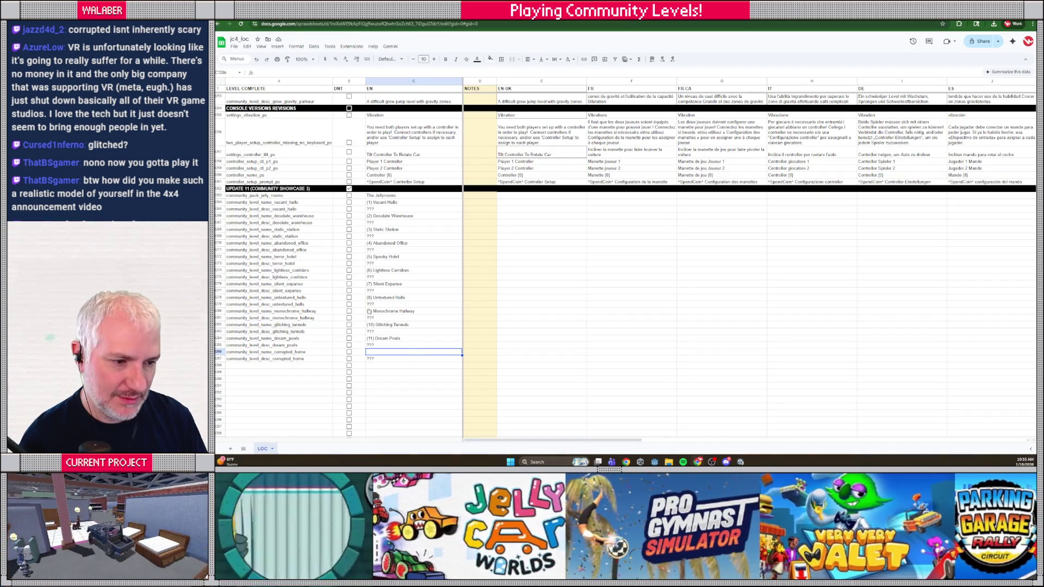
pyautogui.doubleClick(400, 352)
pyautogui.write('(12')
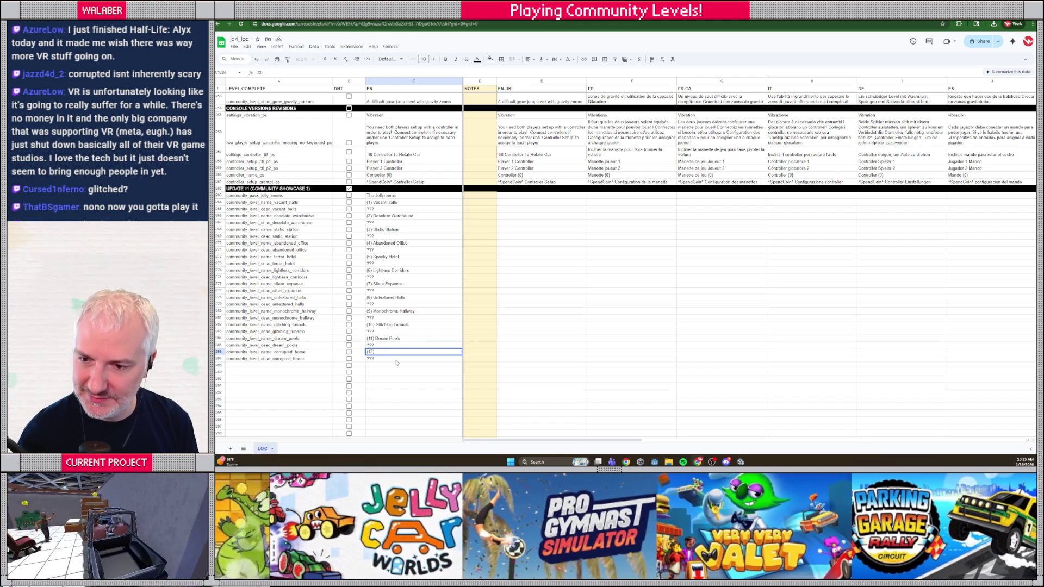
pyautogui.write('Glitched')
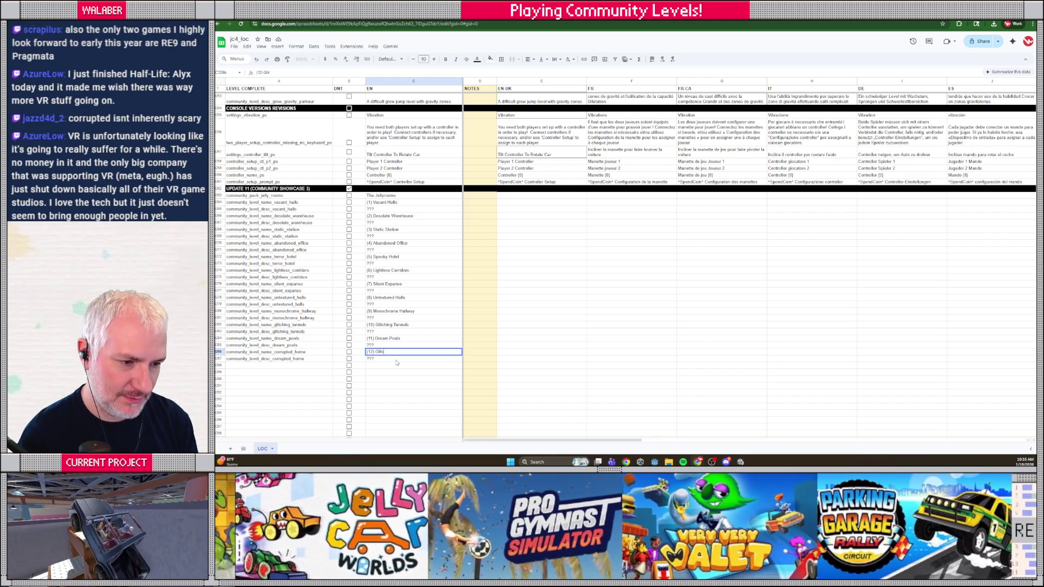
pyautogui.press('Return')
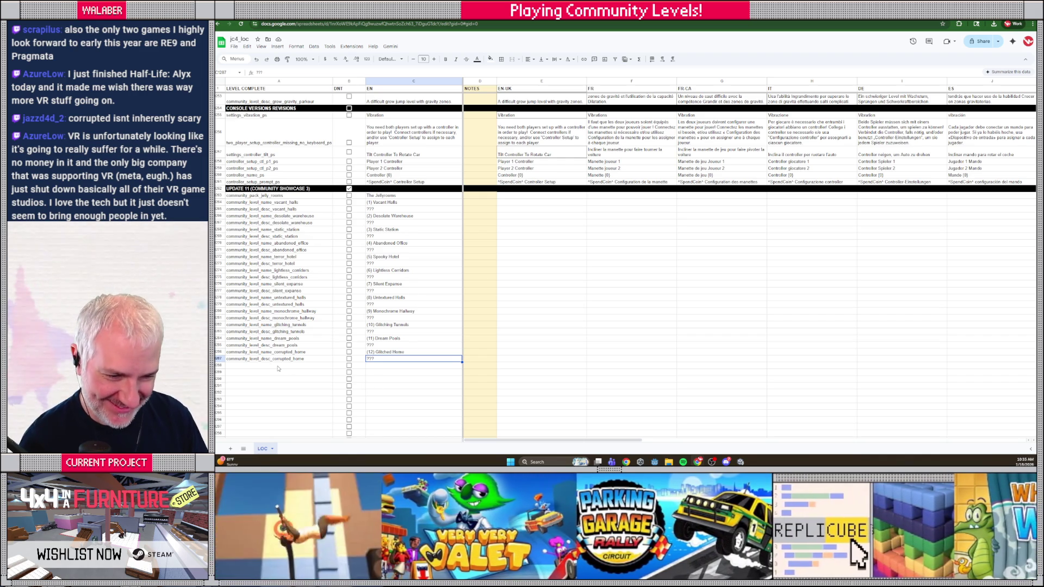
# - Add community_level_name_shattered_reality in row 1288 with English name '(13) Shattered Reality'
pyautogui.click(278, 366)
pyautogui.write('community_')
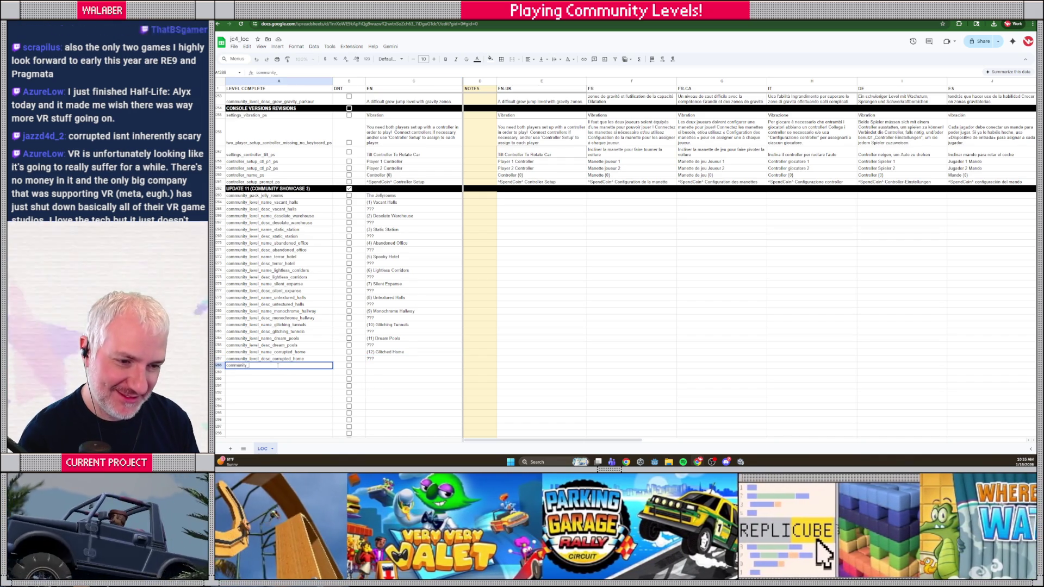
pyautogui.write('level_name')
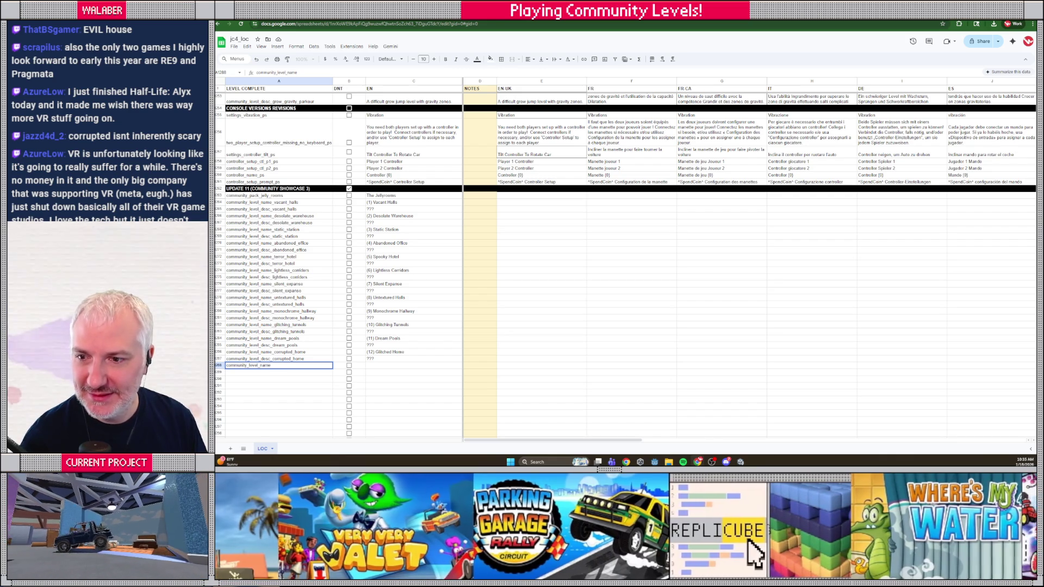
pyautogui.write('_')
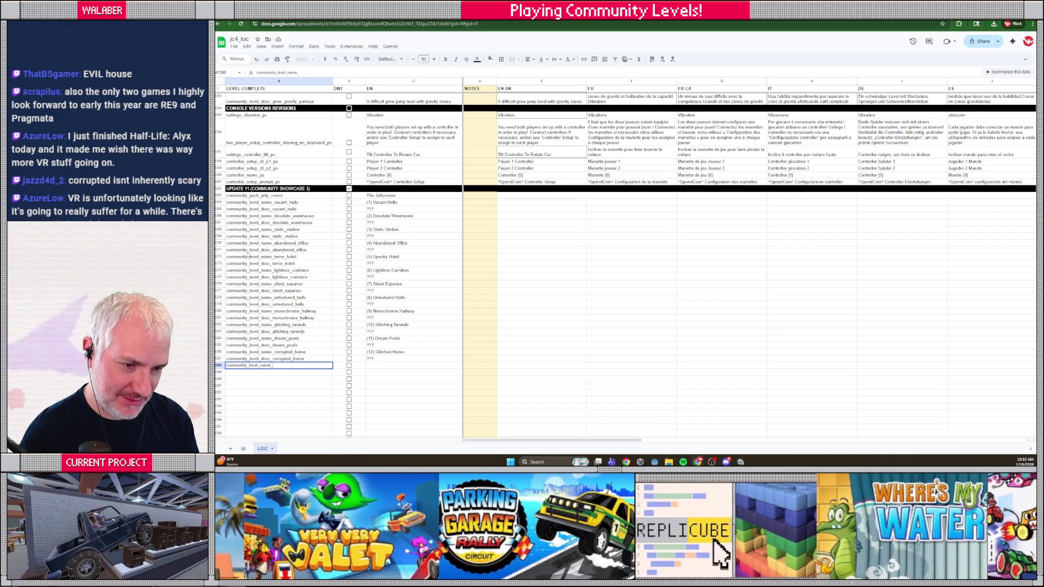
pyautogui.write('shattered_reality')
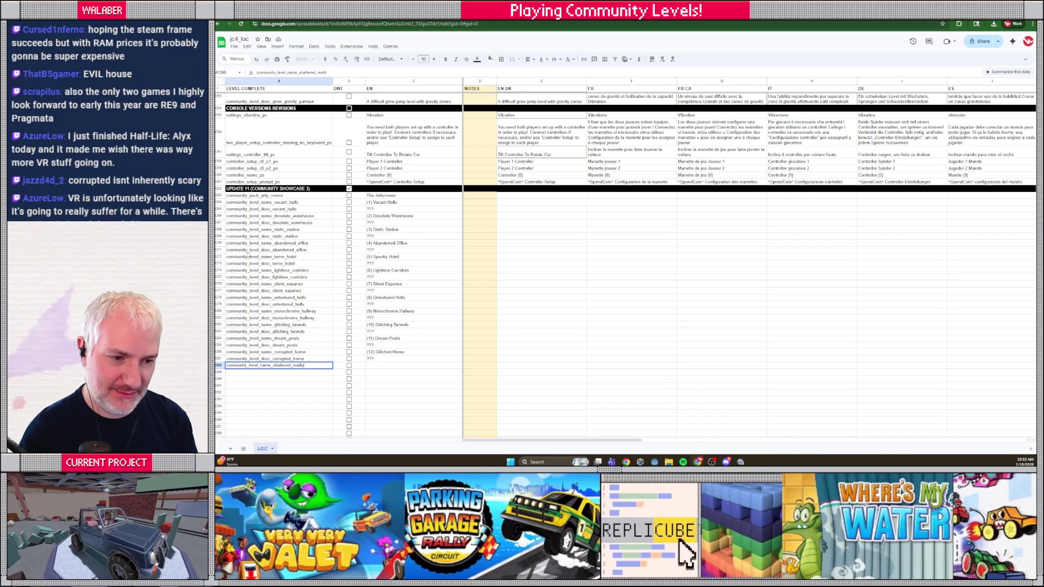
pyautogui.press('Tab')
pyautogui.press('Tab')
pyautogui.write('(13)')
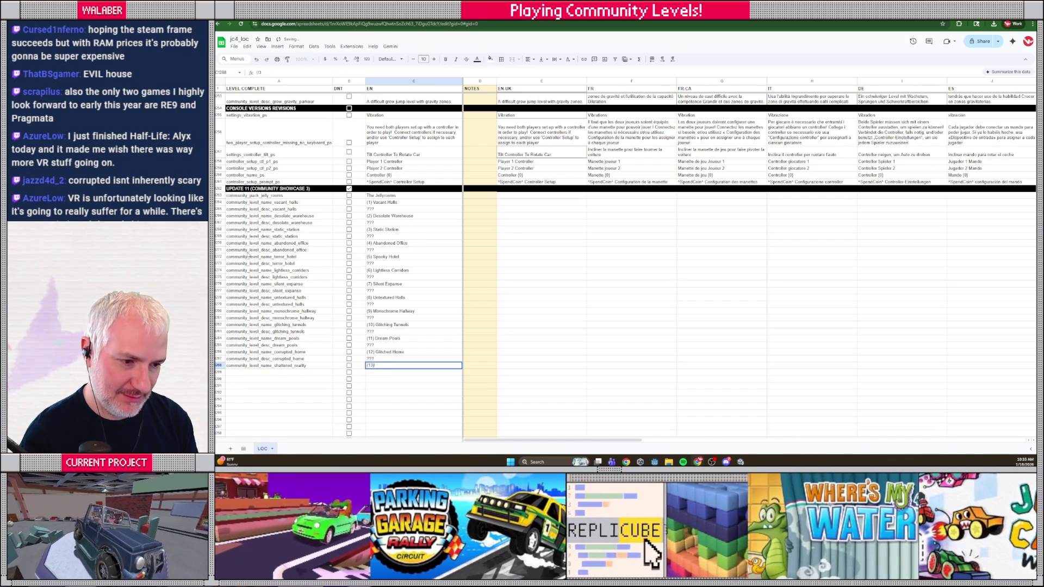
pyautogui.write(' Shattered Reality')
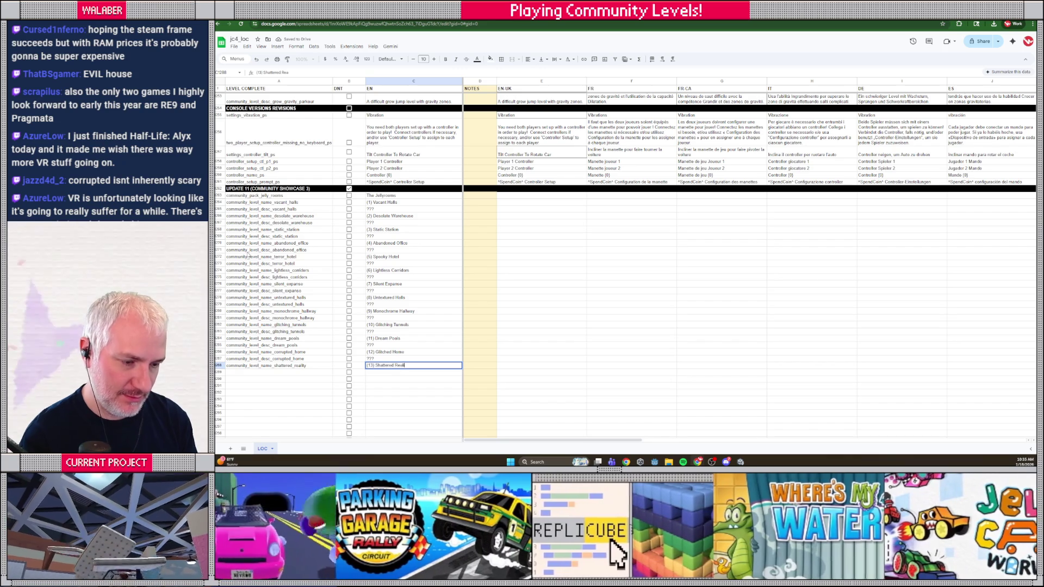
pyautogui.press('Return')
# - Add the shattered_reality description key with ???, discarding the unfinished next-row entry
pyautogui.write('communi')
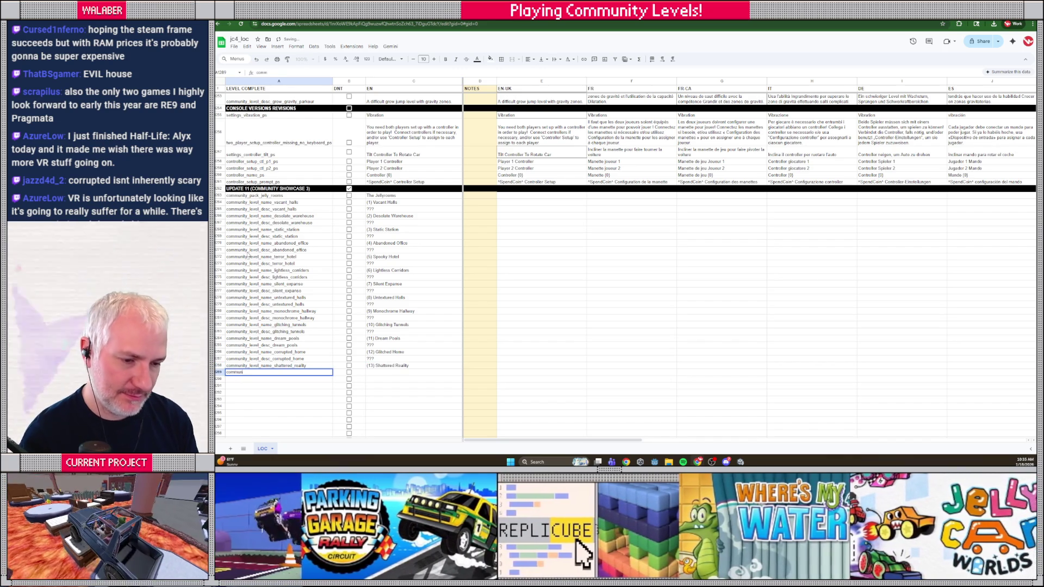
pyautogui.write('ty_leve')
pyautogui.write('l_des')
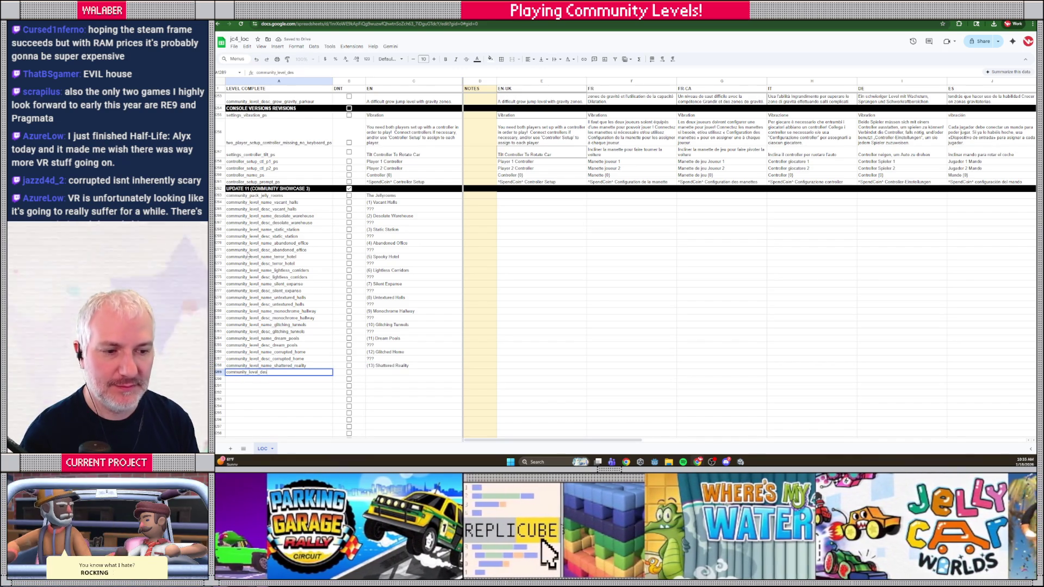
pyautogui.write('sha')
pyautogui.write('ttered_')
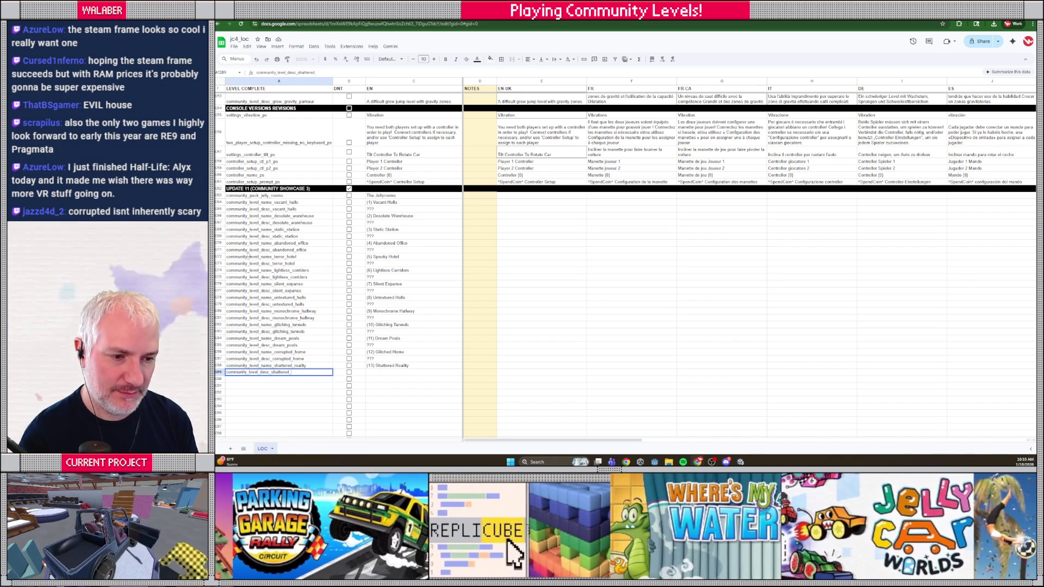
pyautogui.write('ty')
pyautogui.press('Tab')
pyautogui.press('Tab')
pyautogui.write('???')
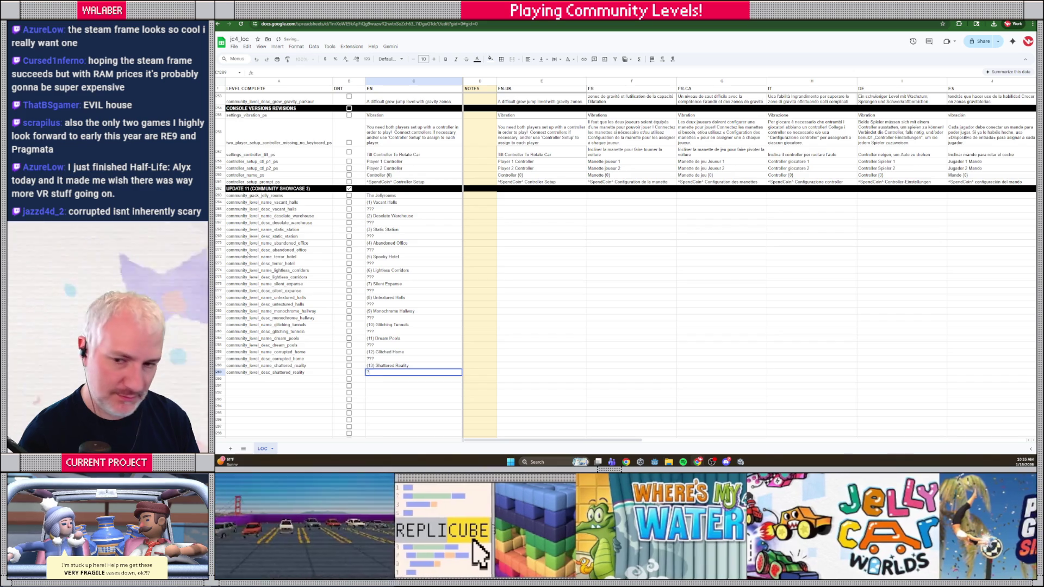
pyautogui.press('Return')
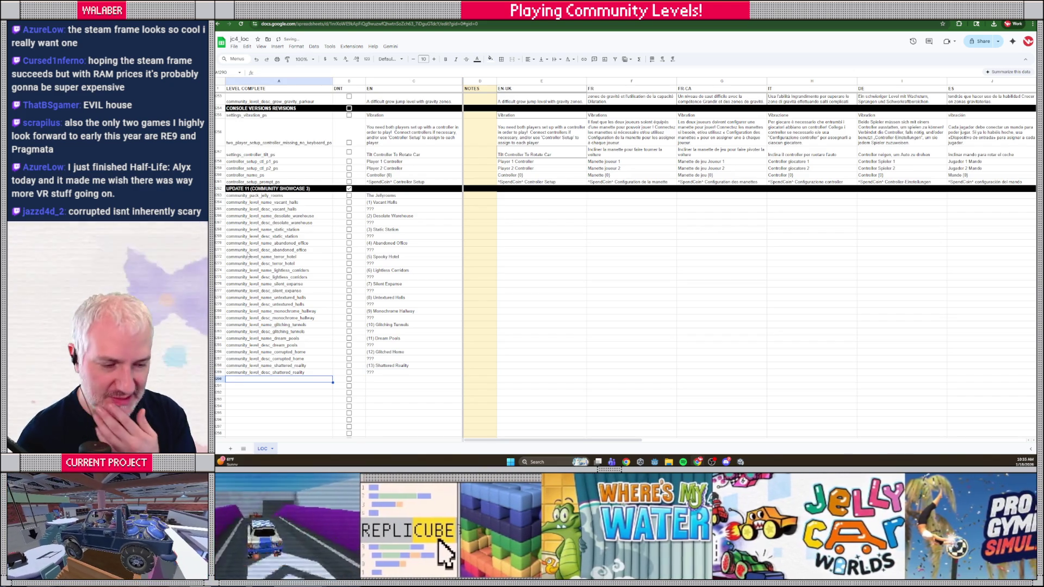
pyautogui.write('community_')
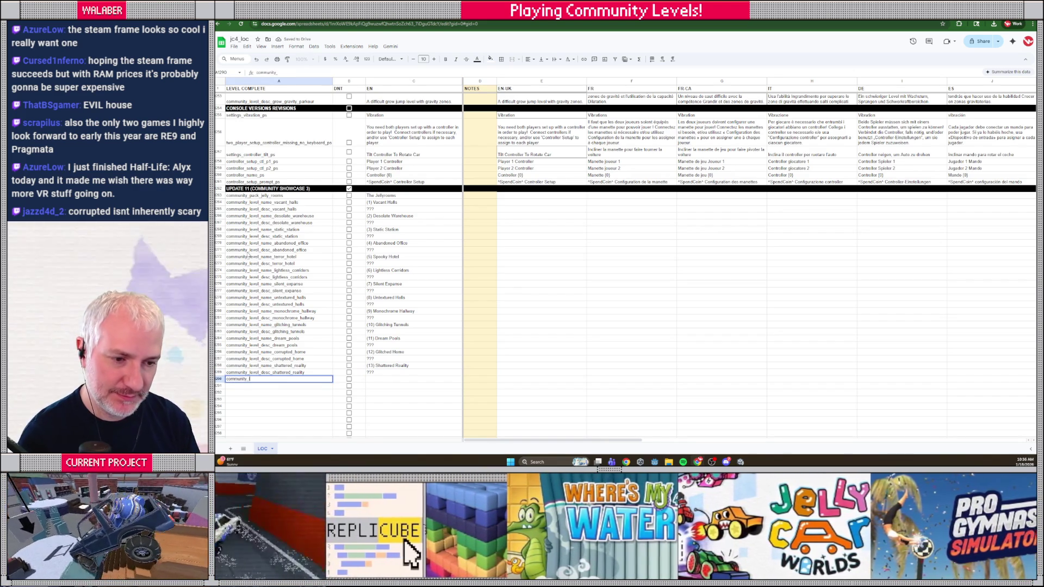
pyautogui.write('level_name_l')
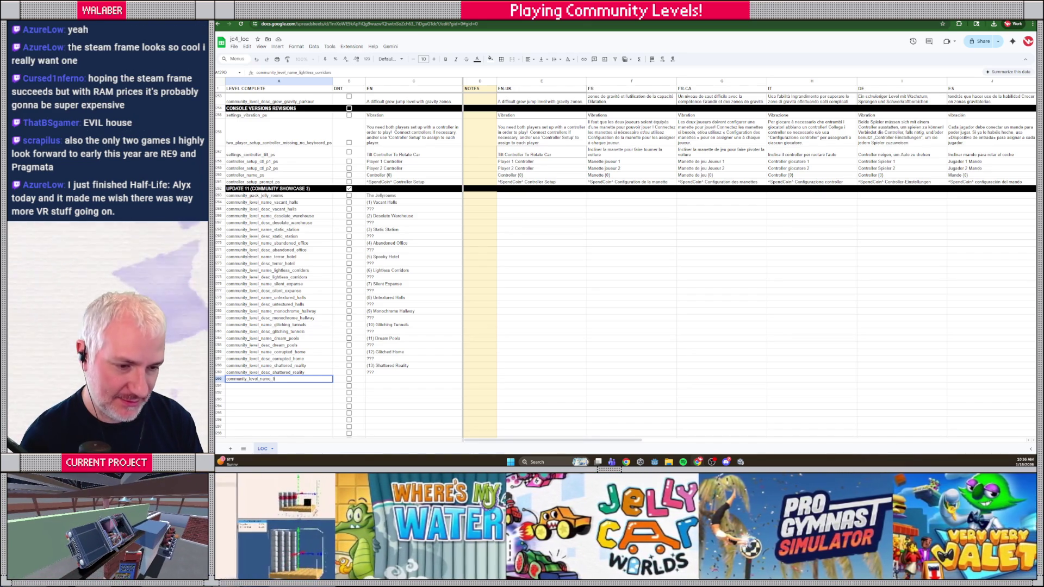
pyautogui.press('Escape')
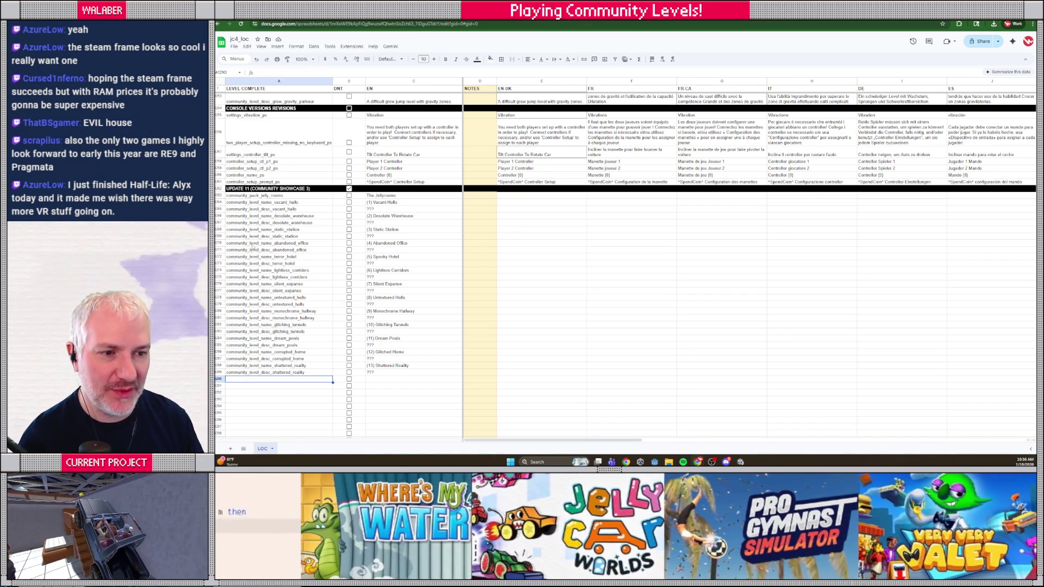
# - Scroll through the Update 10 and Update 11 level rows to review them
pyautogui.scroll(5, 254, 248)
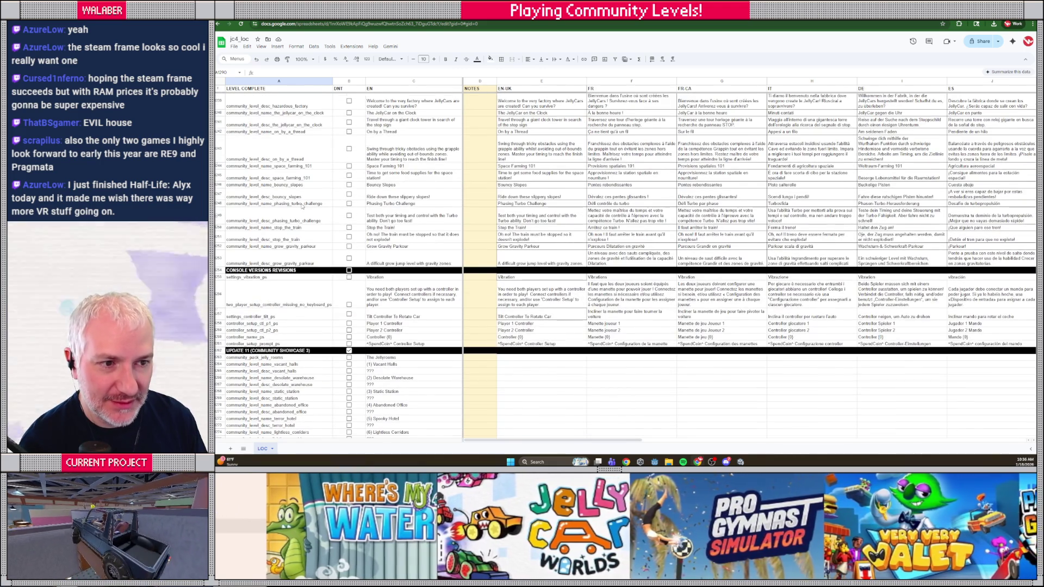
pyautogui.scroll(5, 305, 209)
pyautogui.scroll(5, 302, 206)
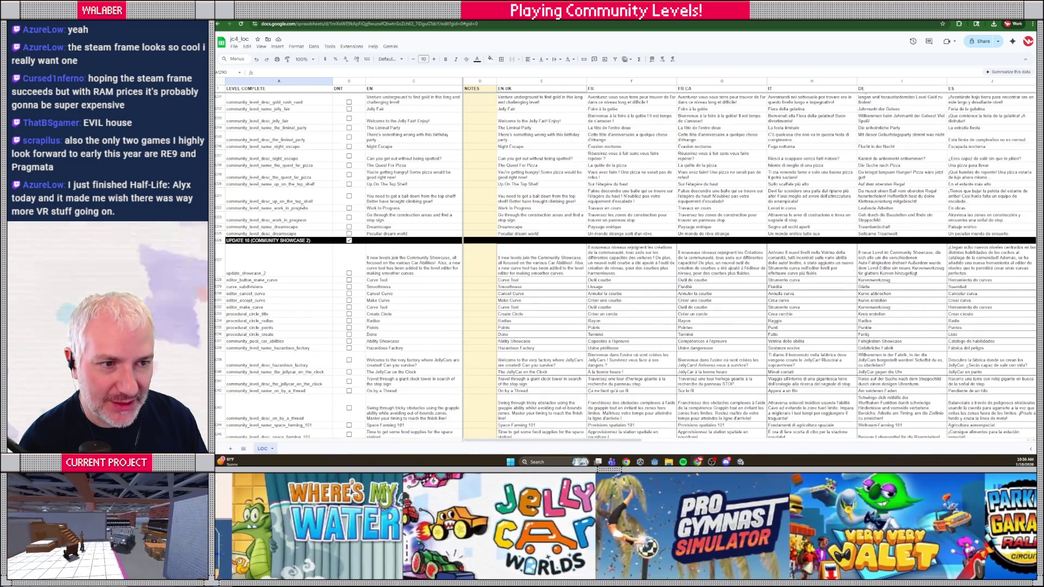
pyautogui.scroll(3, 300, 206)
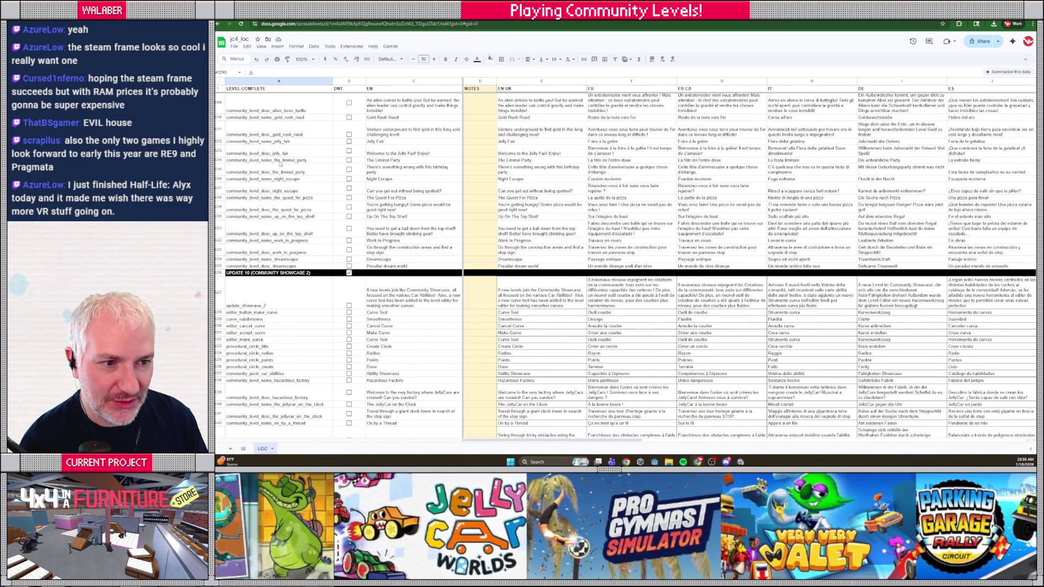
pyautogui.scroll(-15, 281, 162)
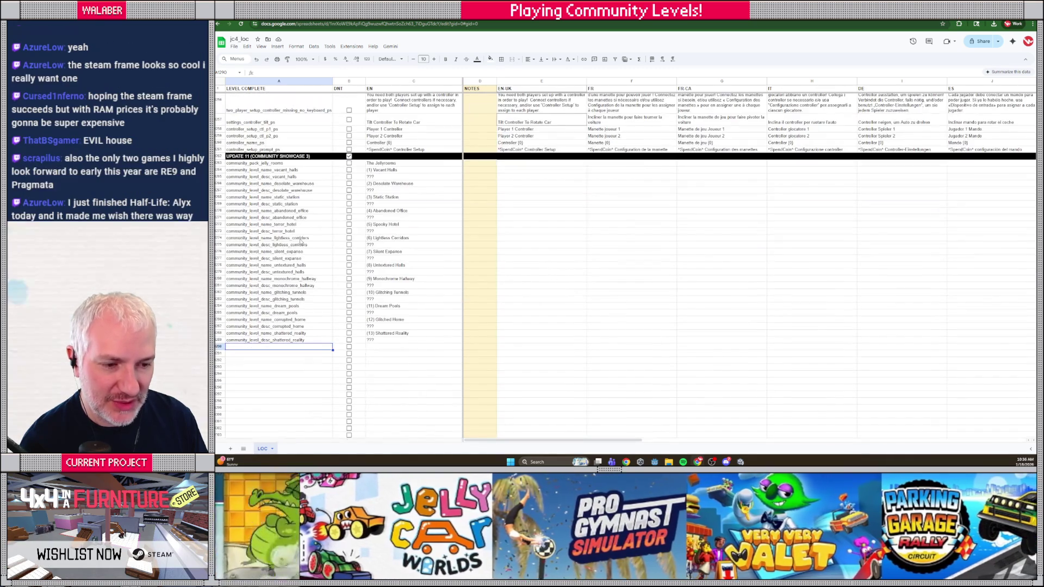
pyautogui.hotkey('alt', 'Tab')
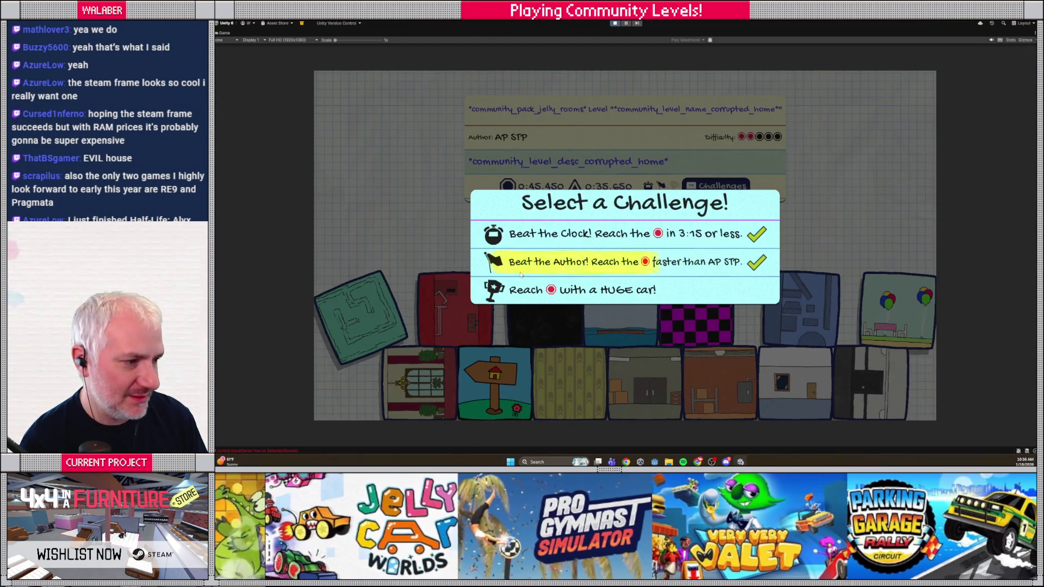
# - Close the challenge popup and view the balloon party level card showing raw liminal_party keys
pyautogui.click(413, 234)
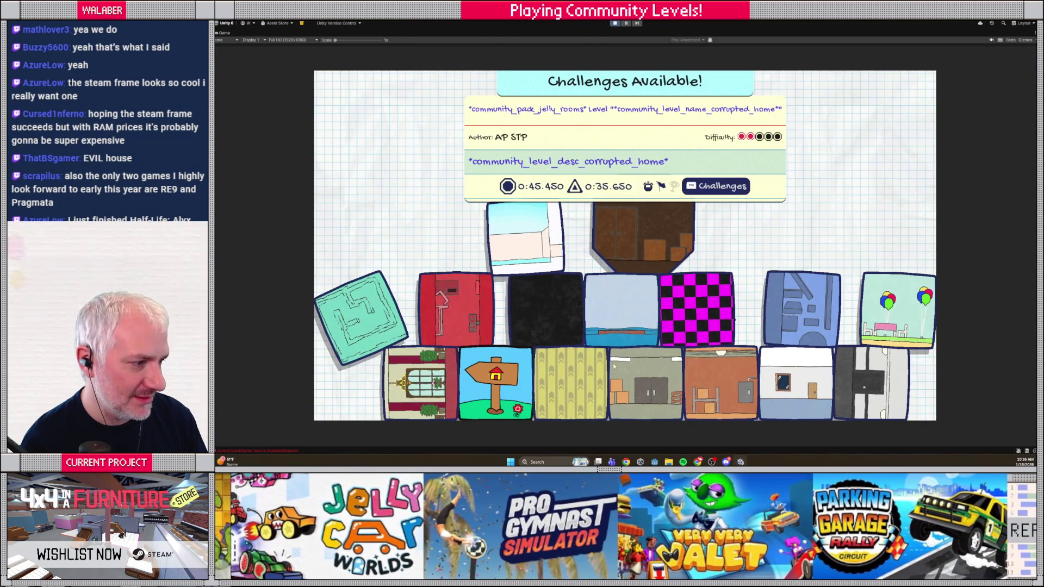
pyautogui.click(897, 310)
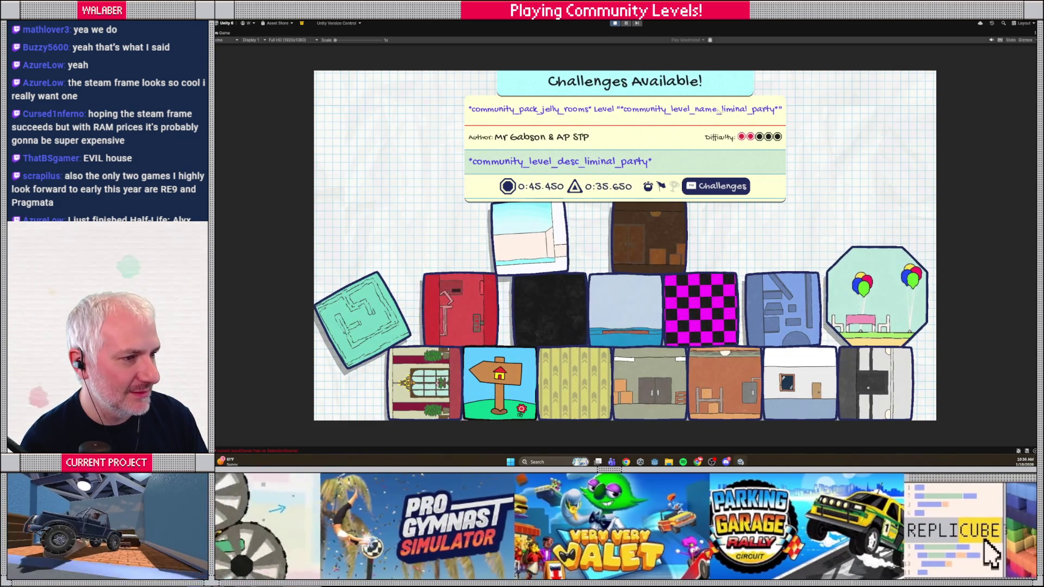
pyautogui.hotkey('alt', 'Tab')
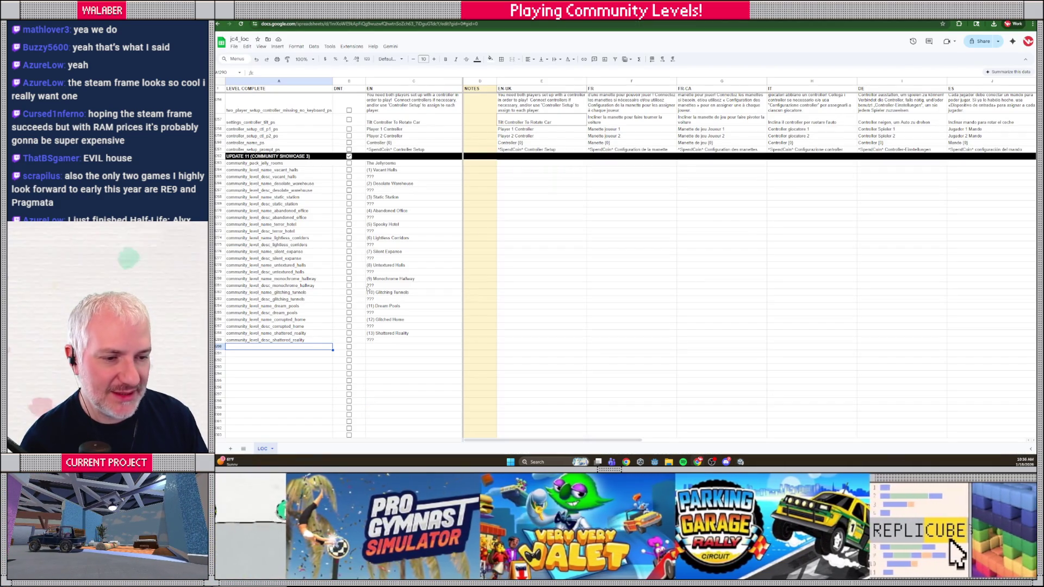
# - Remove 'the_' from the liminal party name and description keys in A1214 and A1215
pyautogui.scroll(10, 300, 227)
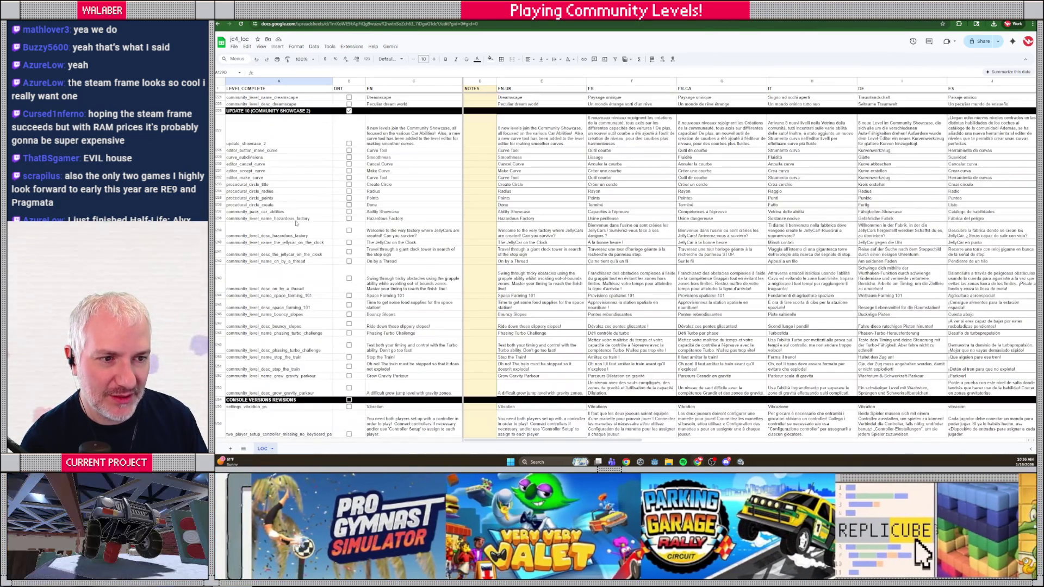
pyautogui.scroll(4, 300, 227)
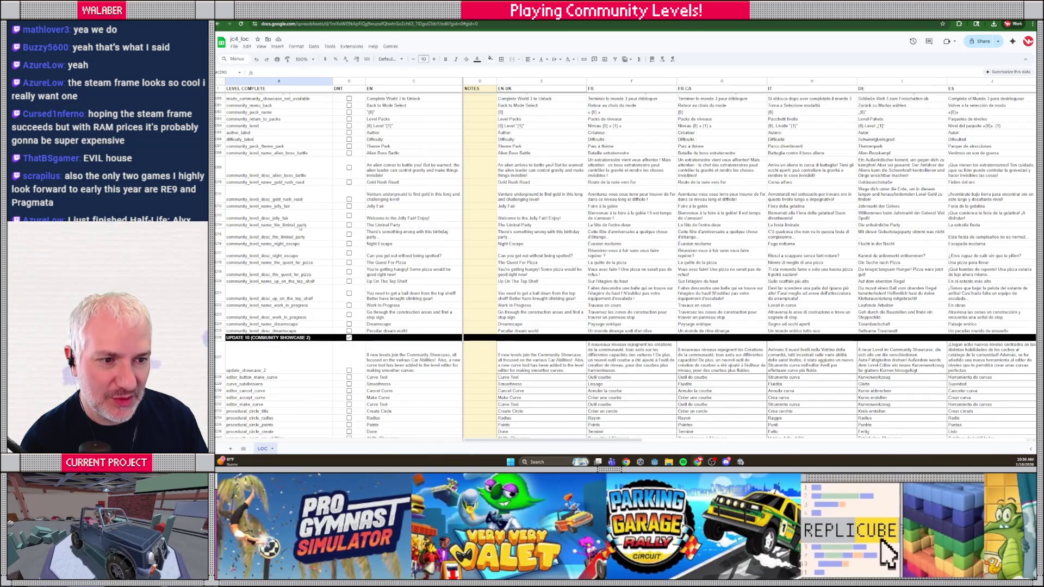
pyautogui.click(272, 226)
pyautogui.doubleClick(272, 225)
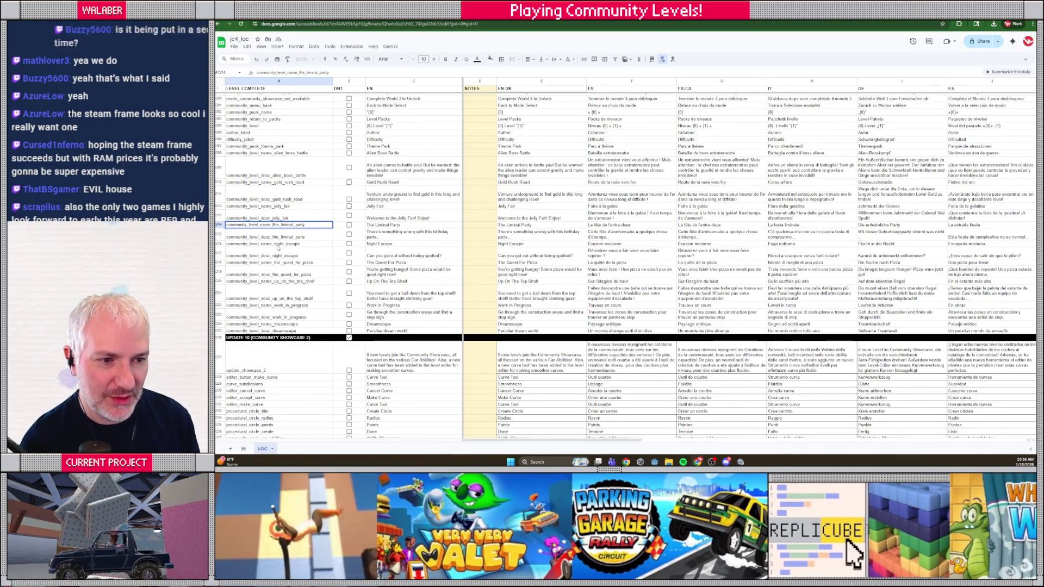
pyautogui.press('BackSpace')
pyautogui.press('BackSpace')
pyautogui.press('BackSpace')
pyautogui.press('Return')
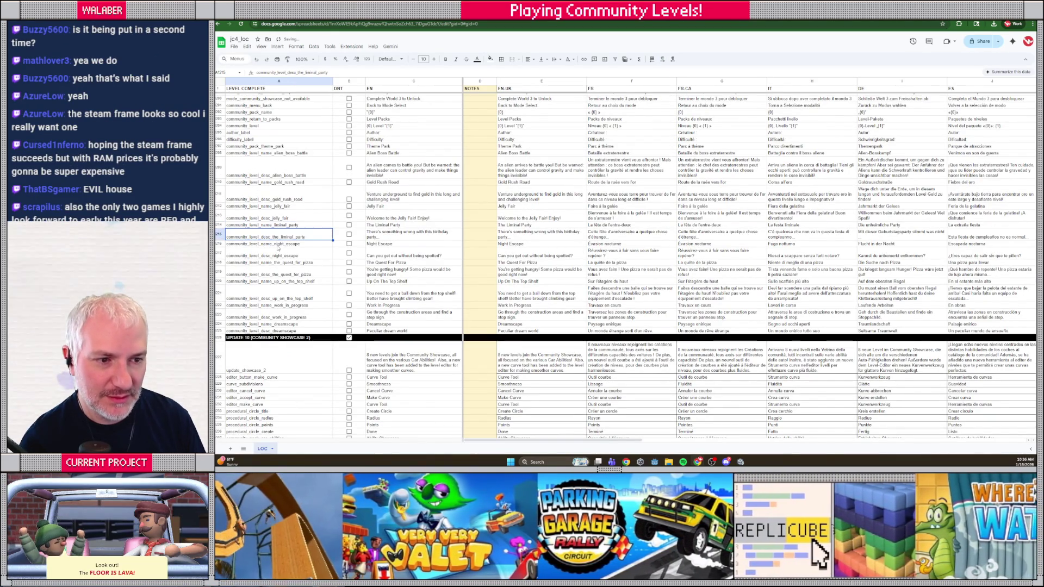
pyautogui.doubleClick(278, 235)
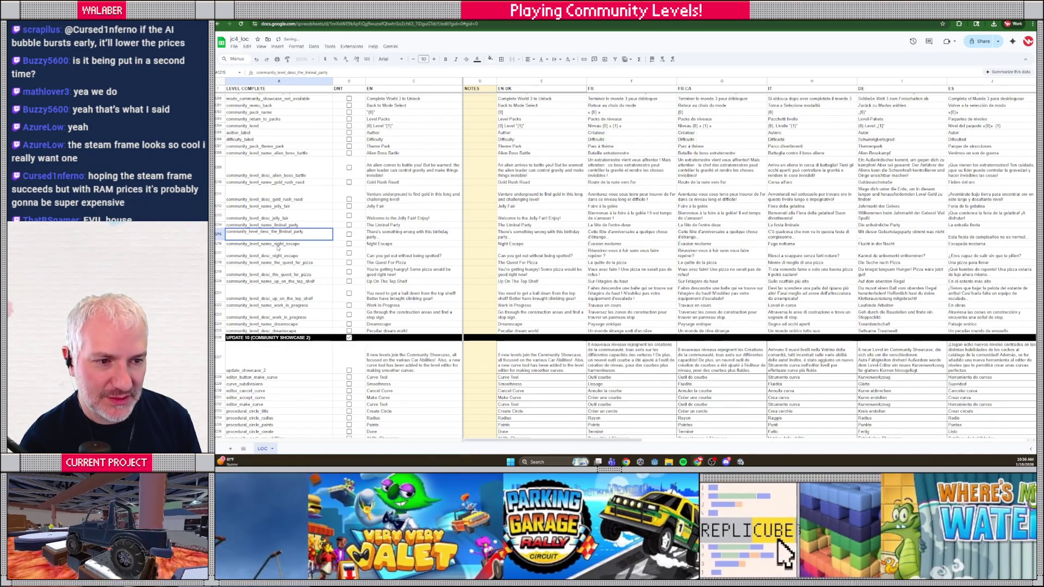
pyautogui.press('BackSpace')
pyautogui.press('BackSpace')
pyautogui.press('BackSpace')
pyautogui.press('Return')
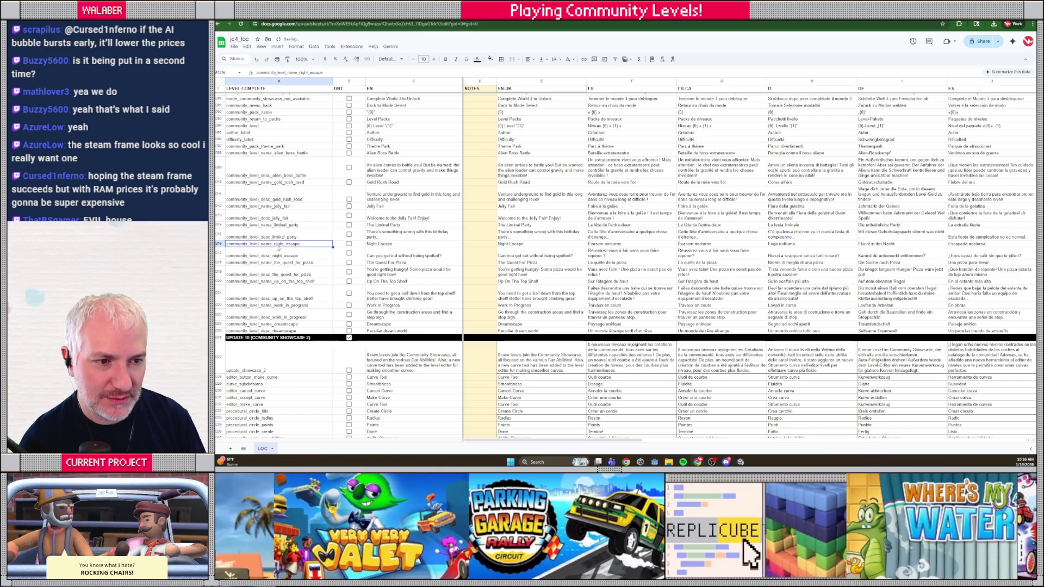
pyautogui.scroll(-15, 292, 272)
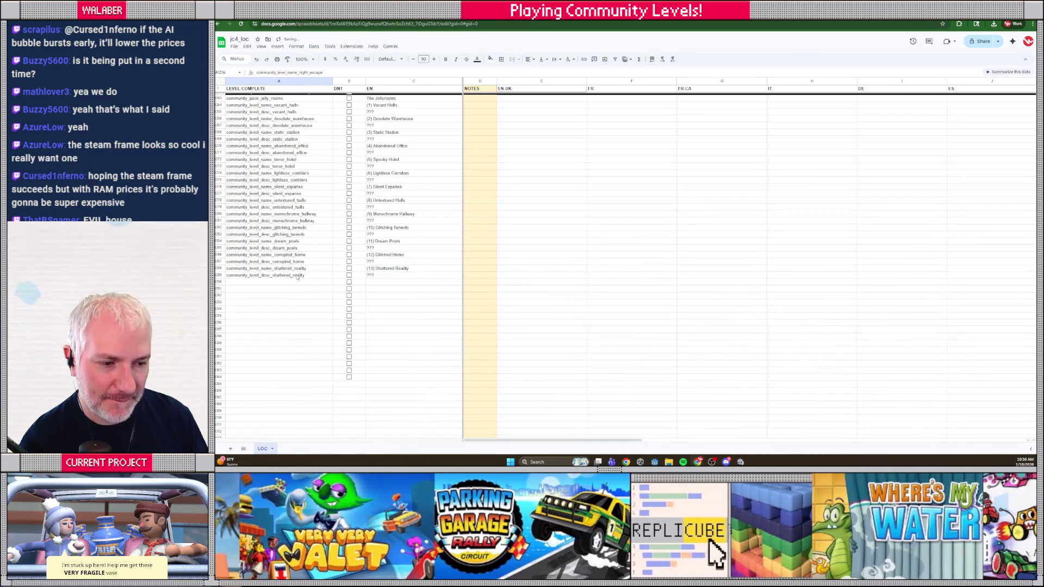
# - Add community_level_name_passageway_of_doom in row 1290 with English name '(15) Passageway of Doom'
pyautogui.click(289, 282)
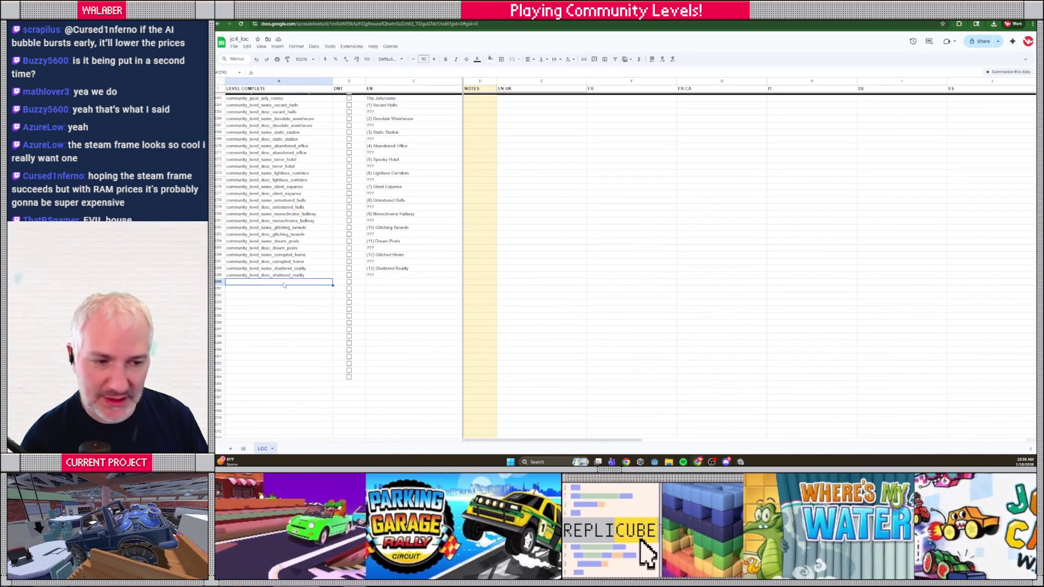
pyautogui.write('community_')
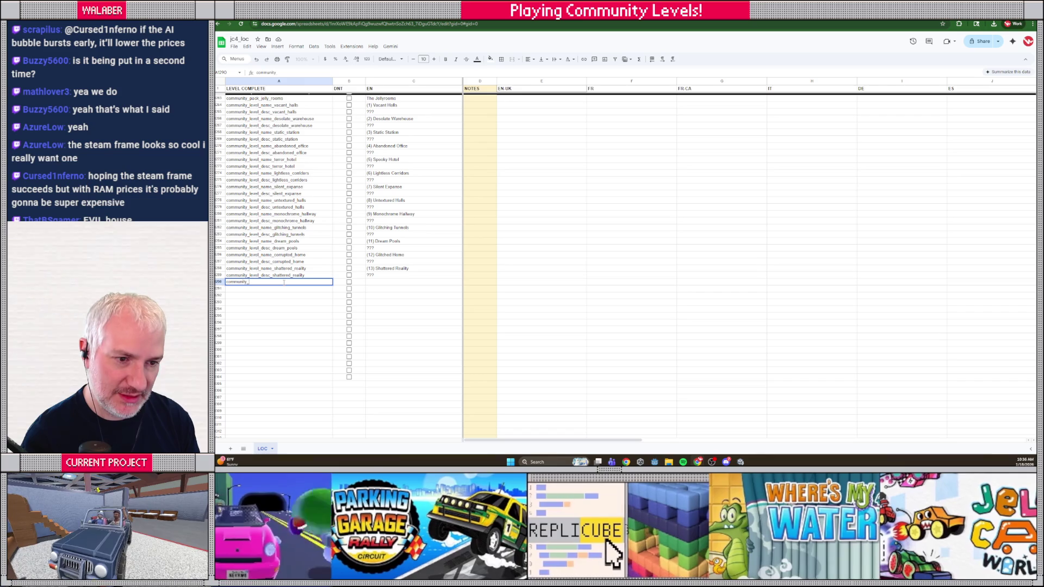
pyautogui.write('level_name_pass')
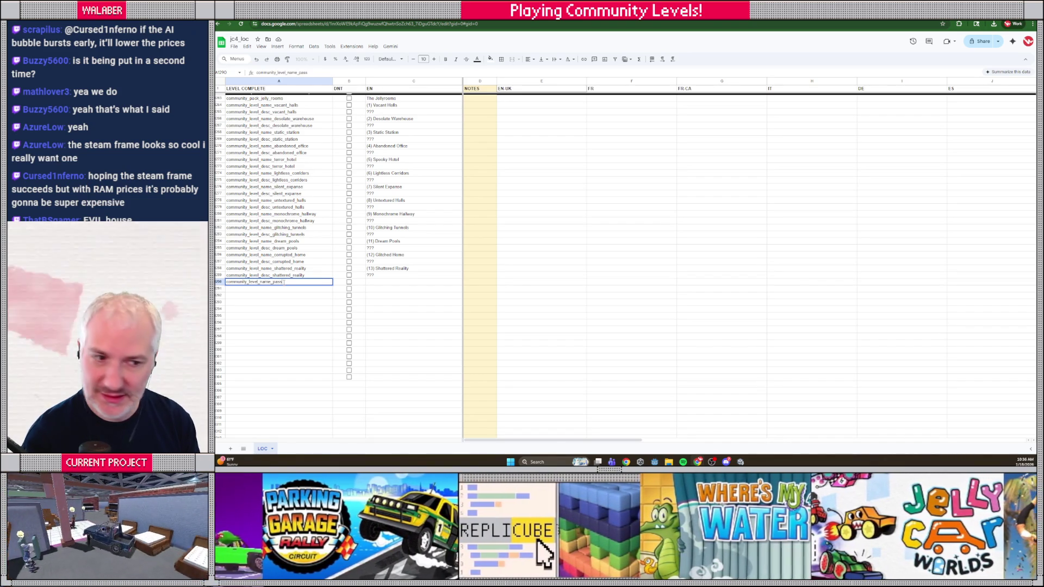
pyautogui.write('ageway')
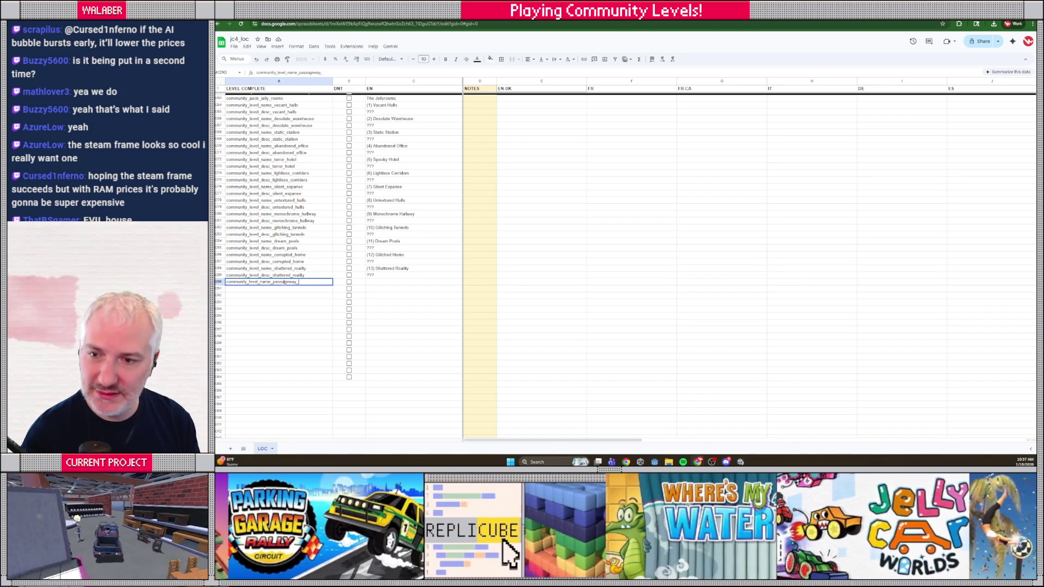
pyautogui.write('_of_do')
pyautogui.press('Tab')
pyautogui.press('Tab')
pyautogui.write('Pa')
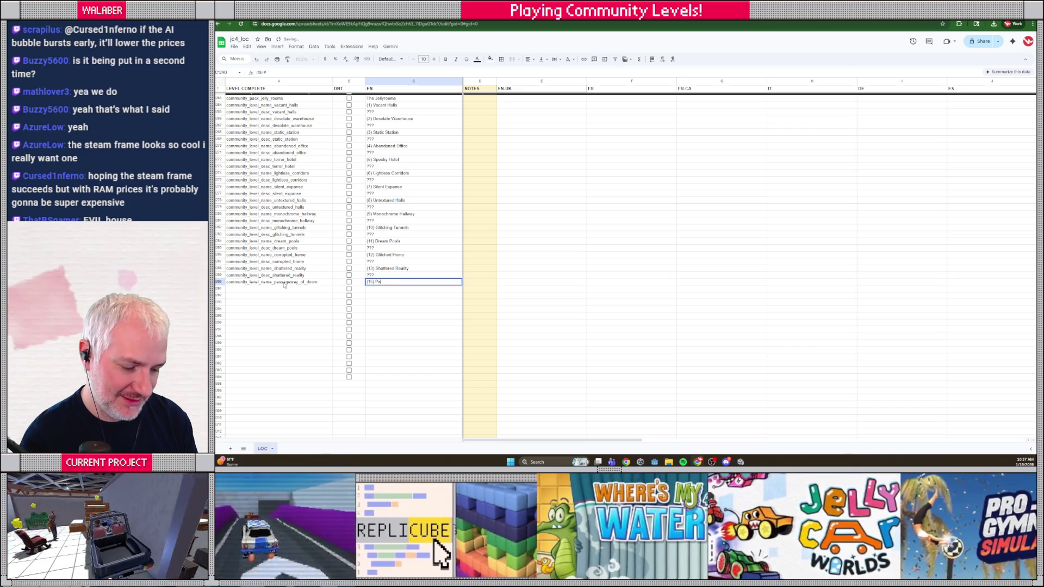
pyautogui.write('ssageway of Doom')
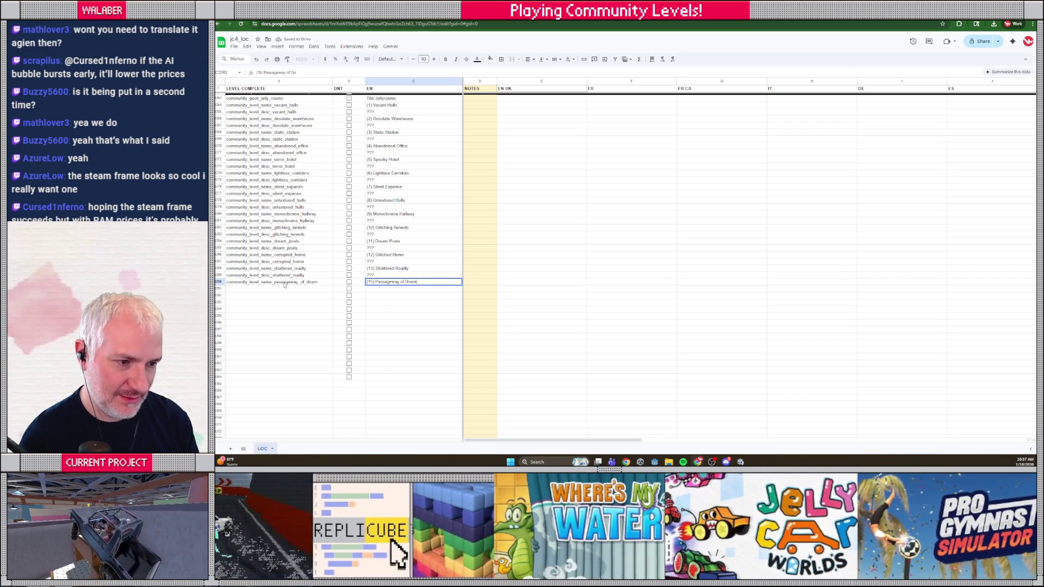
pyautogui.press('Return')
# - Add community_level_desc_passageway_of_doom with a ??? placeholder description
pyautogui.write('commu')
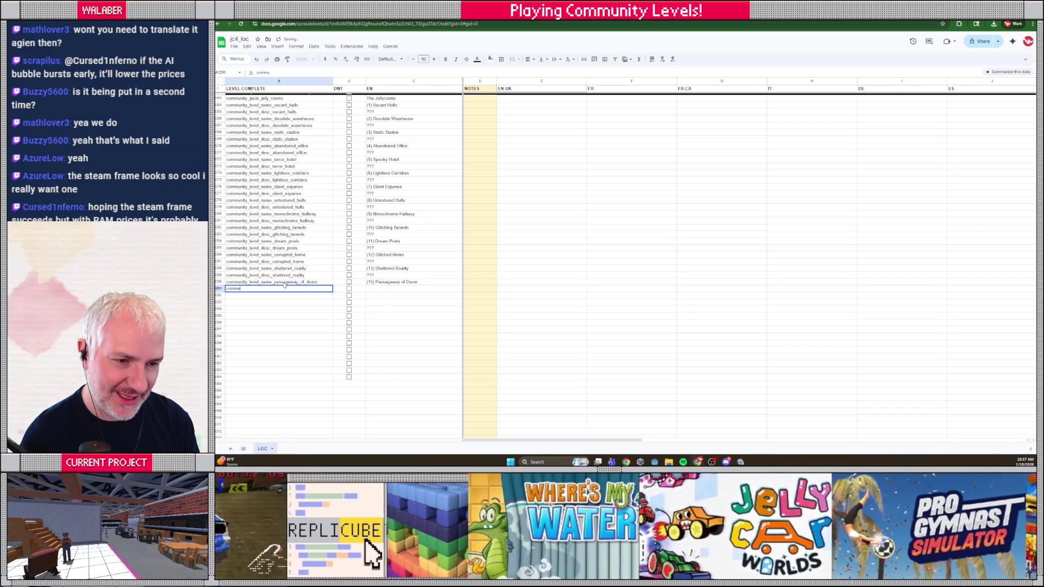
pyautogui.write('nity_')
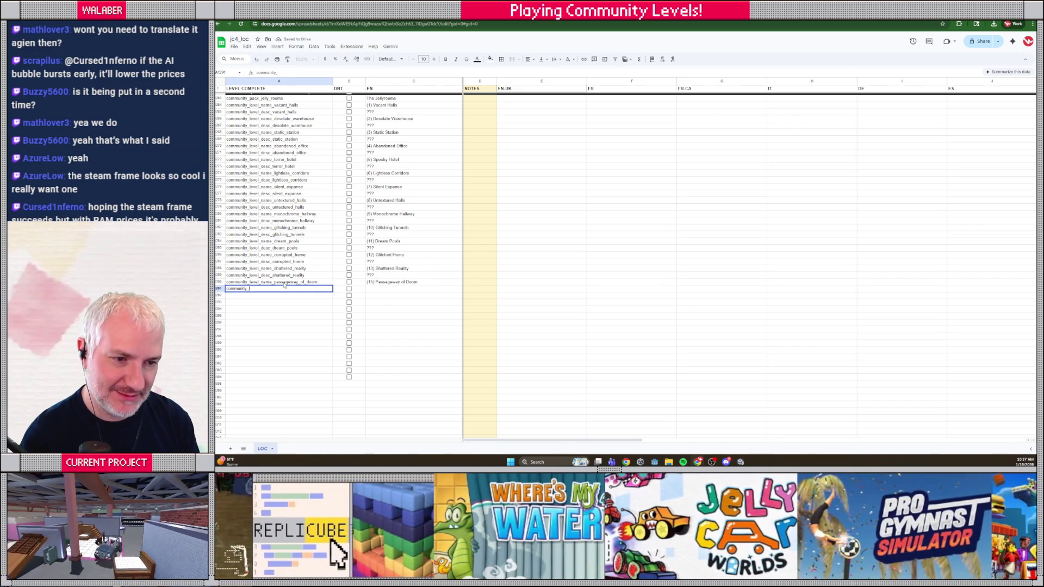
pyautogui.write('level_desc_passa')
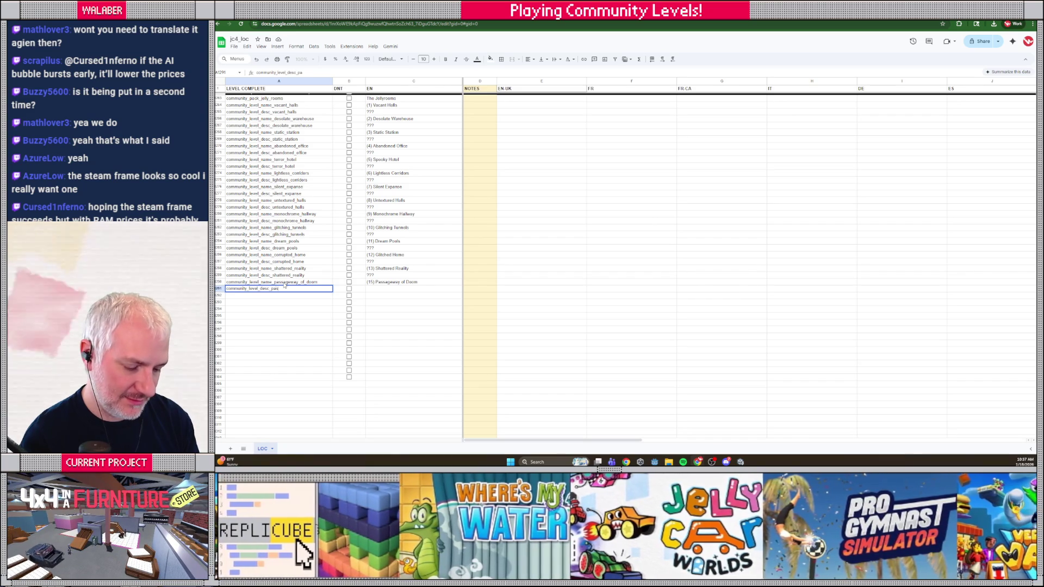
pyautogui.write('geway_of_doom')
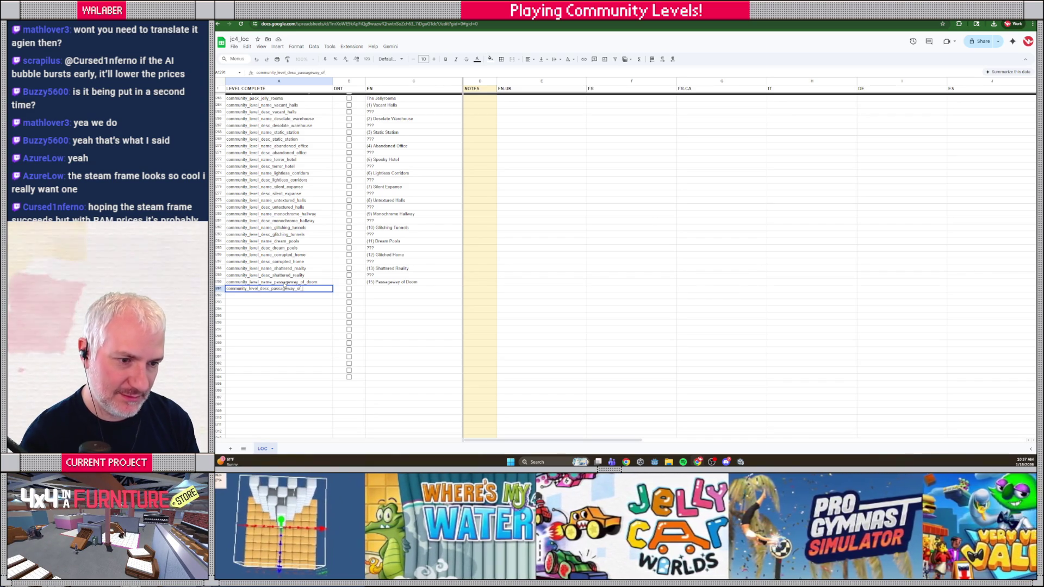
pyautogui.press('Tab')
pyautogui.press('Tab')
pyautogui.write('???')
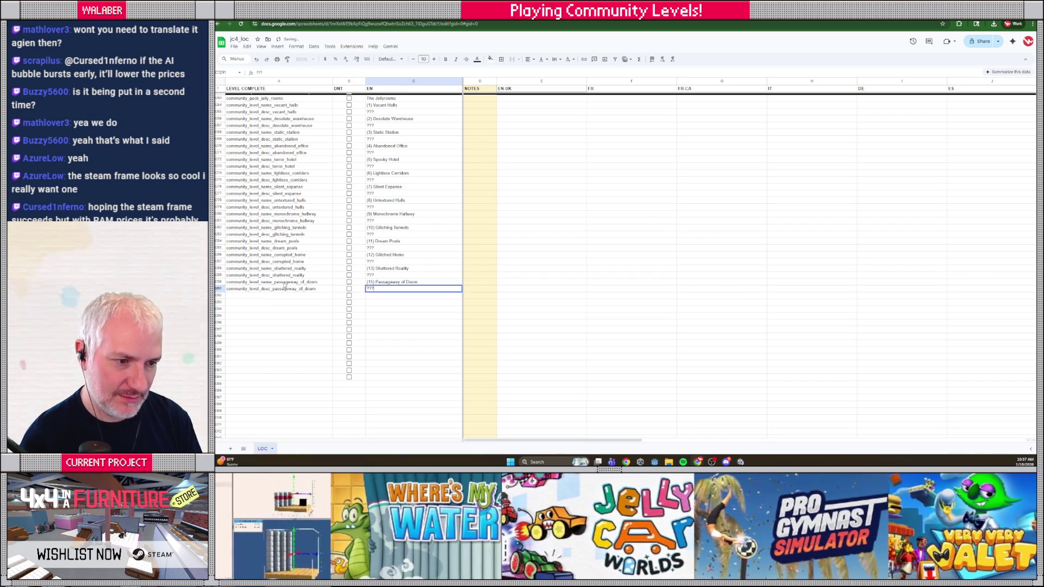
pyautogui.press('Return')
pyautogui.scroll(3, 352, 231)
pyautogui.scroll(-2, 353, 232)
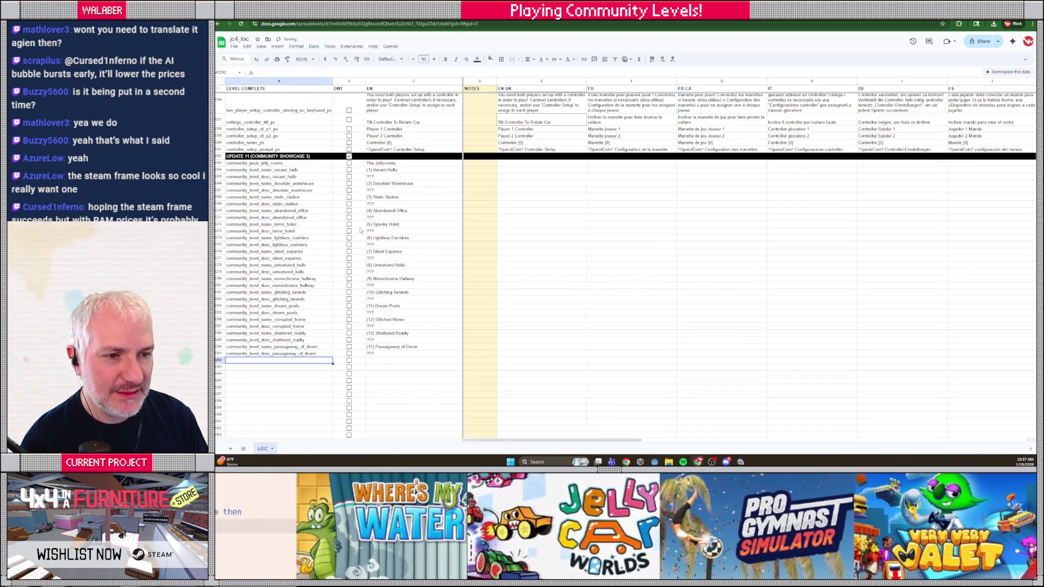
# - Download the sheet as the CSV file 'jc4_loc - LOC.csv'
pyautogui.click(234, 46)
pyautogui.moveTo(251, 125)
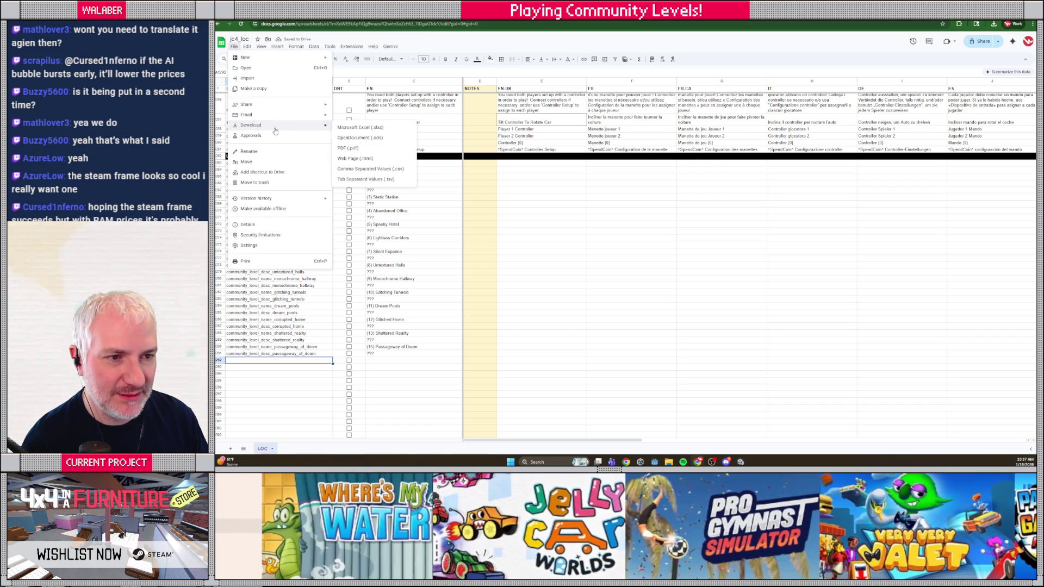
pyautogui.click(374, 170)
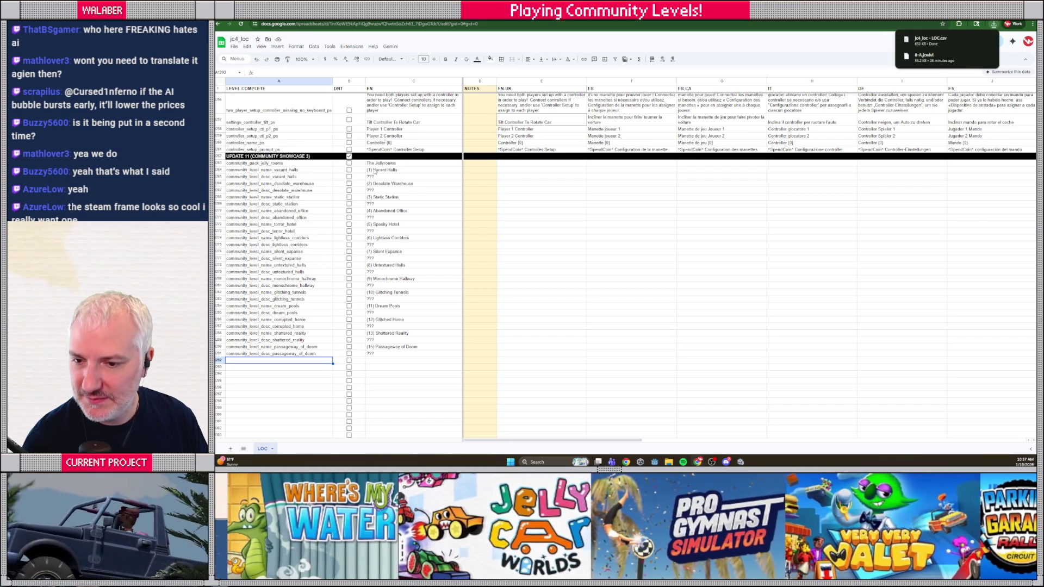
pyautogui.moveTo(979, 41)
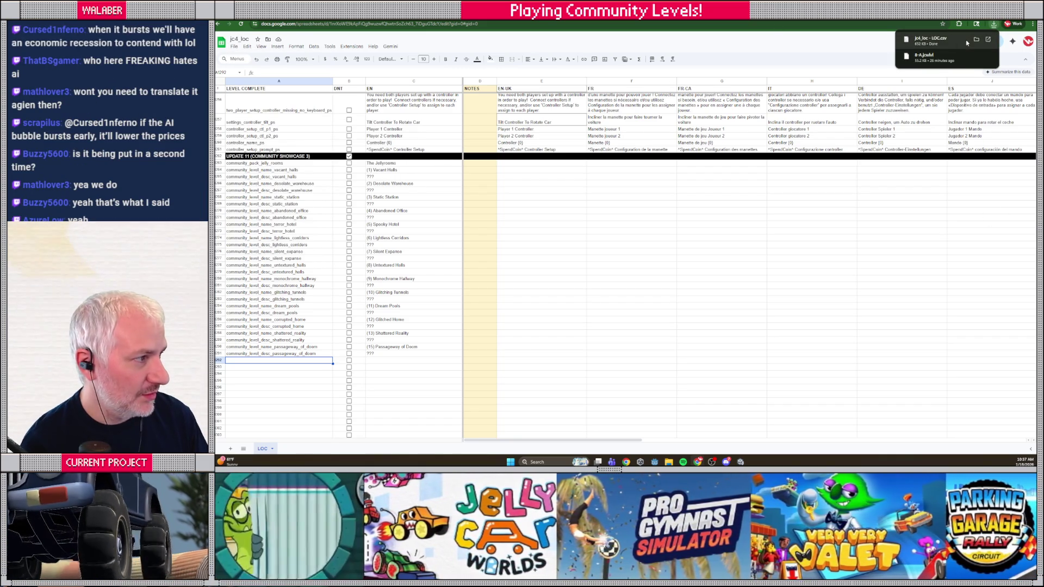
pyautogui.click(977, 40)
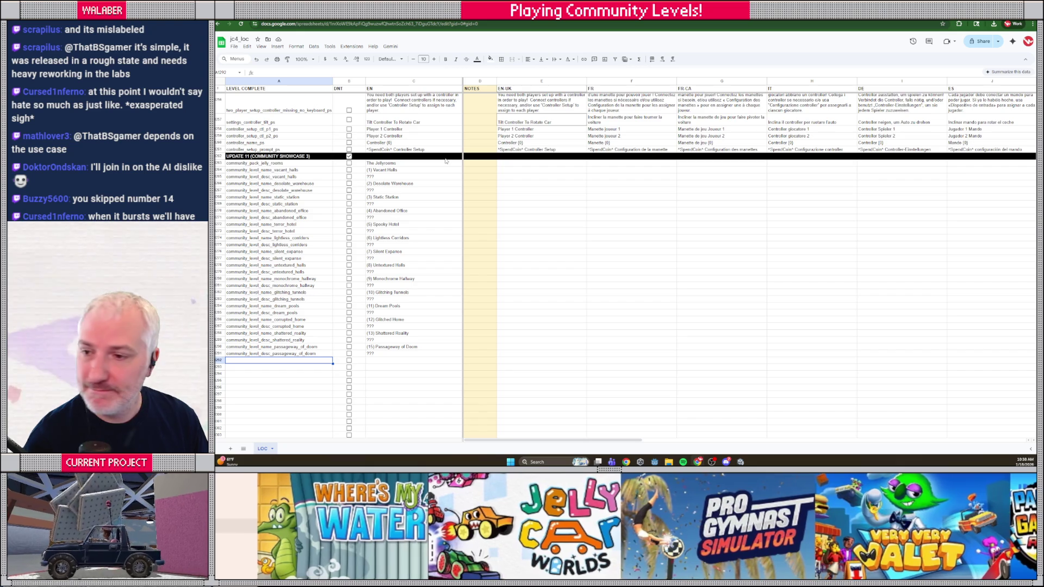
pyautogui.hotkey('alt', 'Tab')
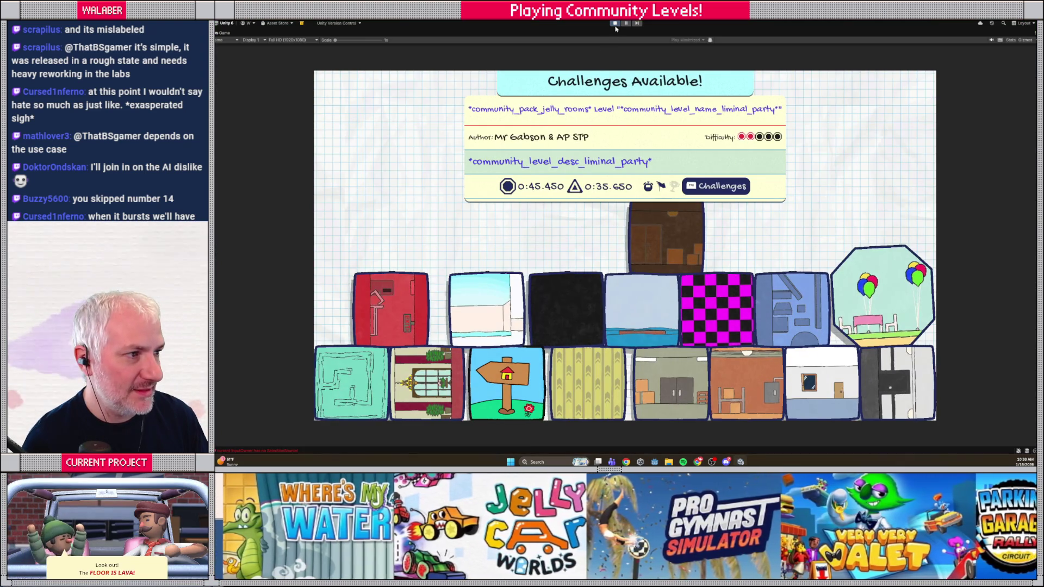
# - Stop Play mode and relaunch the game in the Game view
pyautogui.click(615, 23)
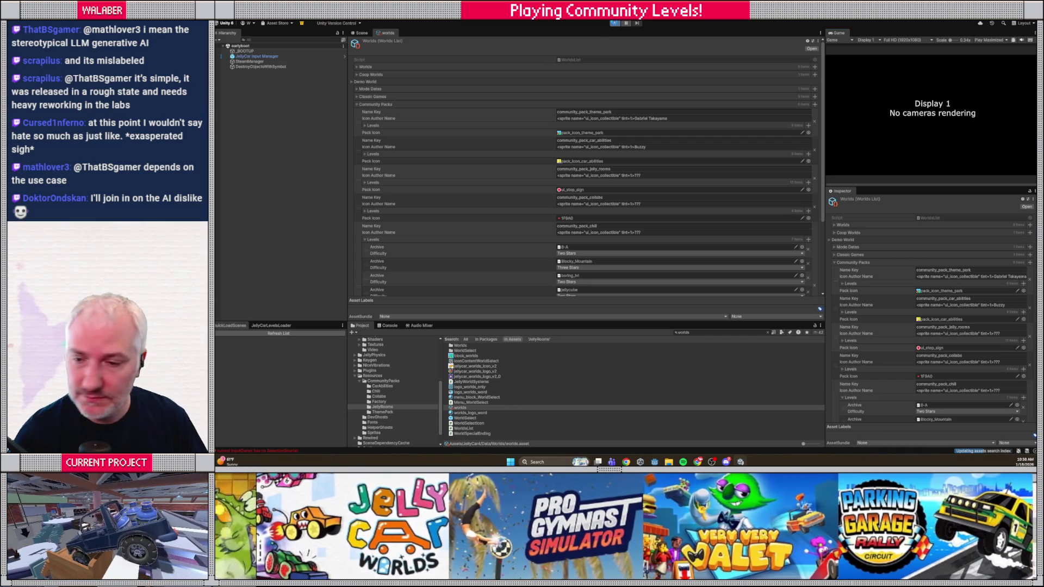
pyautogui.click(615, 23)
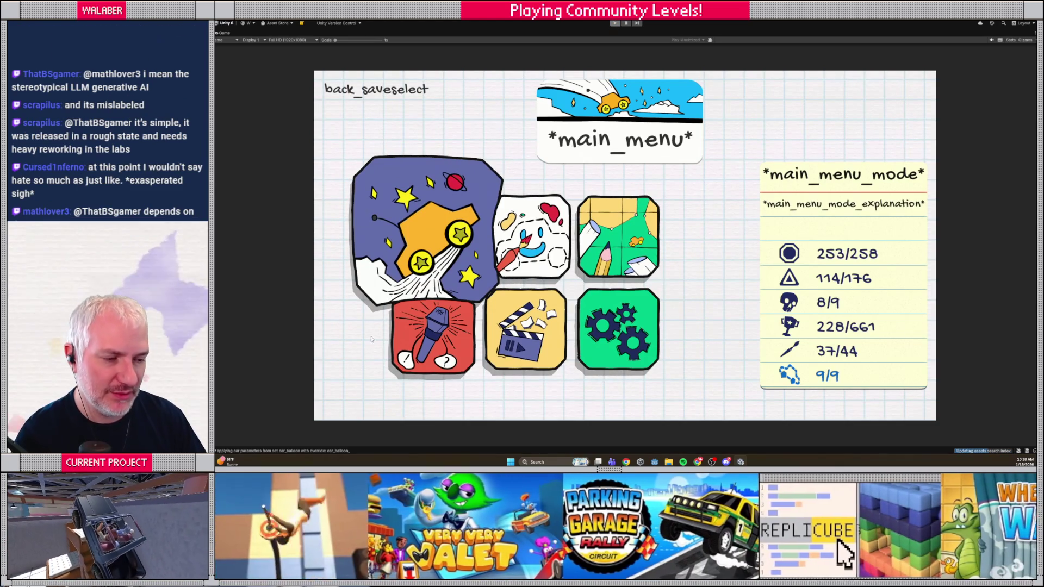
# - Exit Play mode with Ctrl+P and scroll the Console log of loading messages to its top
pyautogui.hotkey('ctrl', 'p')
pyautogui.click(388, 326)
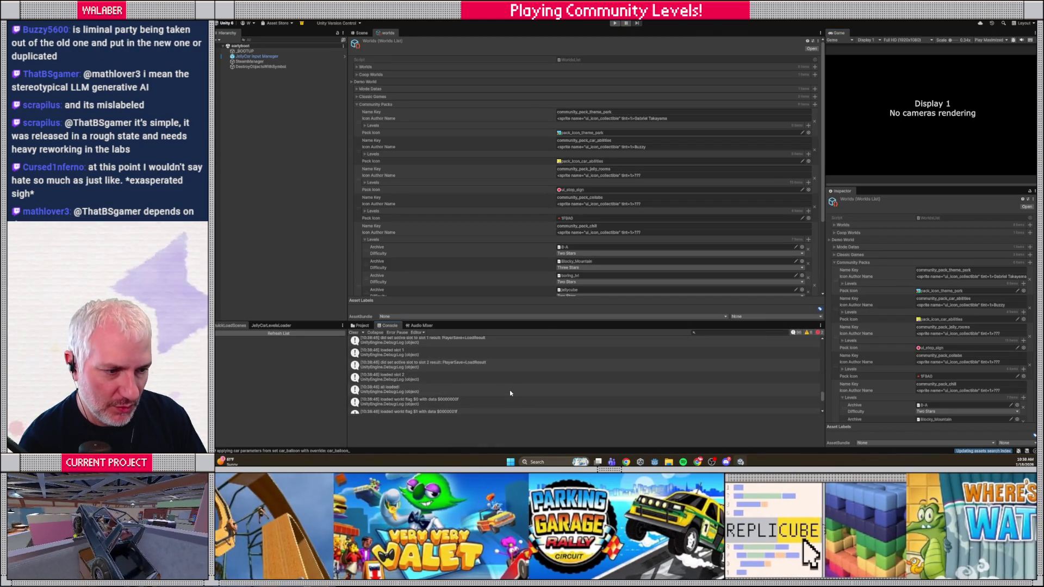
pyautogui.moveTo(822, 392); pyautogui.dragTo(800, 350)
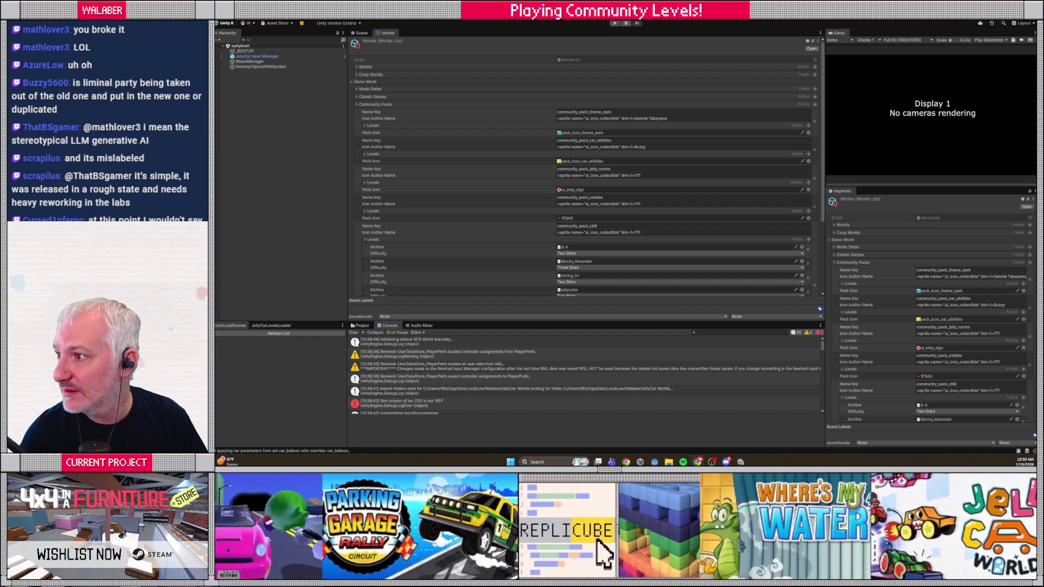
pyautogui.hotkey('alt', 'Tab')
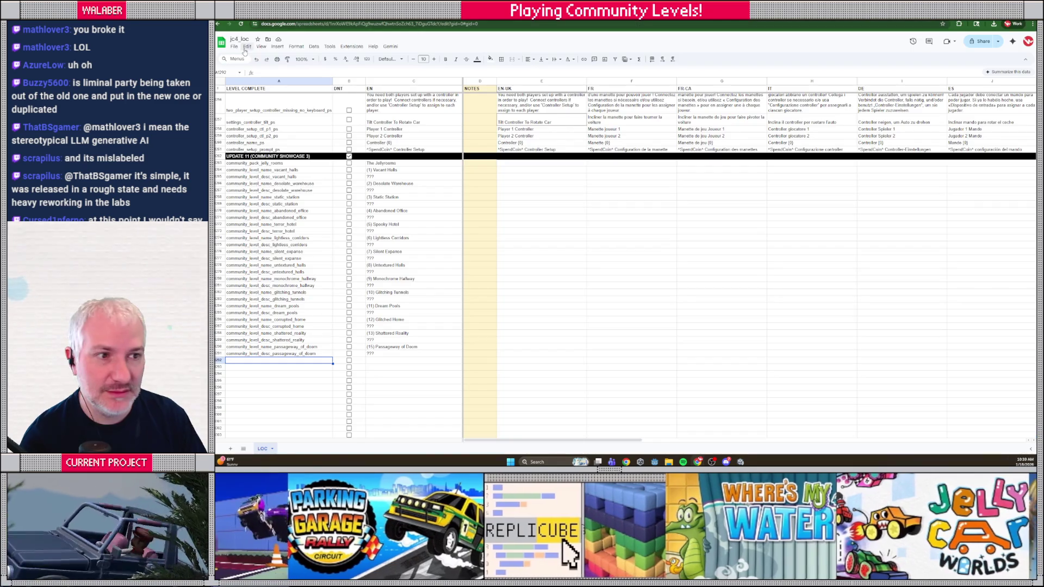
# - Undo the overwrite of cell A1 so the first header reads KEY again
pyautogui.doubleClick(273, 88)
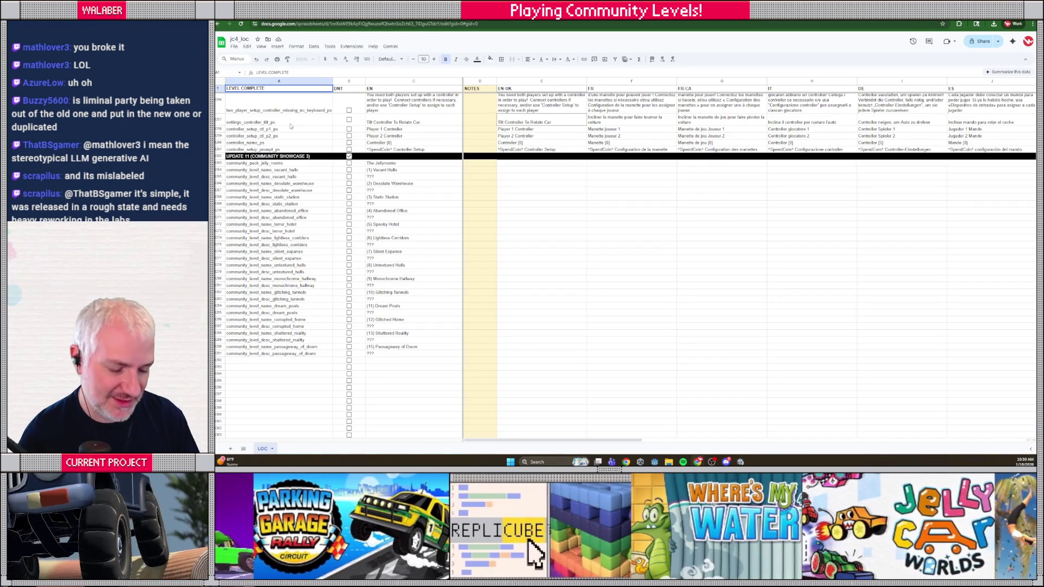
pyautogui.press('Escape')
pyautogui.hotkey('ctrl', 'z')
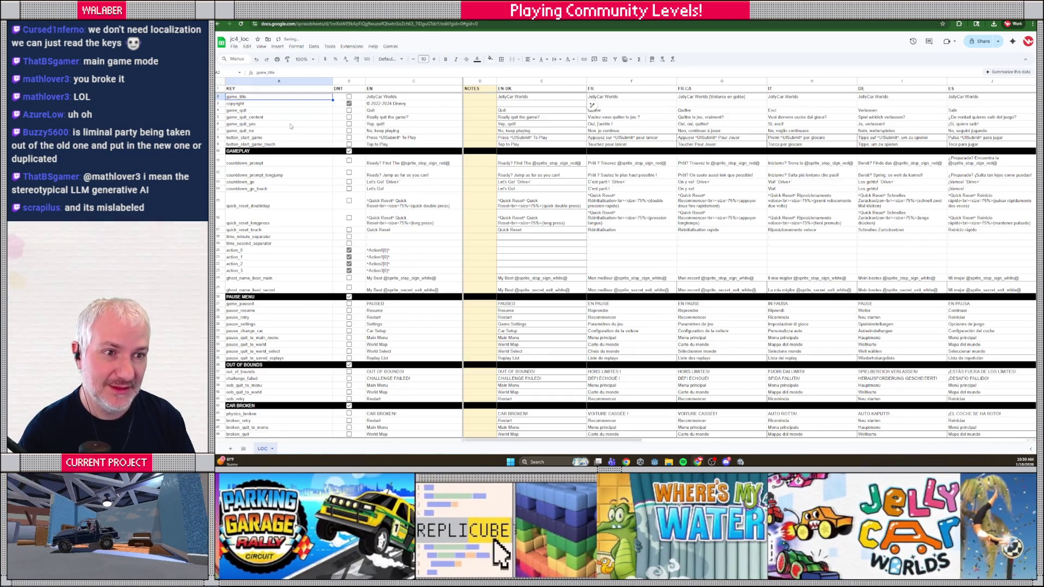
# - Download the LOC sheet as a Comma Separated Values (.csv) file
pyautogui.click(234, 47)
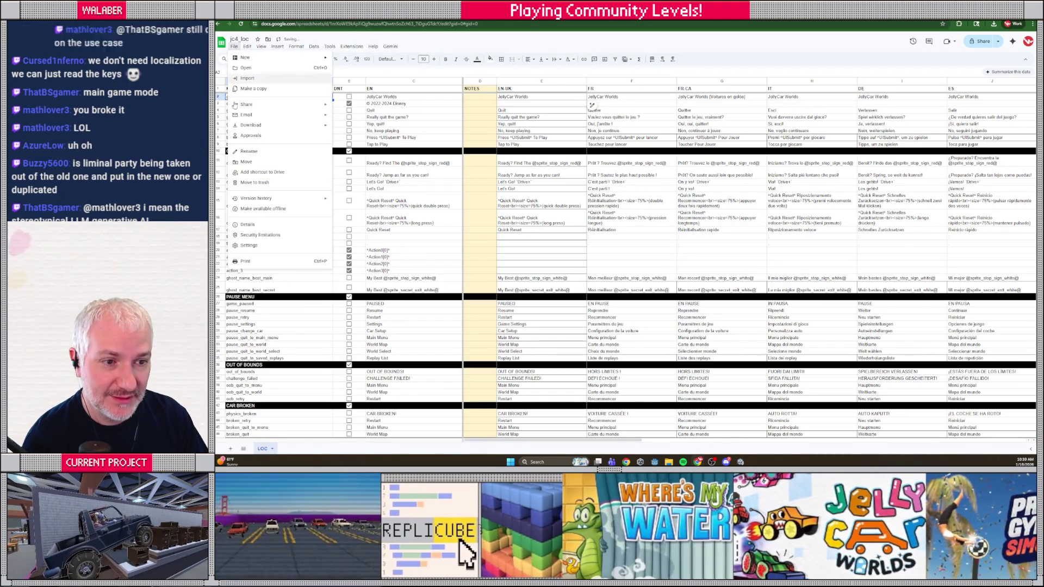
pyautogui.moveTo(294, 125)
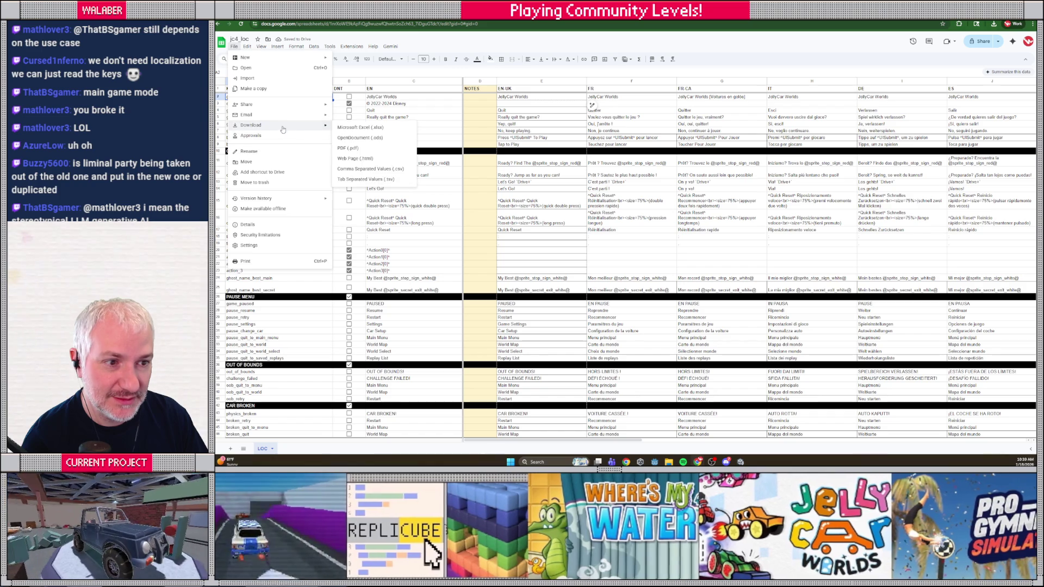
pyautogui.click(378, 172)
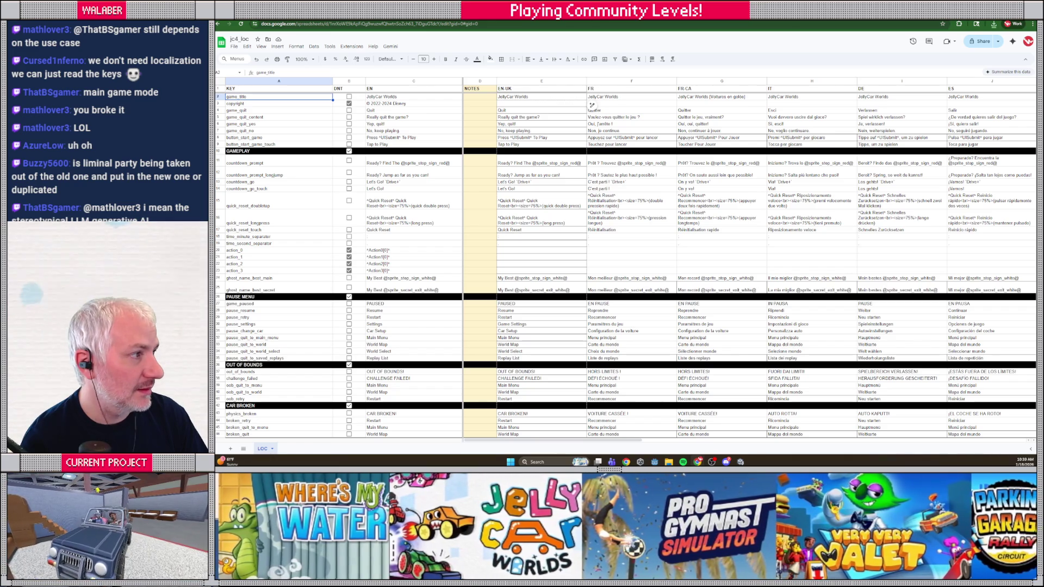
pyautogui.hotkey('alt', 'Tab')
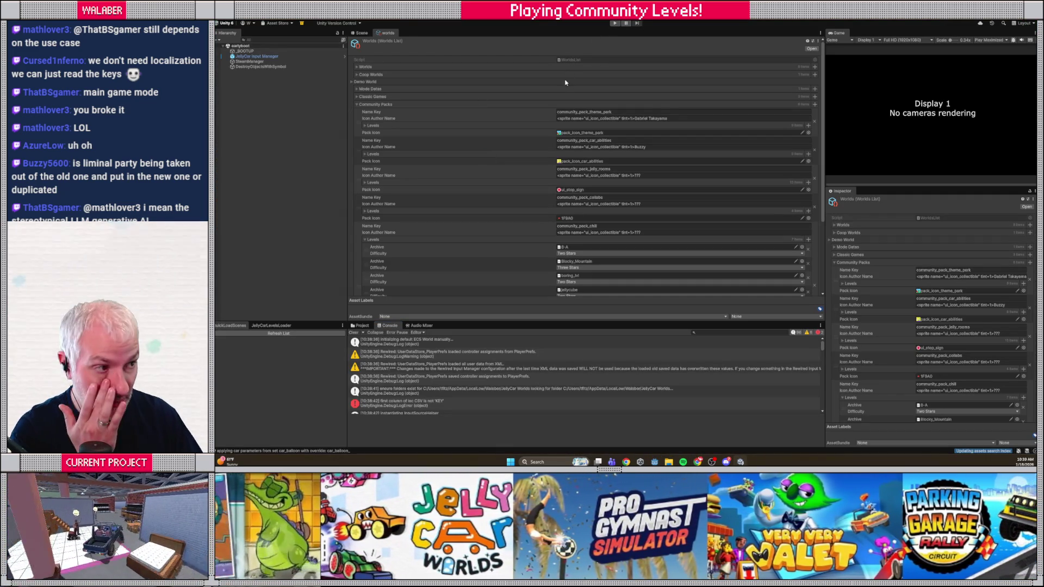
# - Play the game, pass the title screen, choose Save 1 and open Community Showcase
pyautogui.click(615, 23)
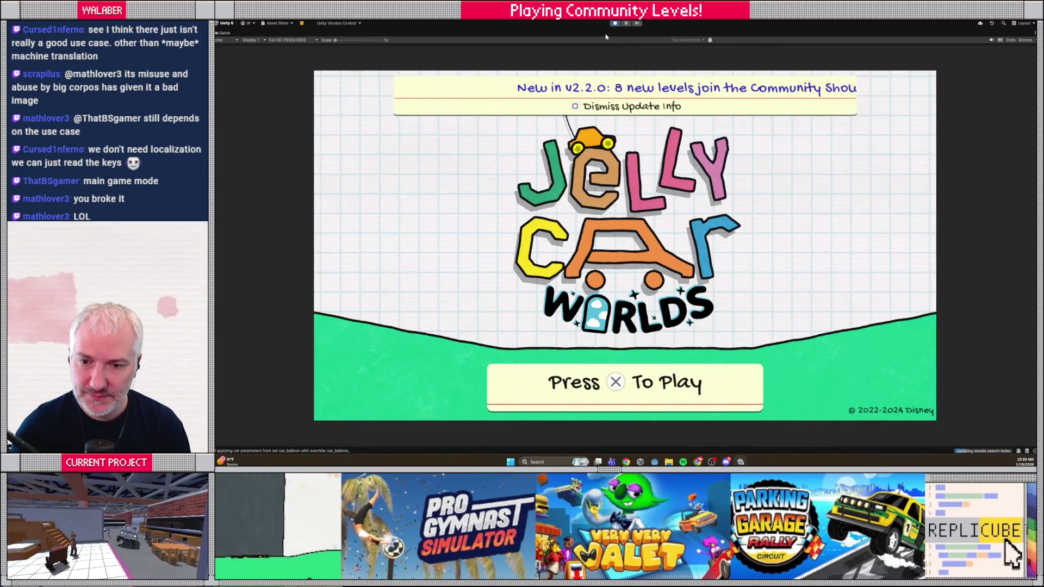
pyautogui.press('Return')
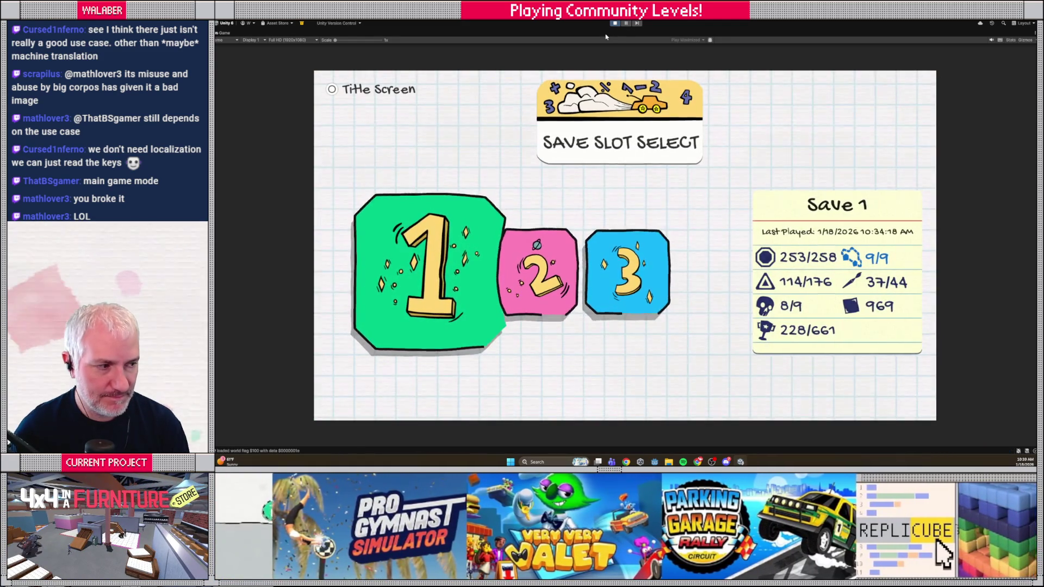
pyautogui.press('Return')
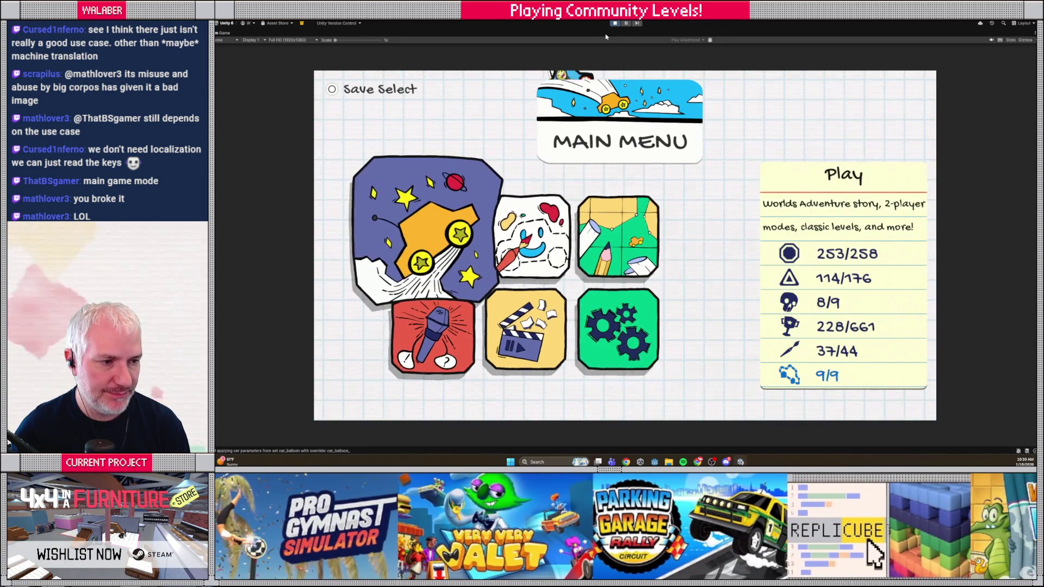
pyautogui.press('Return')
pyautogui.press('Down')
pyautogui.press('Return')
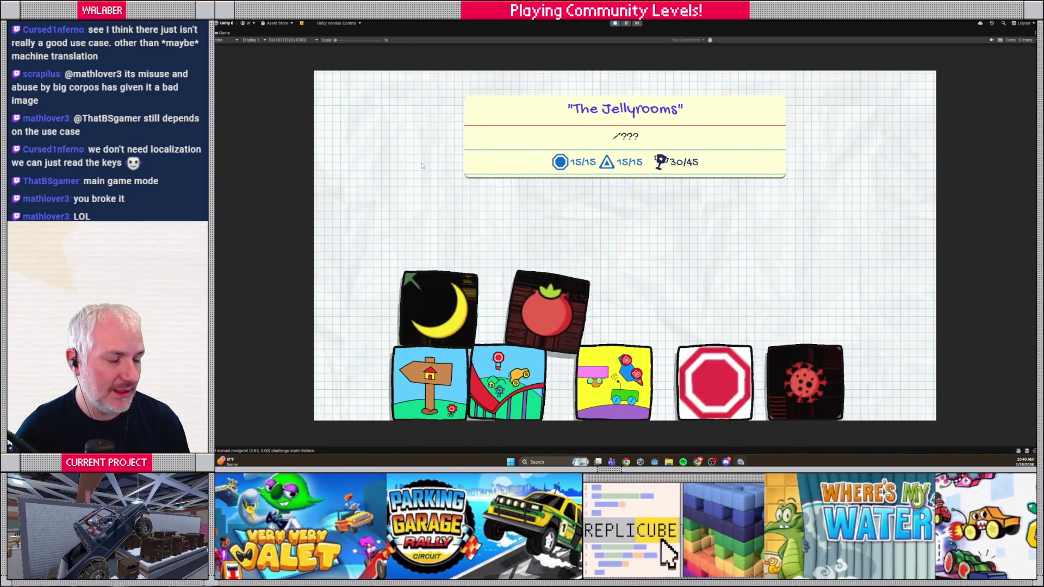
# - Browse The Jellyrooms levels, checking names like (1) Vacant Halls, (2) Desolate Warehouse and (4) Abandoned Office
pyautogui.press('Return')
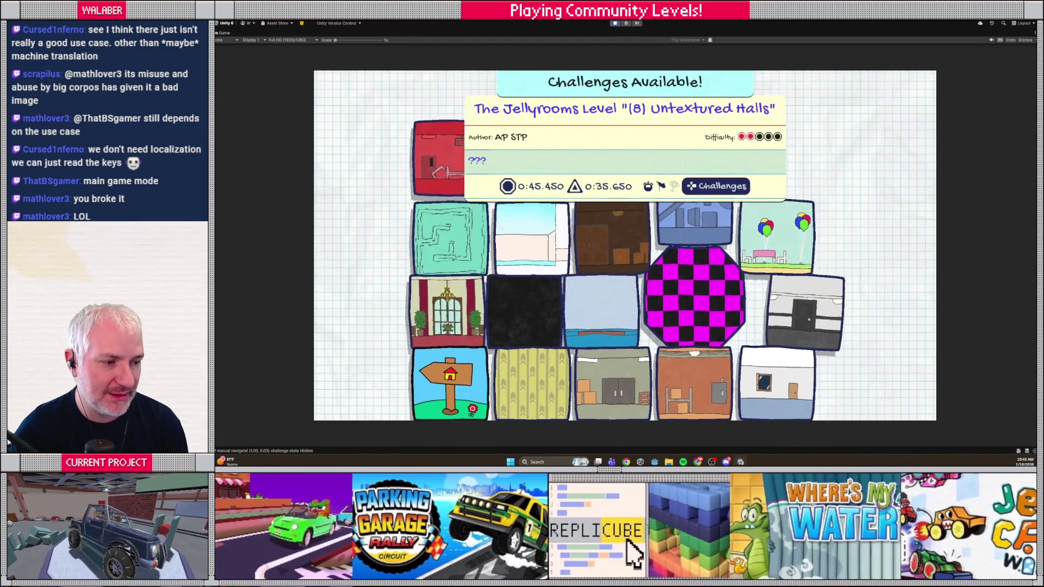
pyautogui.press('Left')
pyautogui.press('Right')
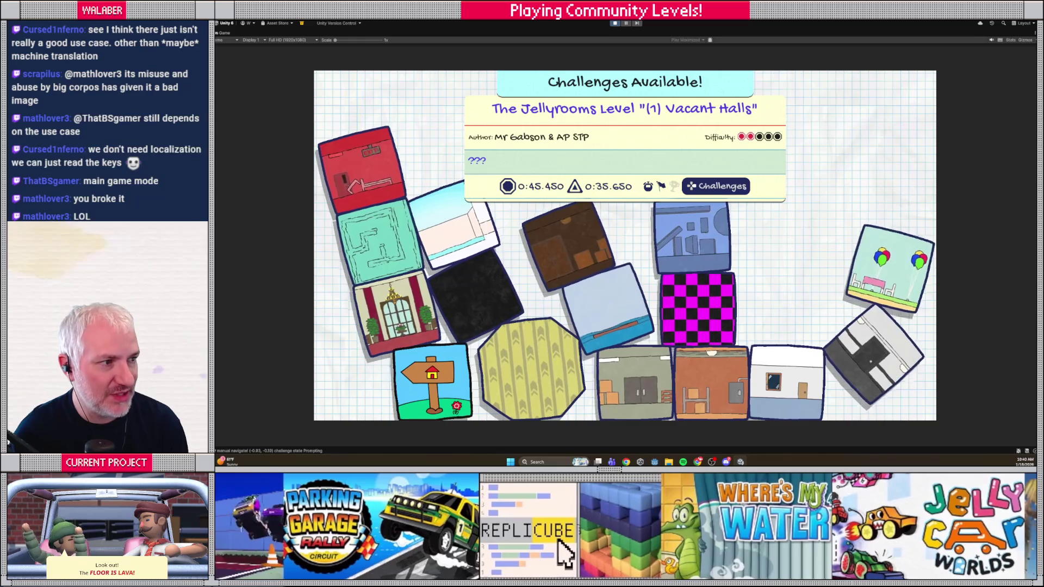
pyautogui.press('Left')
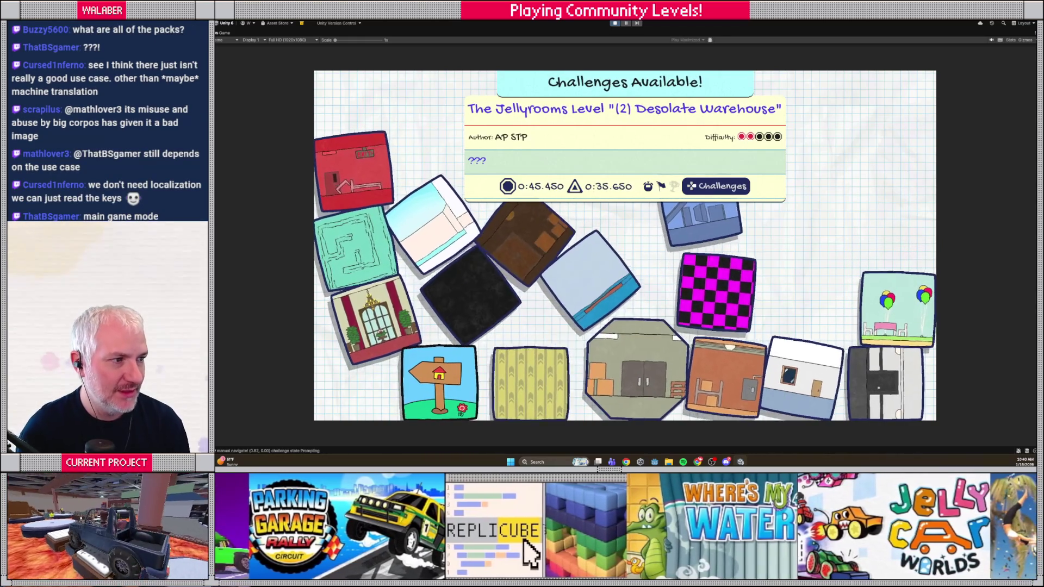
pyautogui.press('Right')
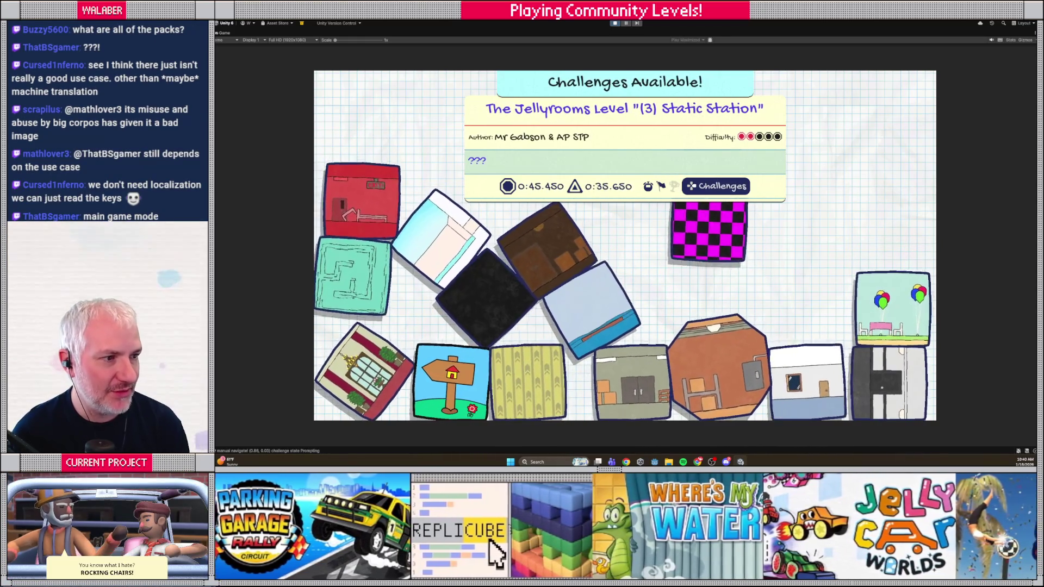
pyautogui.press('Right')
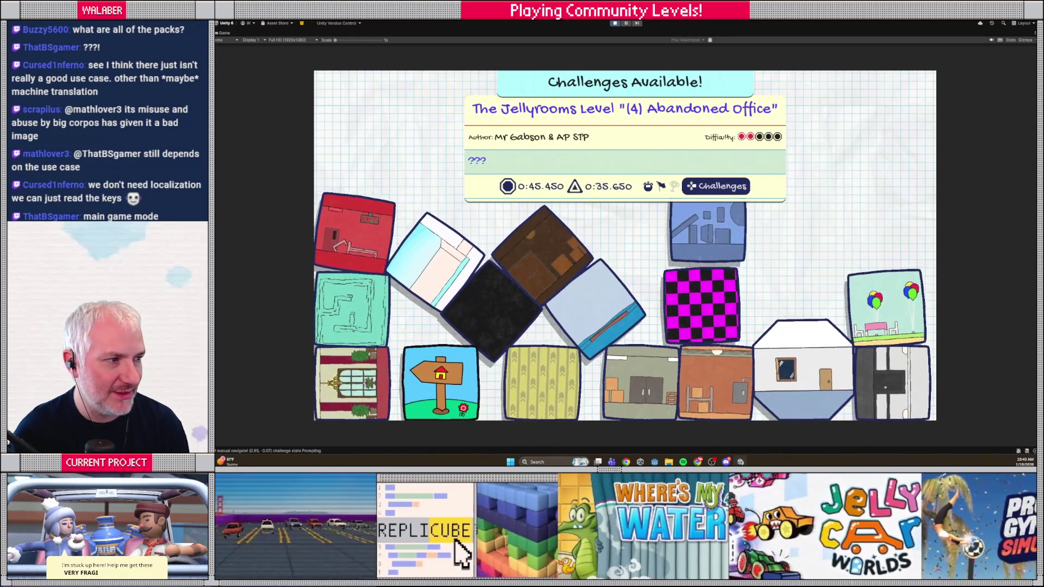
pyautogui.press('Right')
pyautogui.press('Right')
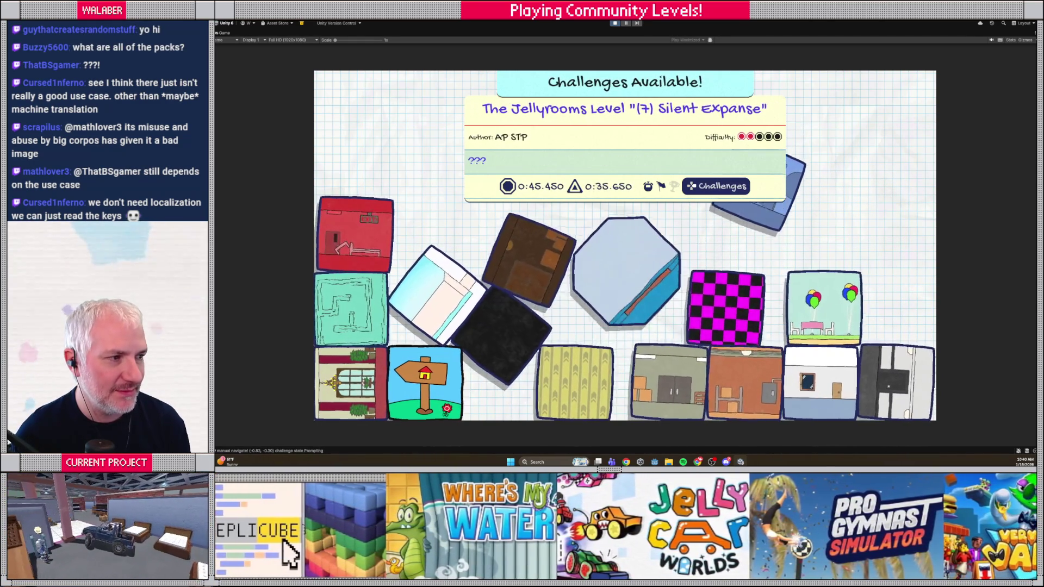
pyautogui.press('Right')
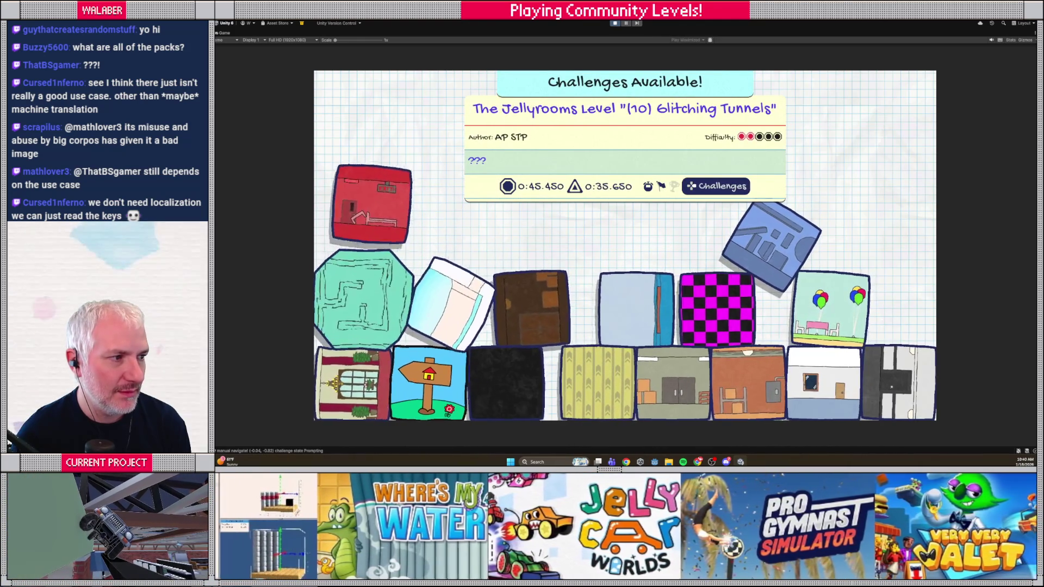
pyautogui.press('Down')
pyautogui.press('Right')
pyautogui.press('Left')
pyautogui.press('Up')
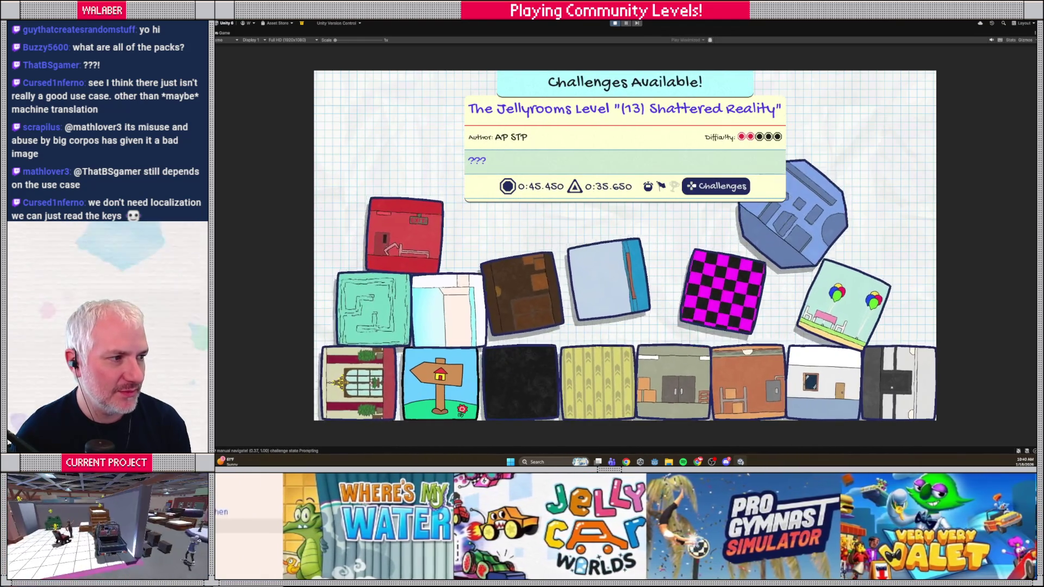
pyautogui.press('Down')
pyautogui.press('Down')
pyautogui.press('Left')
pyautogui.press('Left')
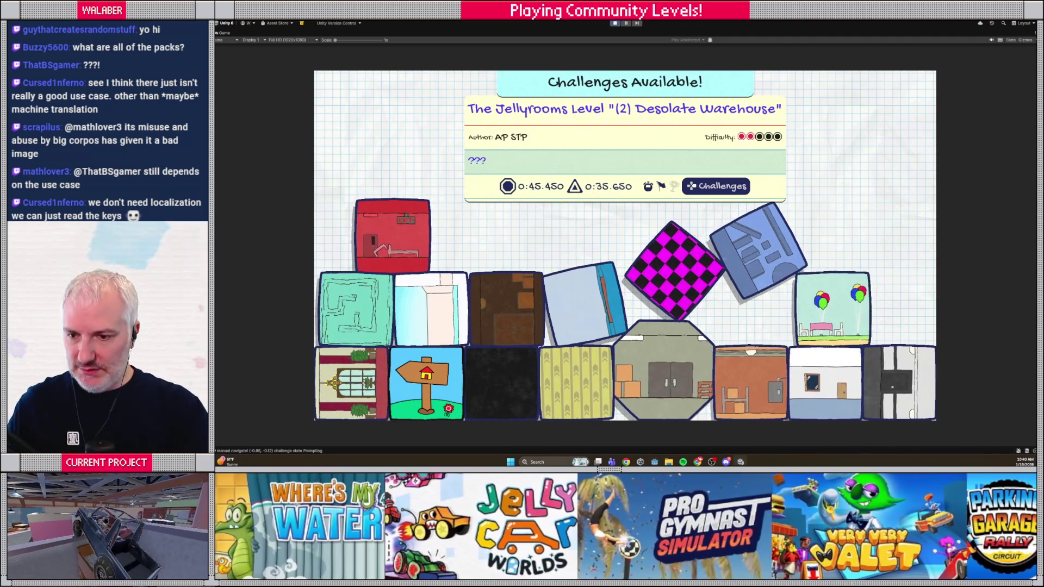
pyautogui.press('Escape')
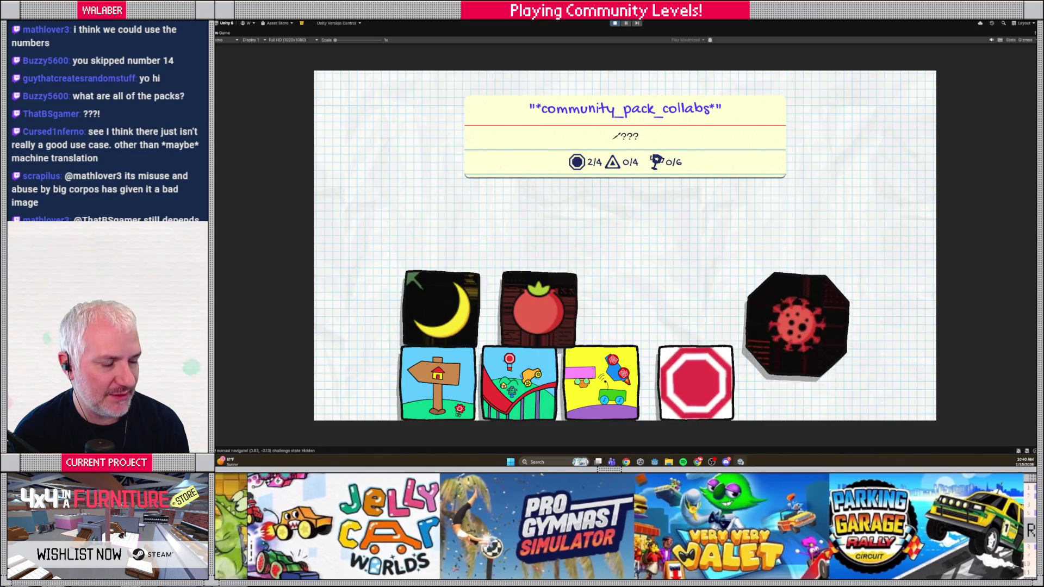
# - Browse the collabs and chill packs' levels, launching the chill pack's wipeout level
pyautogui.press('Return')
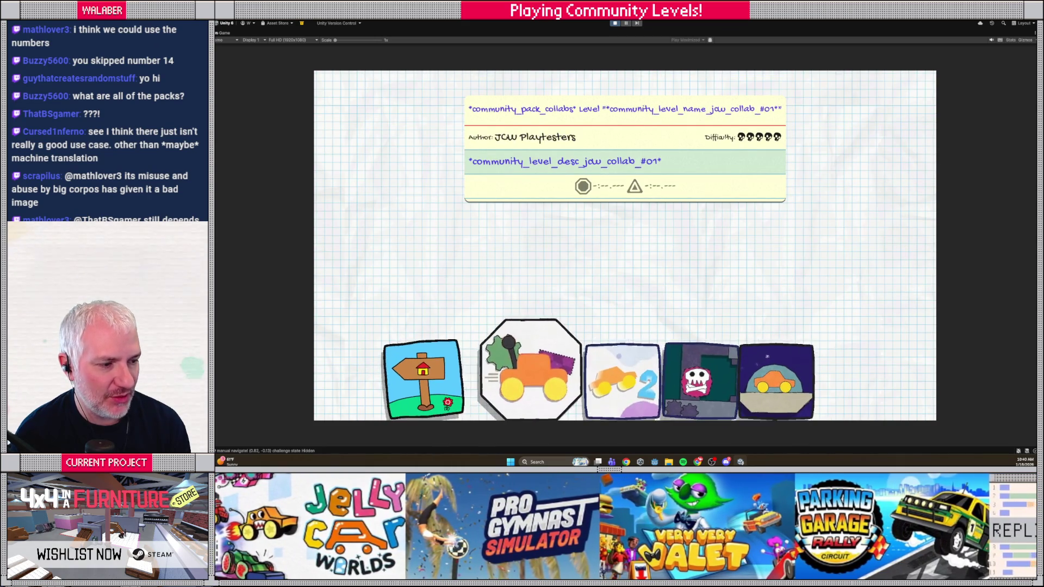
pyautogui.press('Right')
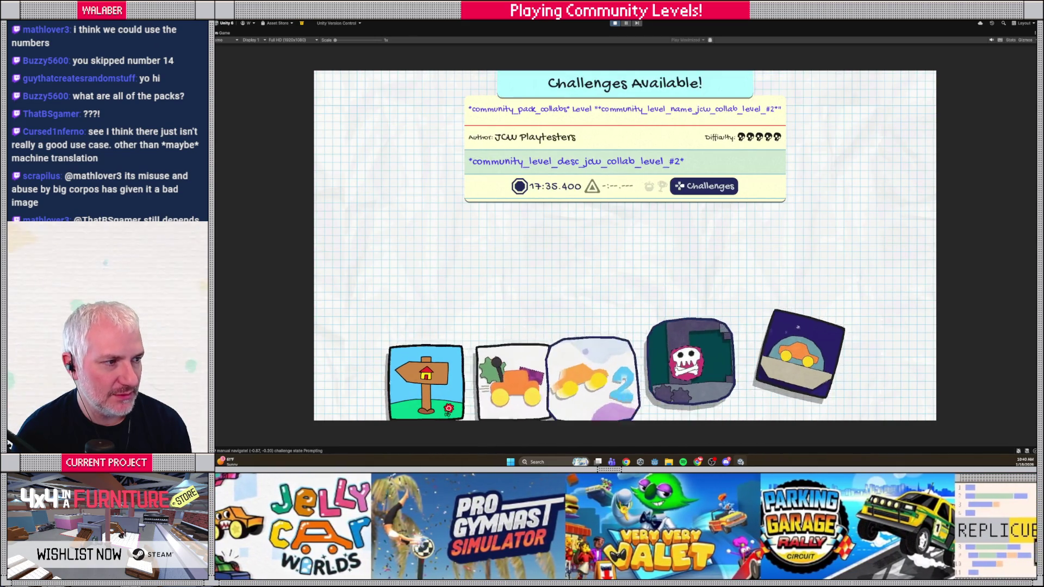
pyautogui.press('Left')
pyautogui.press('Escape')
pyautogui.press('Up')
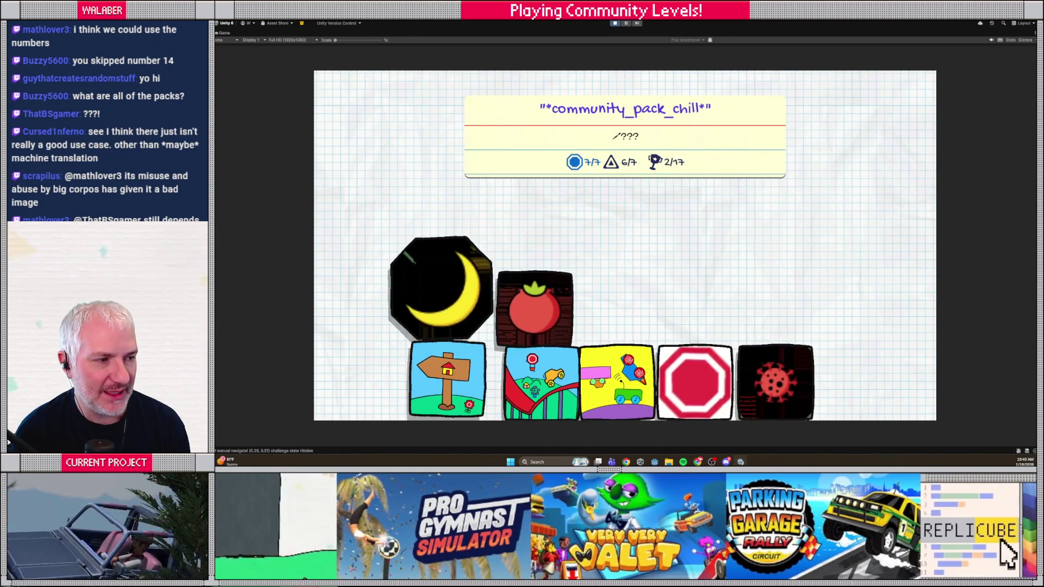
pyautogui.press('Return')
pyautogui.press('Right')
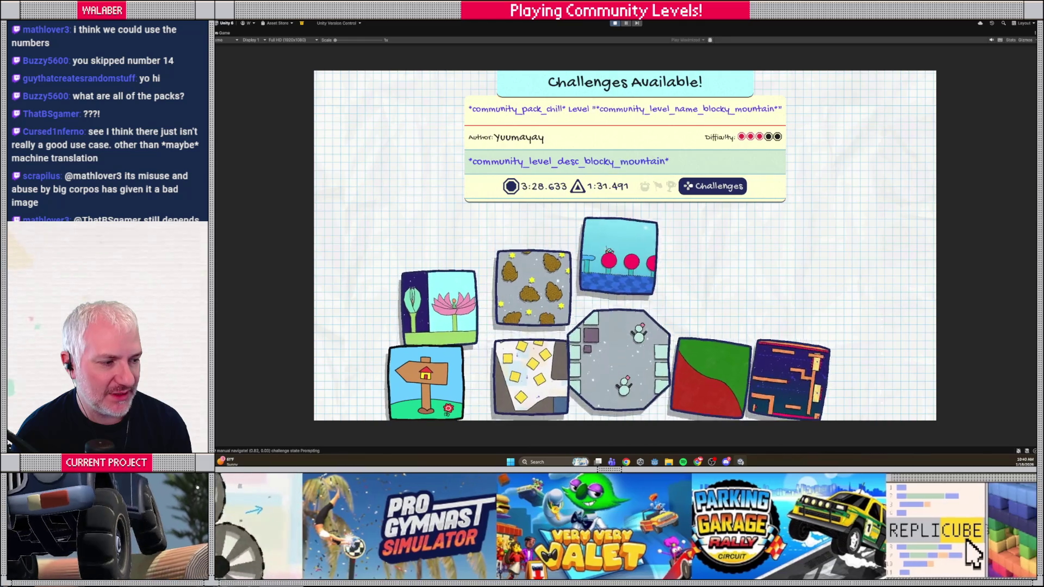
pyautogui.press('Right')
pyautogui.press('Right')
pyautogui.press('Left')
pyautogui.press('Left')
pyautogui.press('Up')
pyautogui.press('Return')
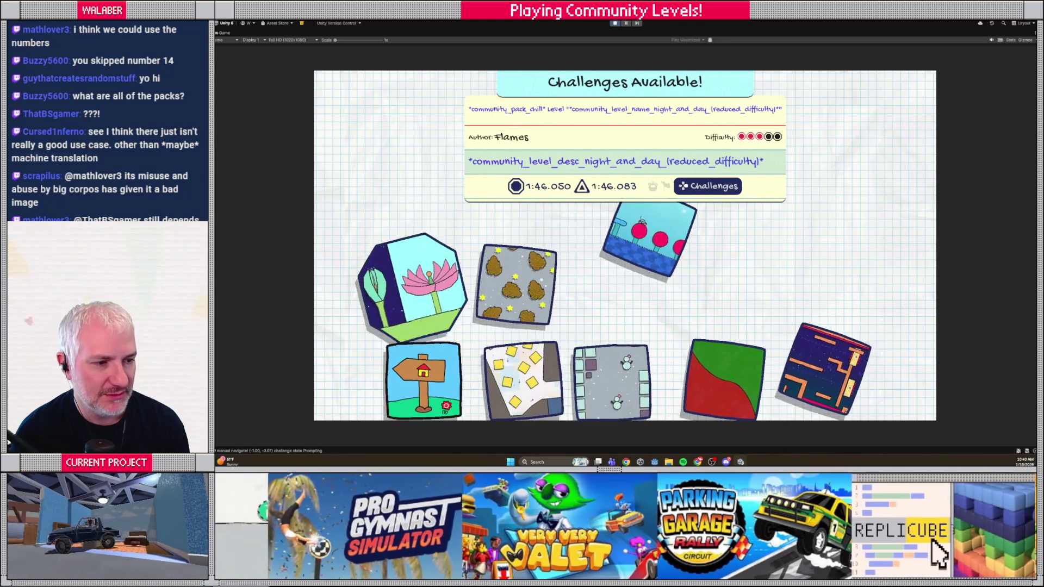
# - Open the community factory pack's level info, which shows raw name and description keys
pyautogui.press('Escape')
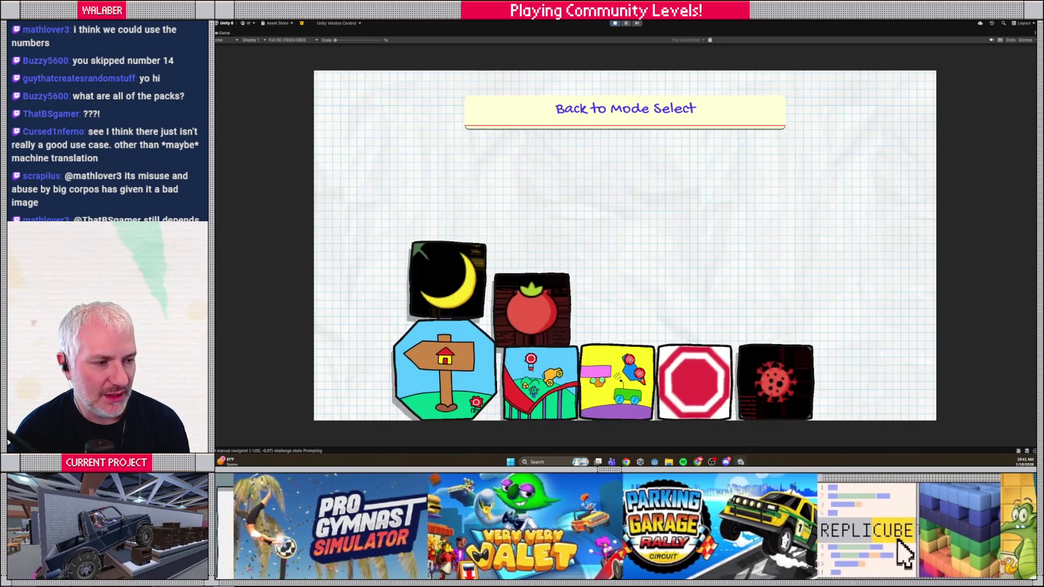
pyautogui.press('Right')
pyautogui.press('Right')
pyautogui.press('Return')
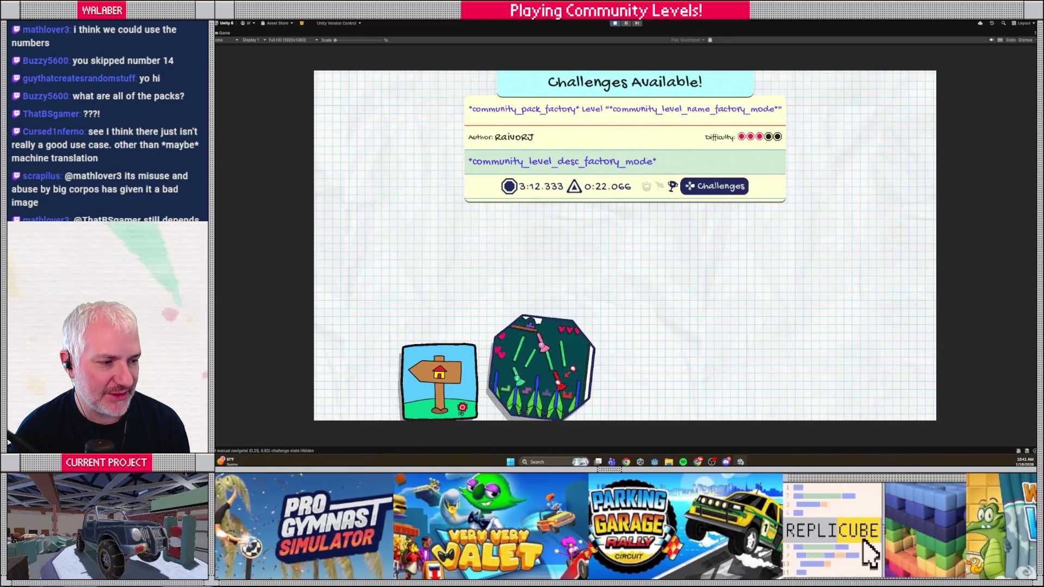
pyautogui.press('Escape')
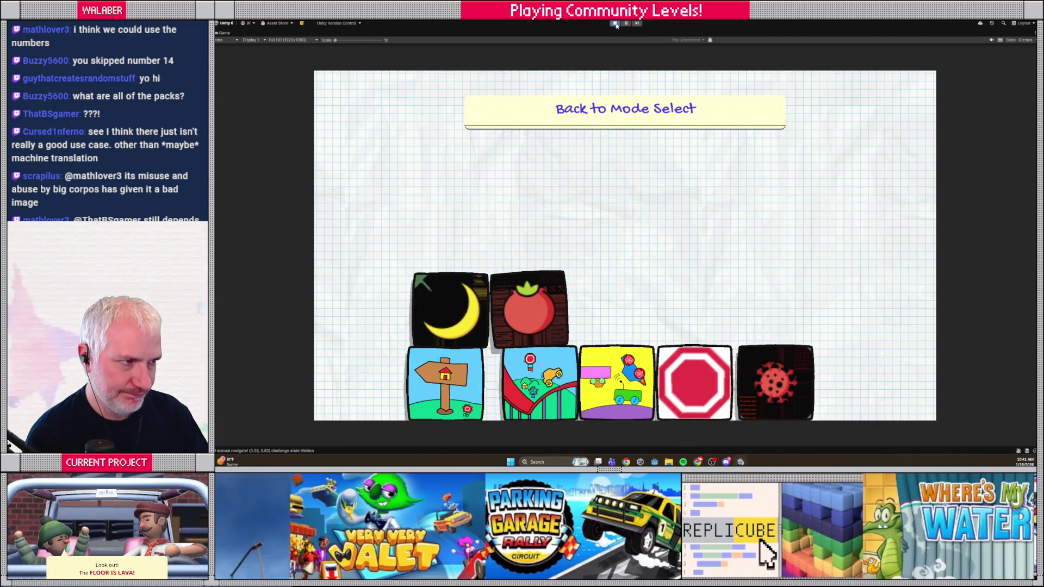
pyautogui.hotkey('alt', 'Tab')
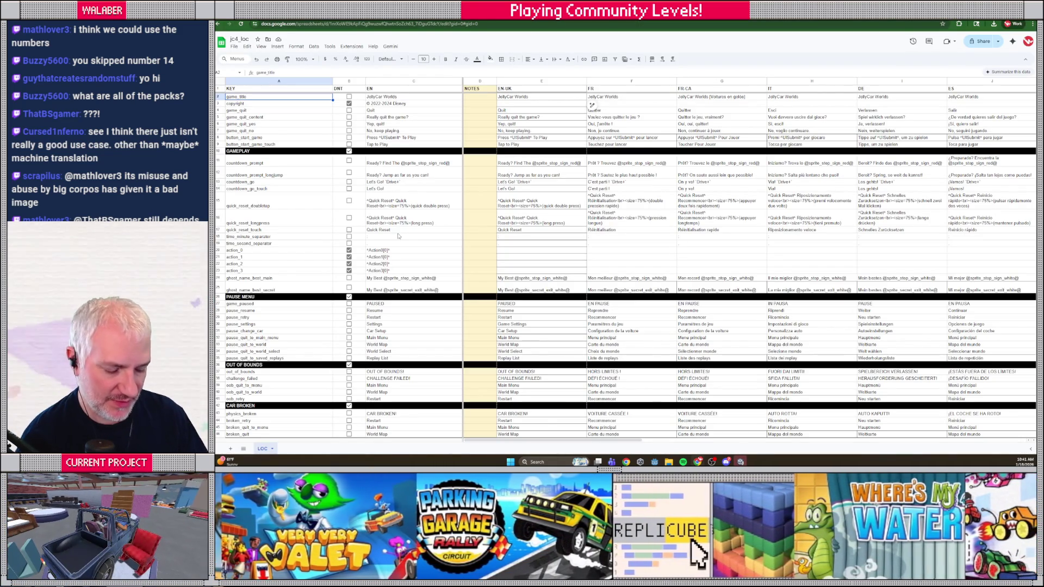
# - Search the sheet for 'liminal' to reach The Liminal Party's level name row
pyautogui.hotkey('ctrl', 'f')
pyautogui.write('liminal')
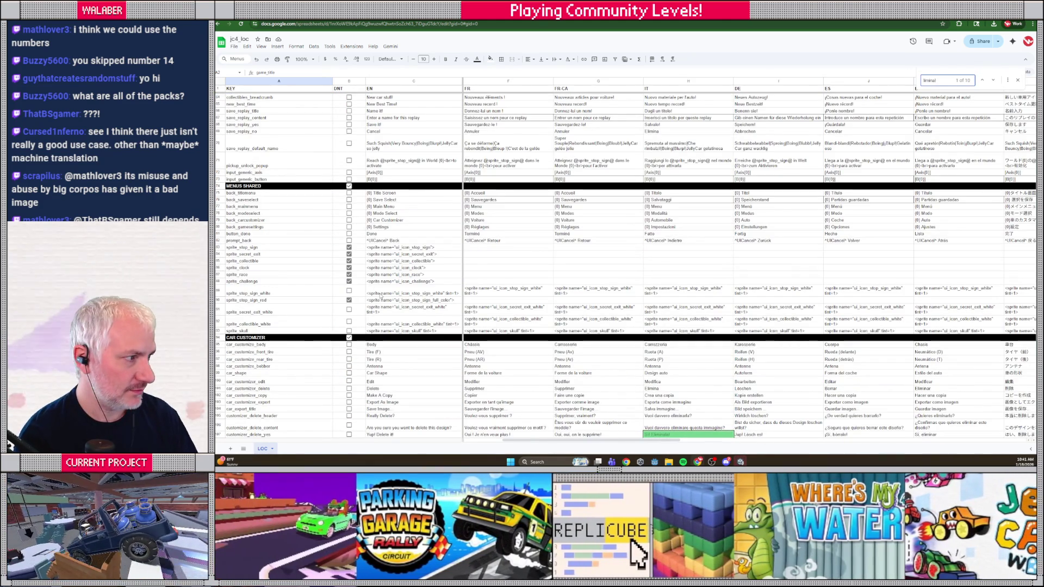
pyautogui.press('Return')
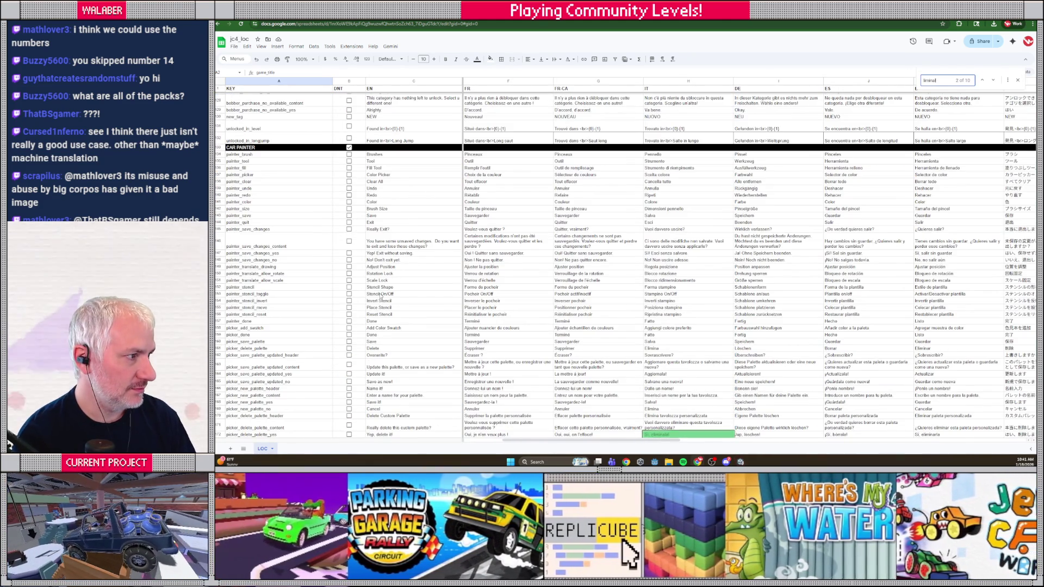
pyautogui.press('Return')
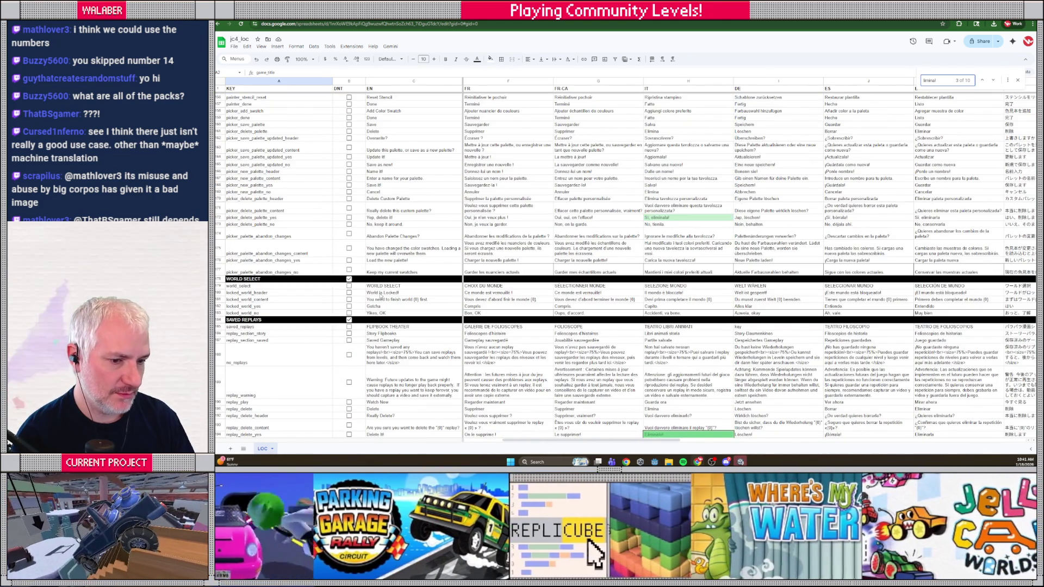
pyautogui.press('Return')
pyautogui.press('Return')
pyautogui.press('Return')
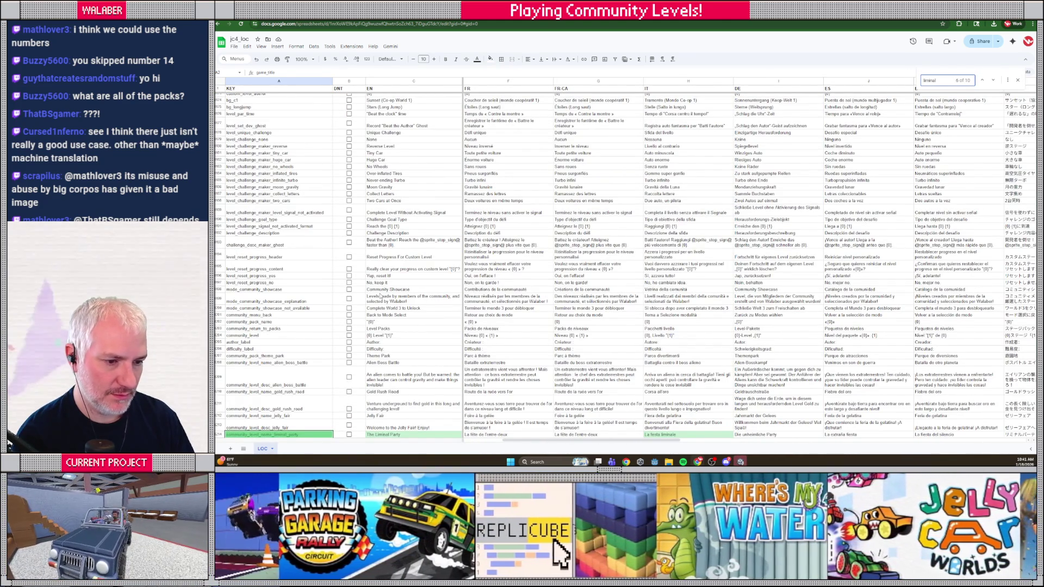
pyautogui.press('Escape')
pyautogui.scroll(-5, 356, 354)
# - Prefix The Liminal Party's English name in C1214 with '(14) '
pyautogui.click(379, 338)
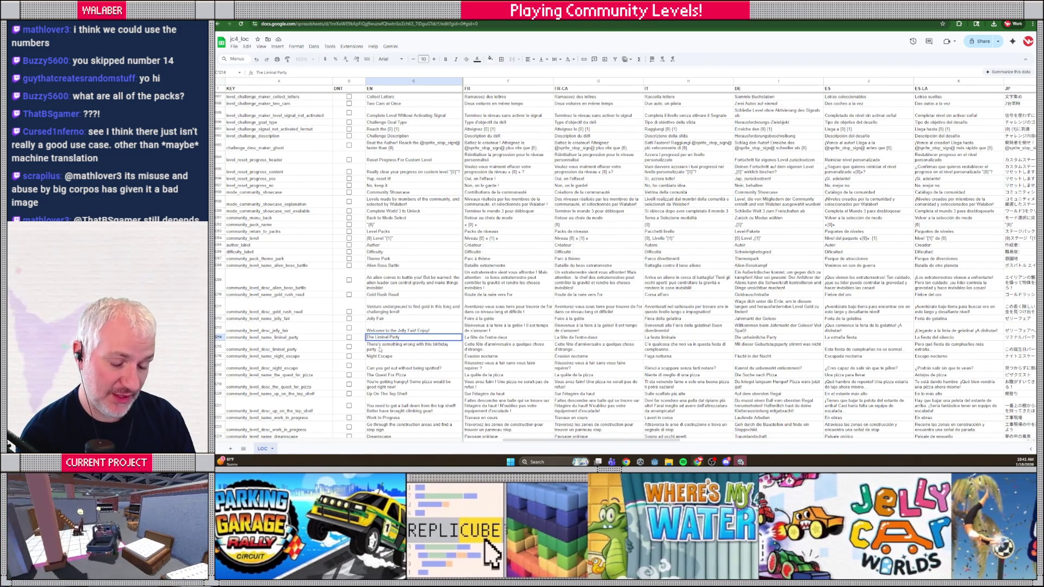
pyautogui.write('(14)')
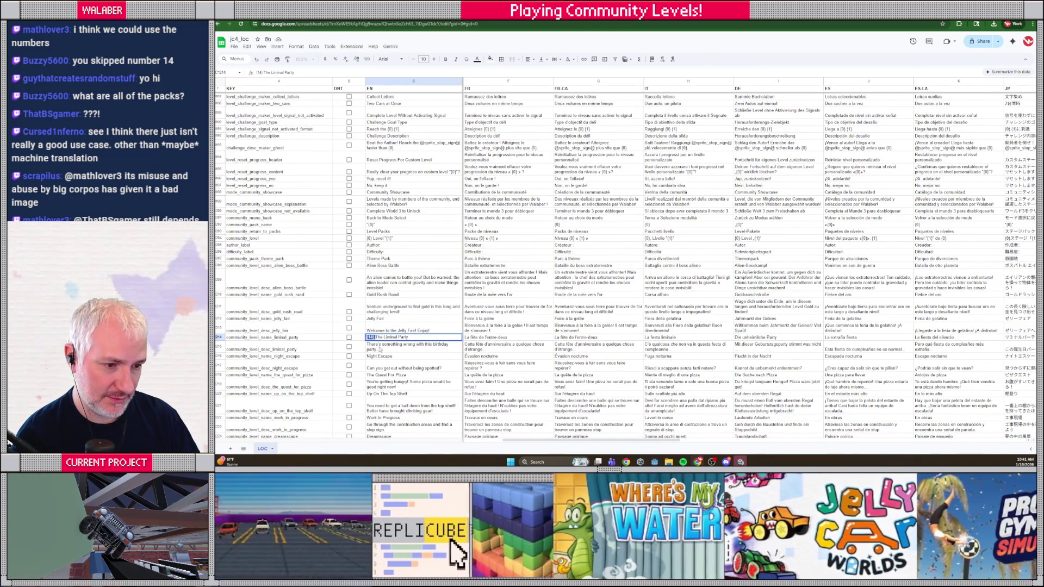
pyautogui.press('Tab')
pyautogui.press('Tab')
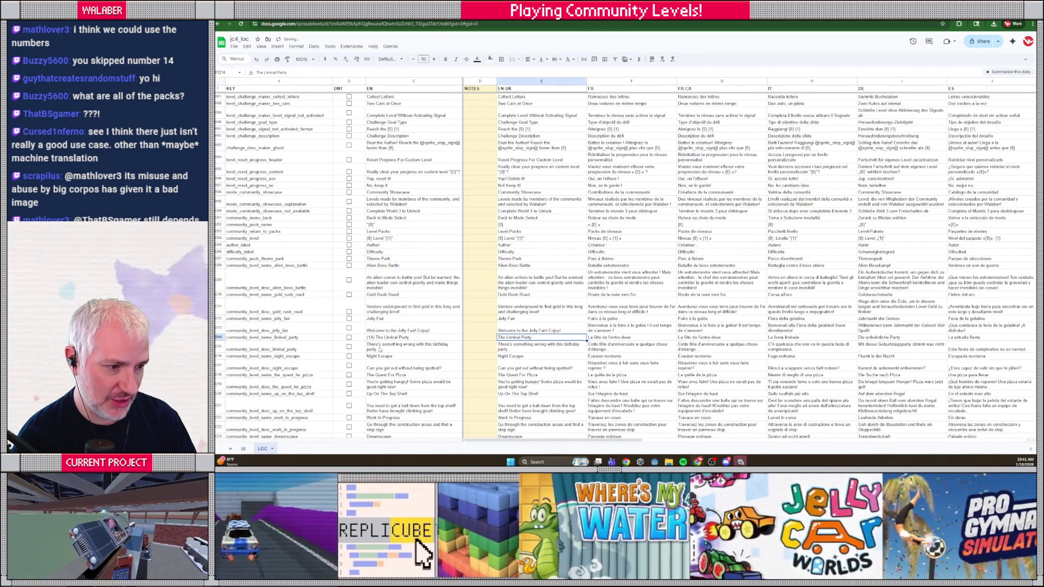
# - Add the '(14) ' prefix to the EN-UK, French, FR-CA, Italian, German and Spanish names
pyautogui.write('(14)')
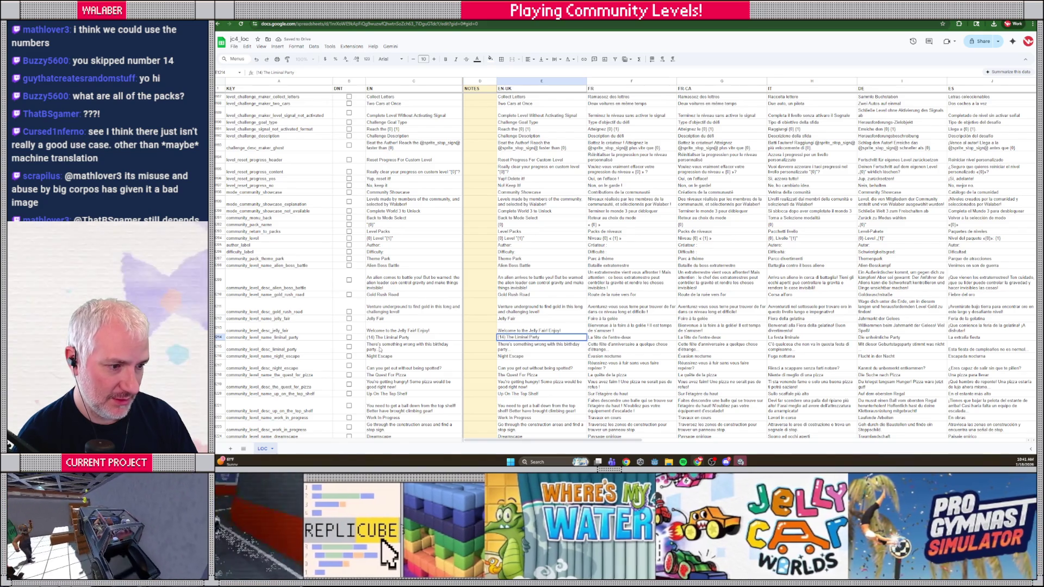
pyautogui.press('Tab')
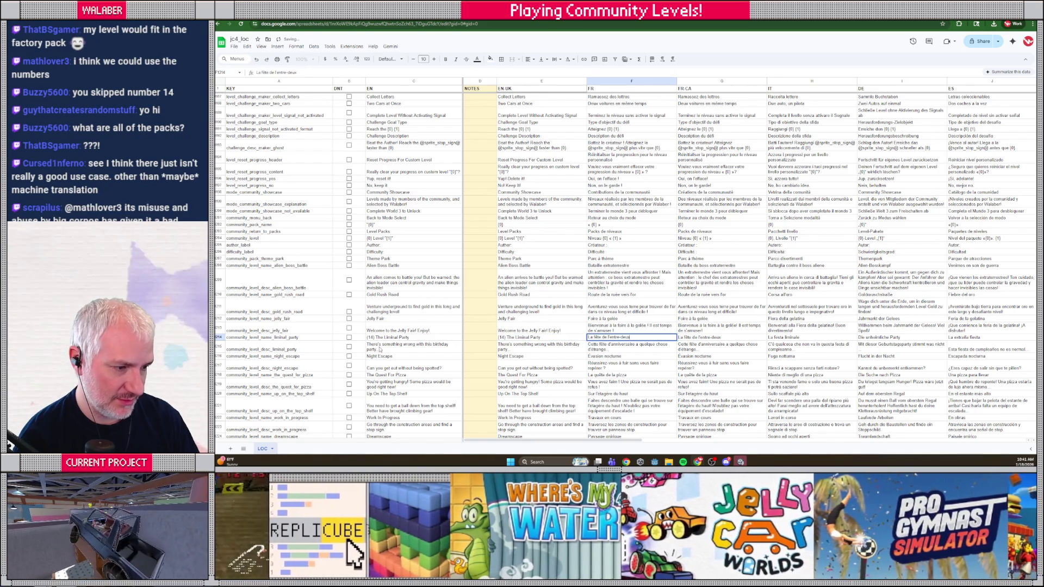
pyautogui.write('(14)')
pyautogui.press('Tab')
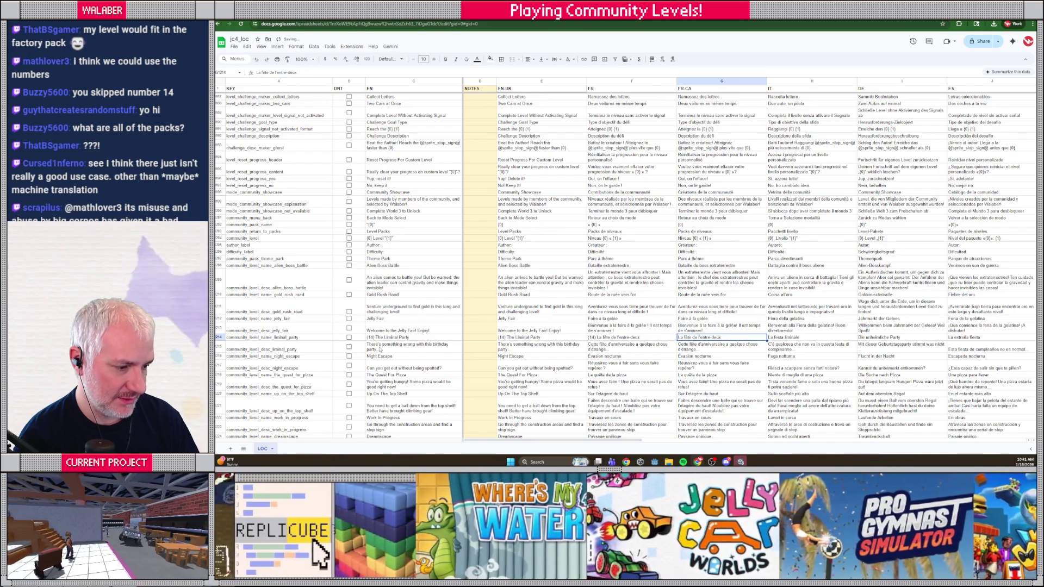
pyautogui.write('(14)')
pyautogui.press('Tab')
pyautogui.write('(14)')
pyautogui.press('Tab')
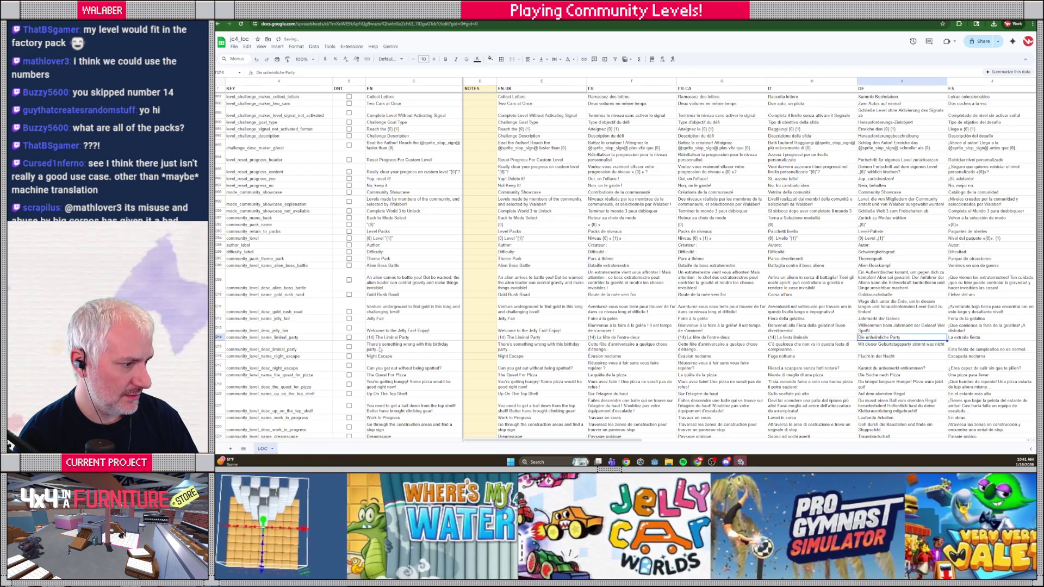
pyautogui.write('(14)')
pyautogui.press('Tab')
pyautogui.write('(14)')
pyautogui.press('Tab')
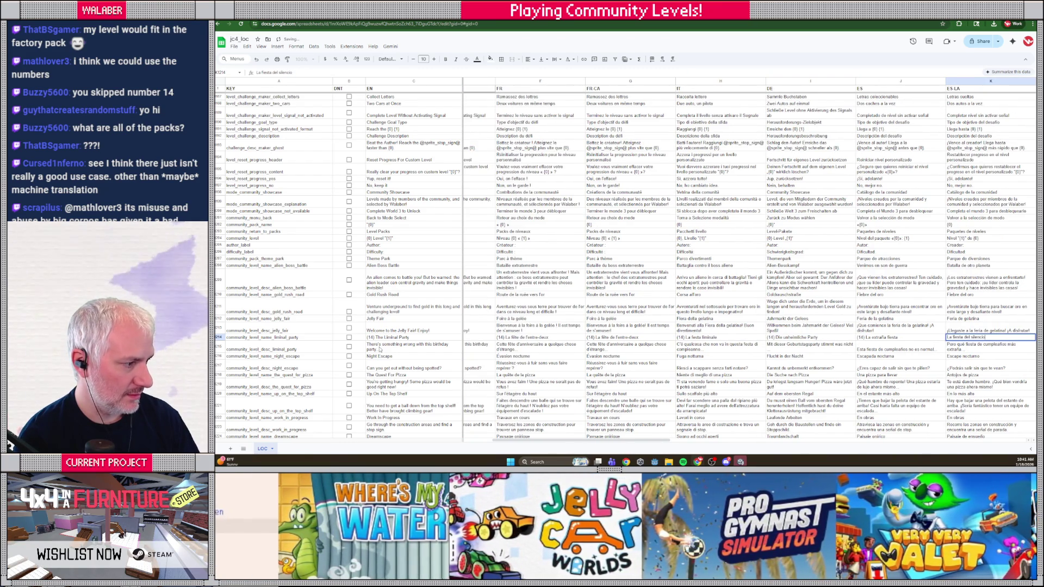
# - Add the '(14) ' prefix to the Japanese, CT, CS, Russian, Turkish, PT-BR, Dutch and Arabic names
pyautogui.press('Tab')
pyautogui.write('(14)')
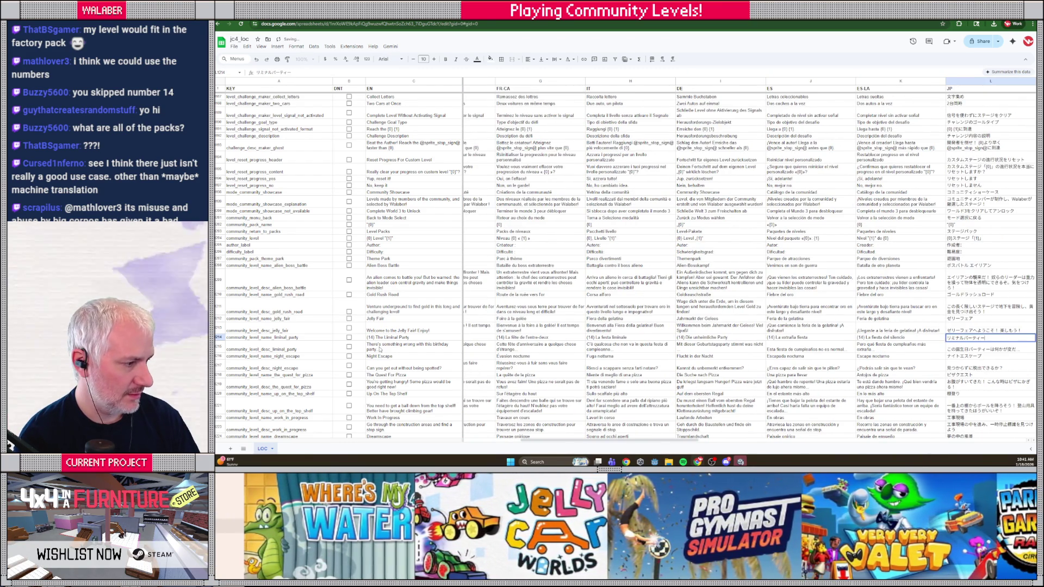
pyautogui.press('Tab')
pyautogui.write('(14)')
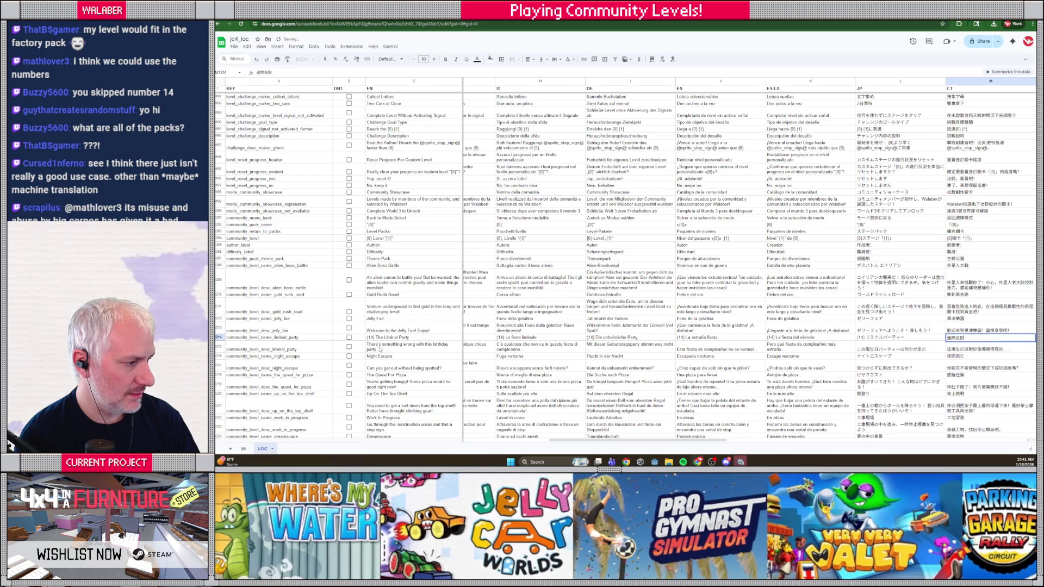
pyautogui.press('Tab')
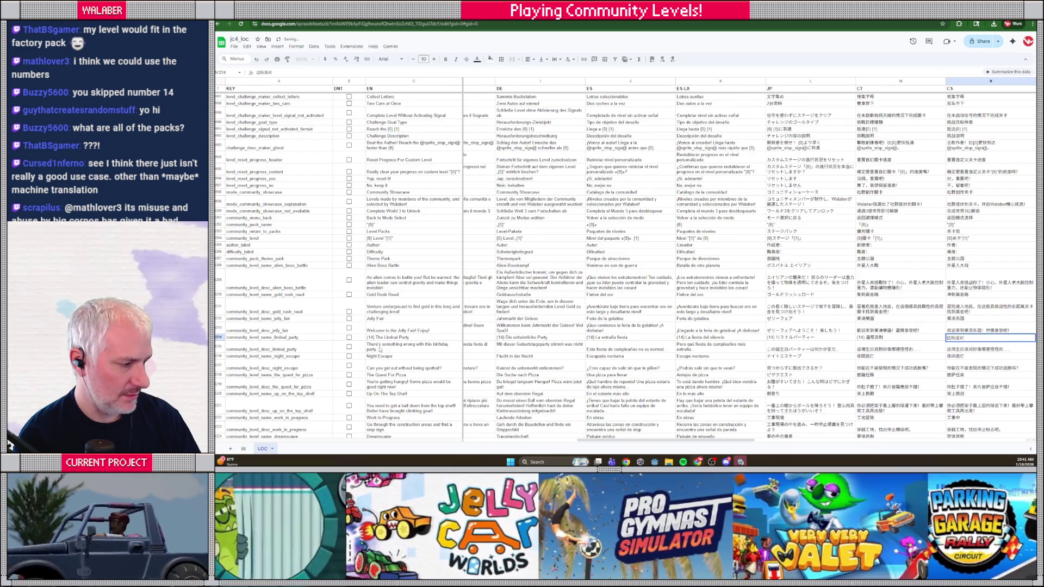
pyautogui.write('(14)')
pyautogui.press('Tab')
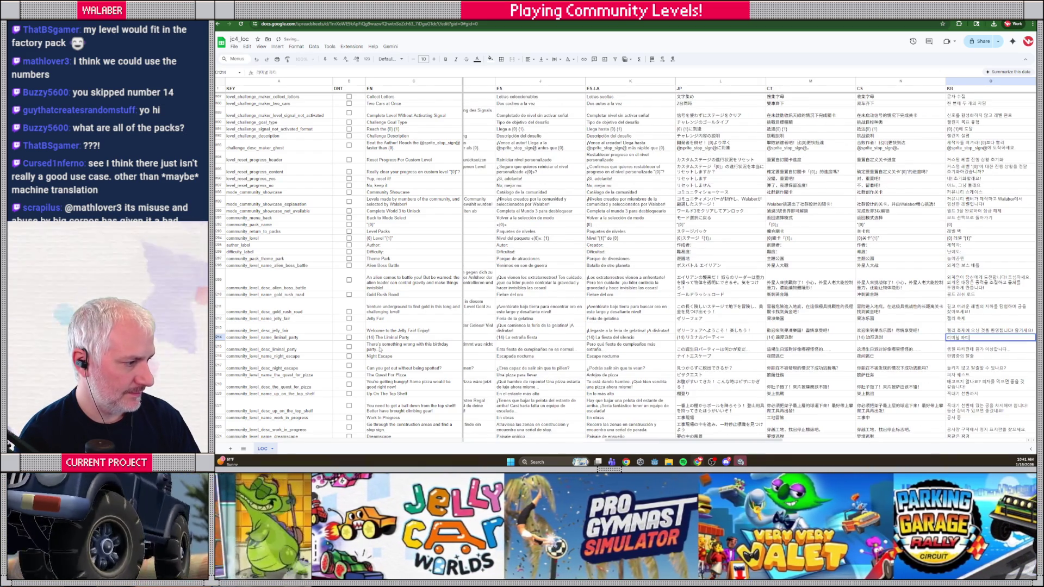
pyautogui.press('Tab')
pyautogui.write('(14)')
pyautogui.press('Tab')
pyautogui.write('(14)')
pyautogui.press('Tab')
pyautogui.write('(14)')
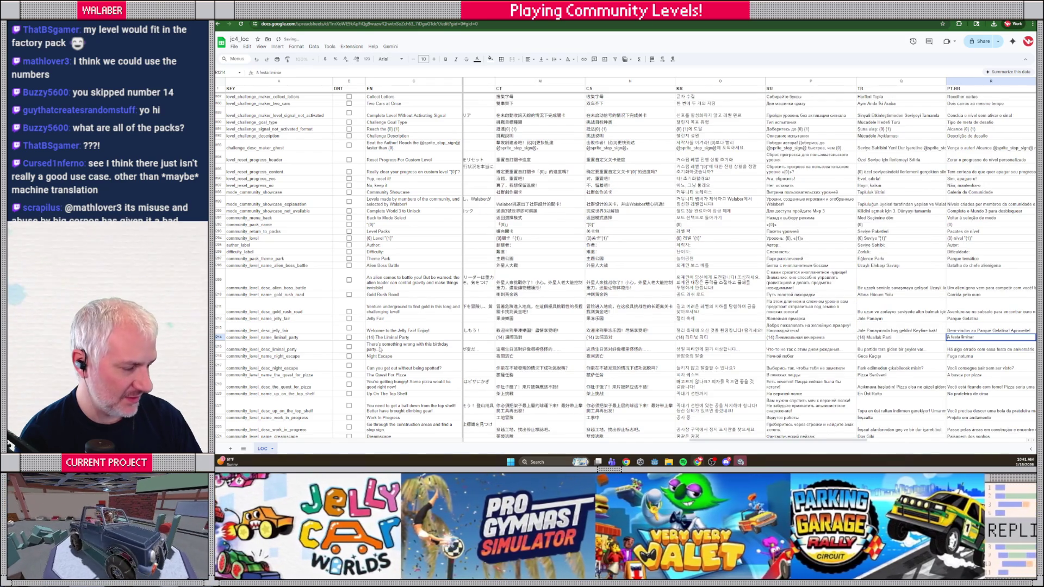
pyautogui.press('Tab')
pyautogui.write('(14)')
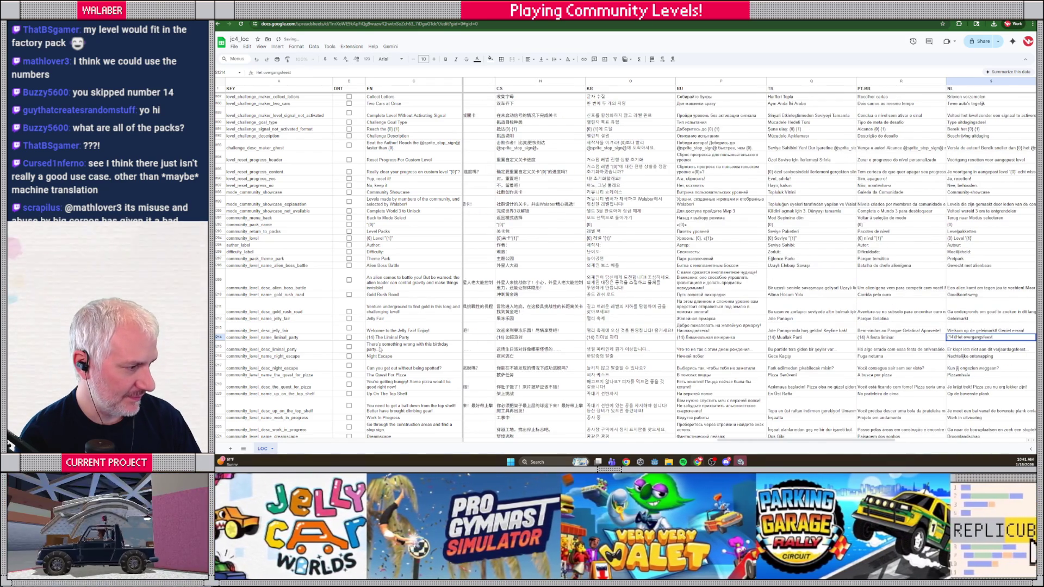
pyautogui.press('Tab')
pyautogui.write('(14) ')
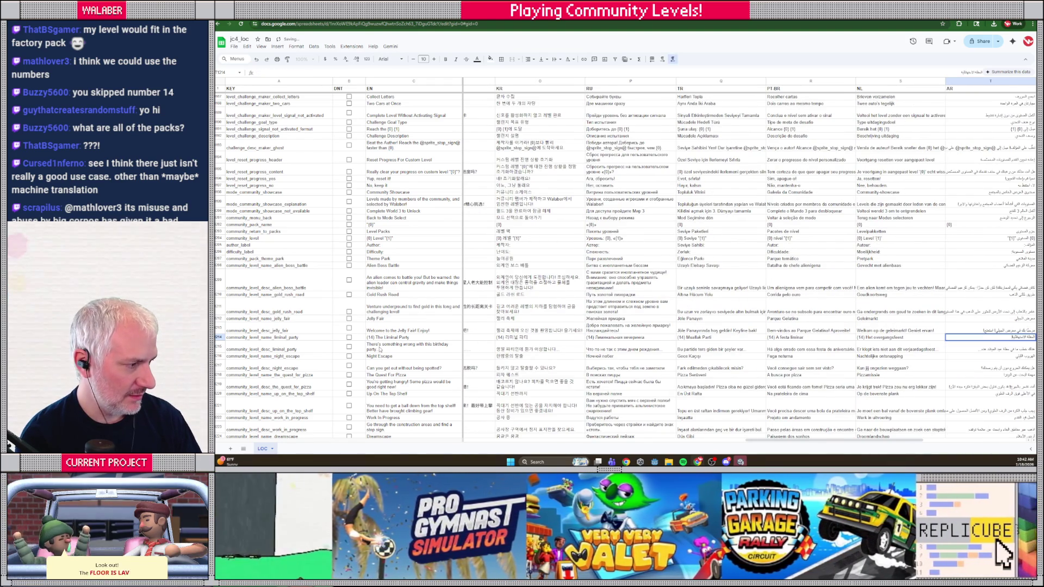
pyautogui.write('(14)')
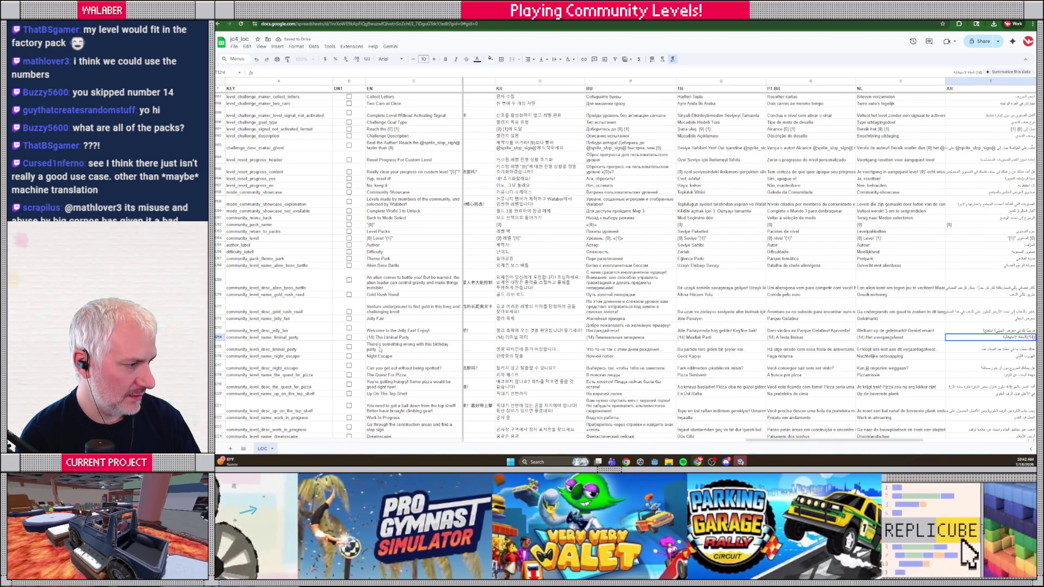
pyautogui.press('Return')
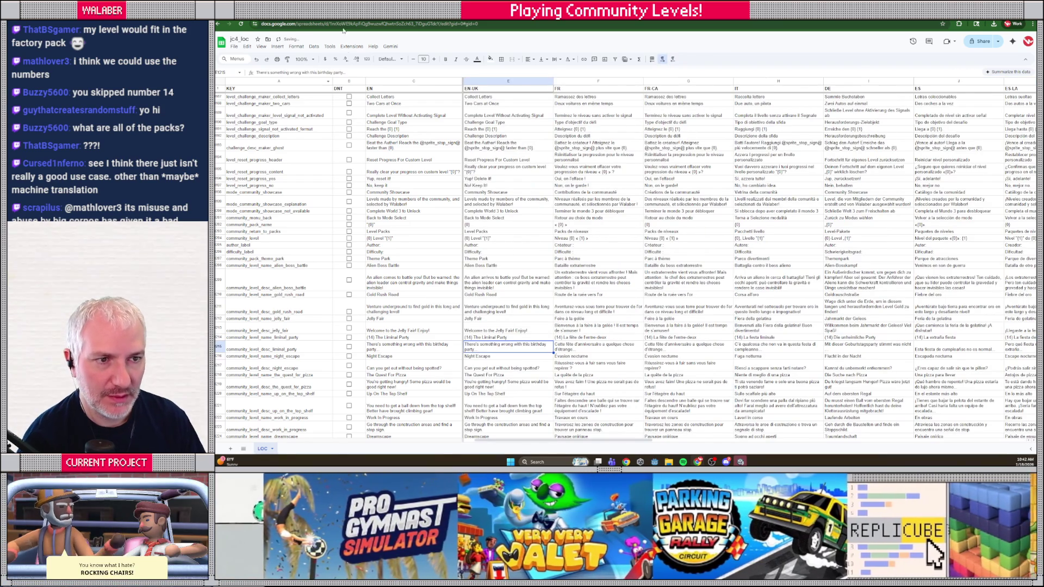
pyautogui.scroll(-15, 462, 319)
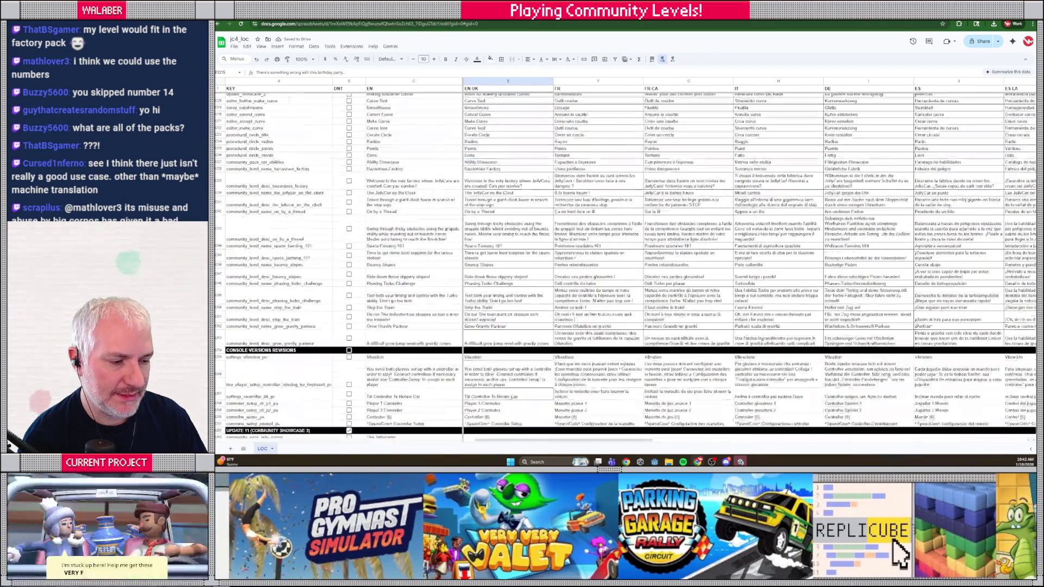
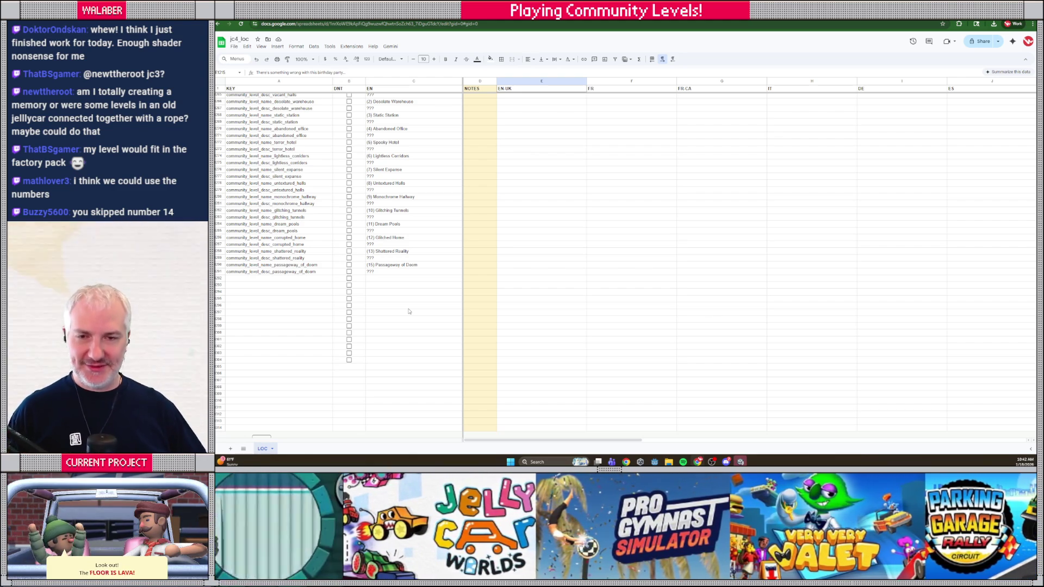
# - Select A1293, the first empty row below the community level keys in jc4_loc
pyautogui.click(305, 285)
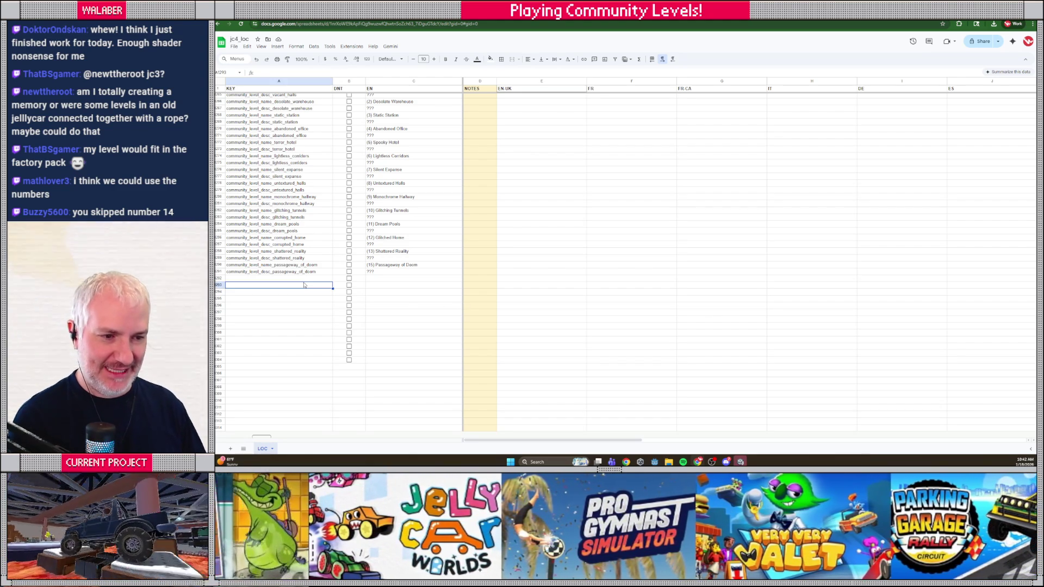
pyautogui.hotkey('alt', 'Tab')
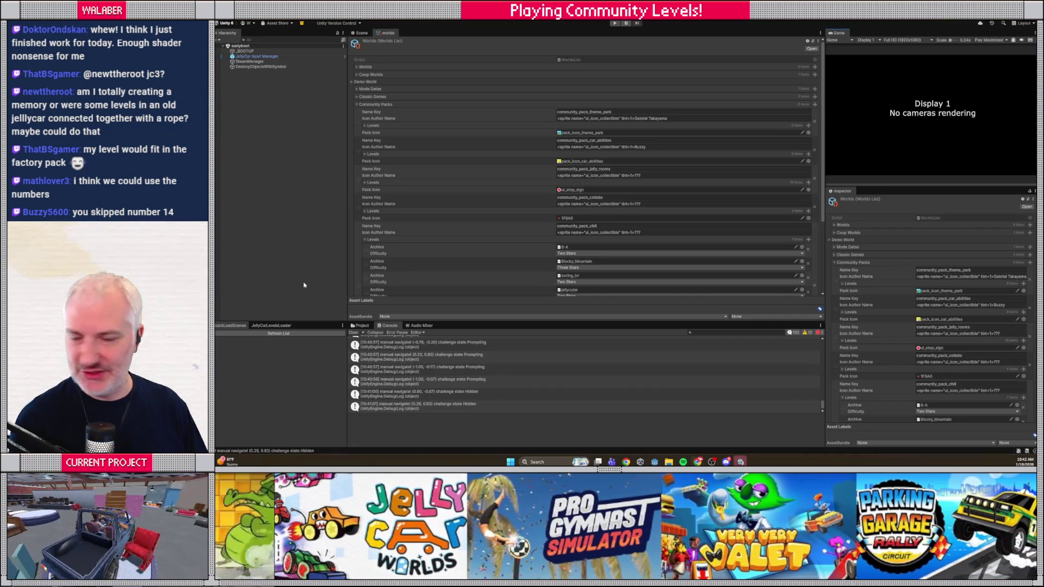
# - Play the game through the title and main menu to the Community Showcase's new collabs pack
pyautogui.scroll(-2, 471, 240)
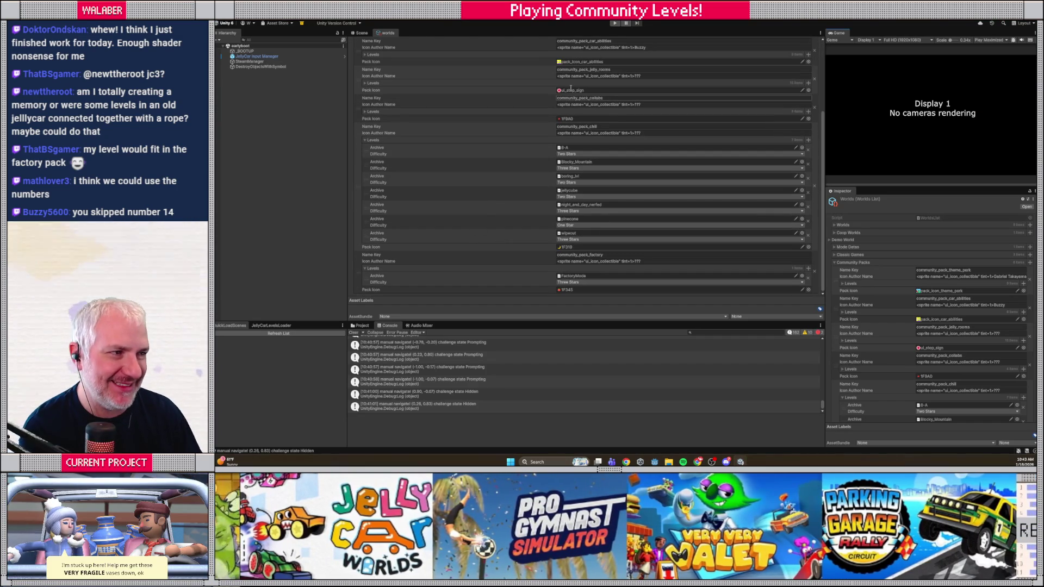
pyautogui.hotkey('ctrl', 'p')
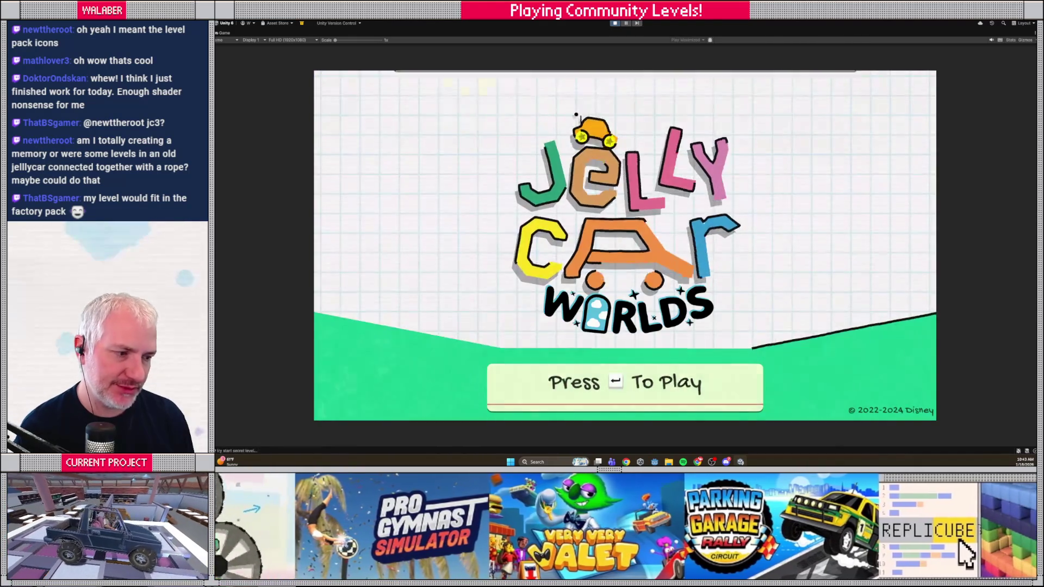
pyautogui.press('Return')
pyautogui.press('Return')
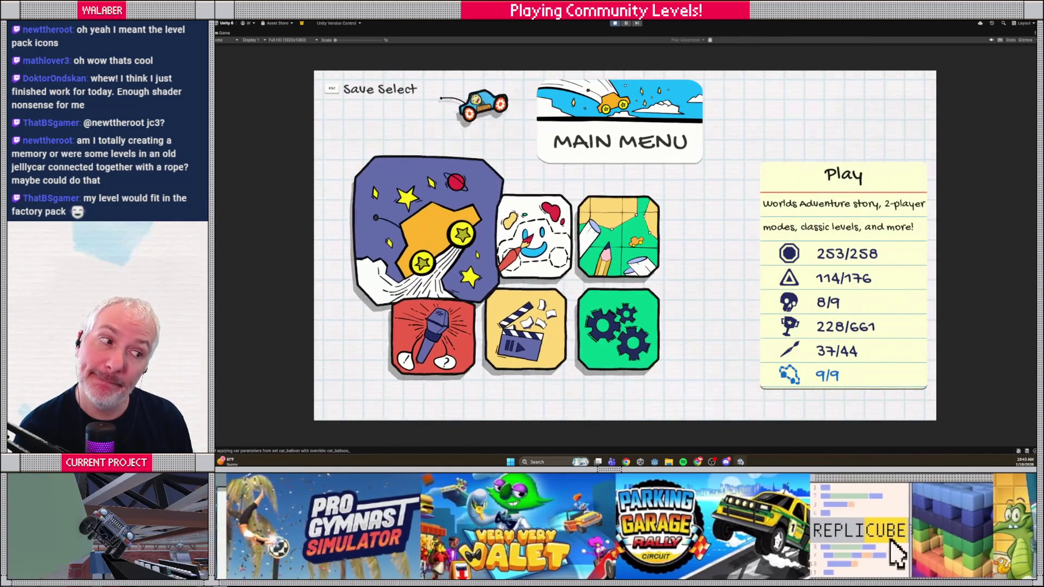
pyautogui.press('Return')
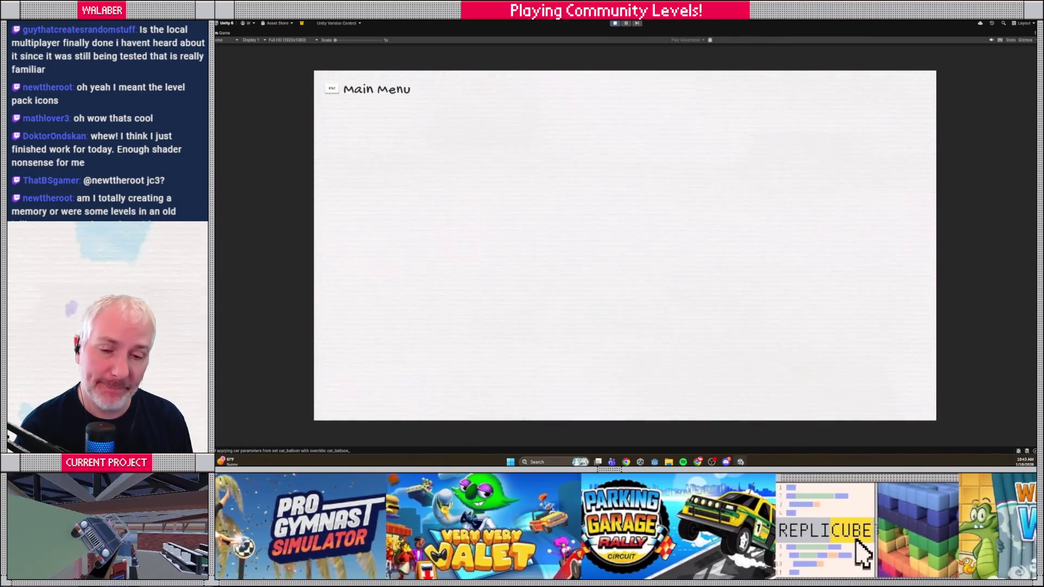
pyautogui.press('Down')
pyautogui.press('Return')
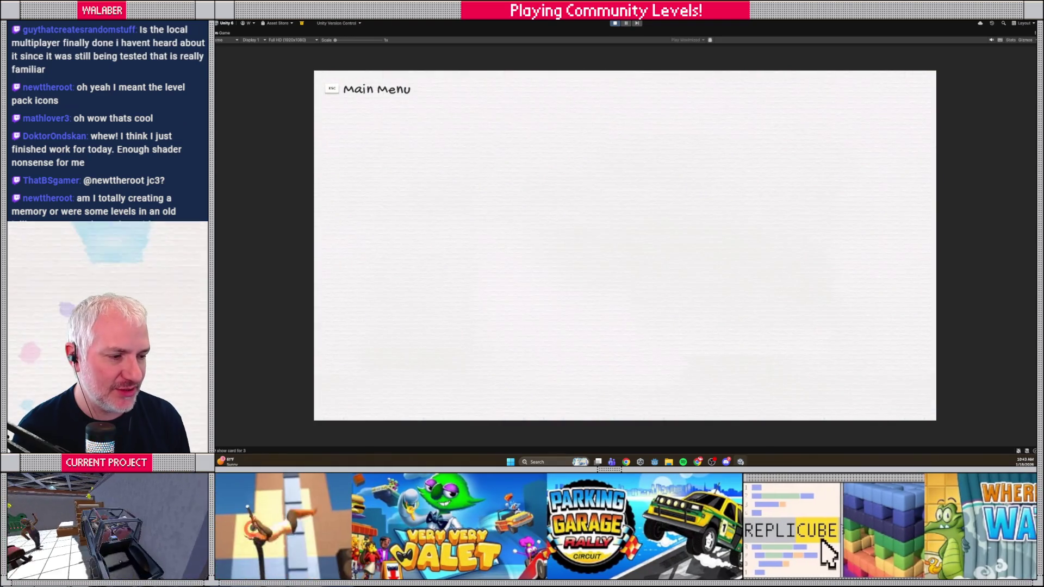
pyautogui.press('Right')
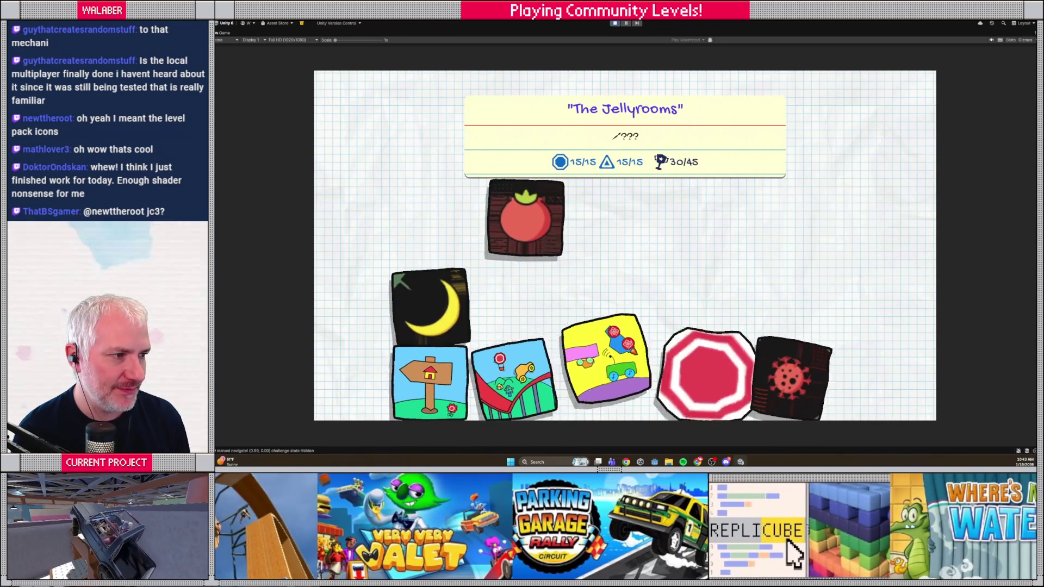
pyautogui.press('Right')
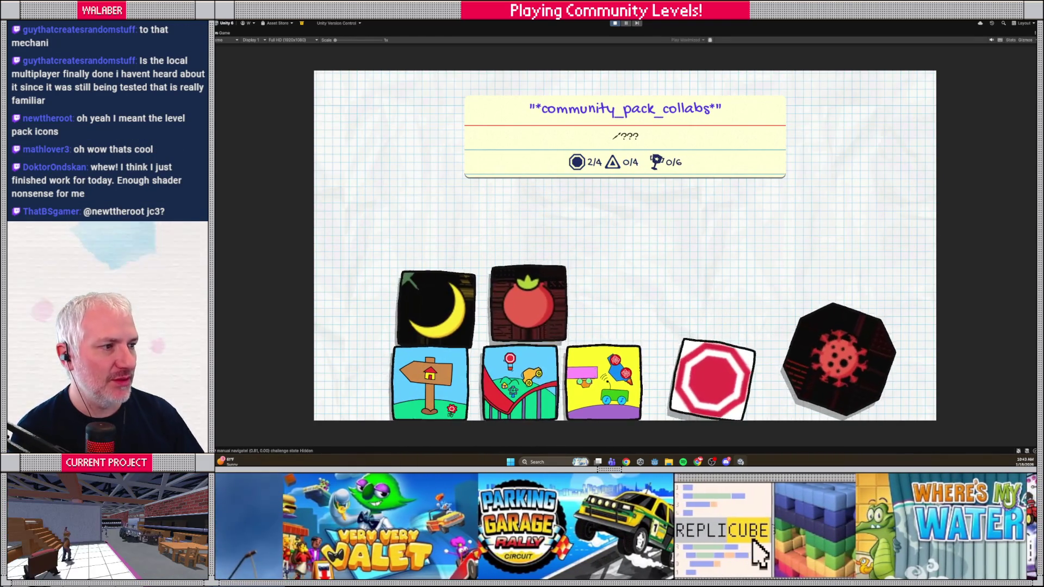
pyautogui.hotkey('alt', 'Tab')
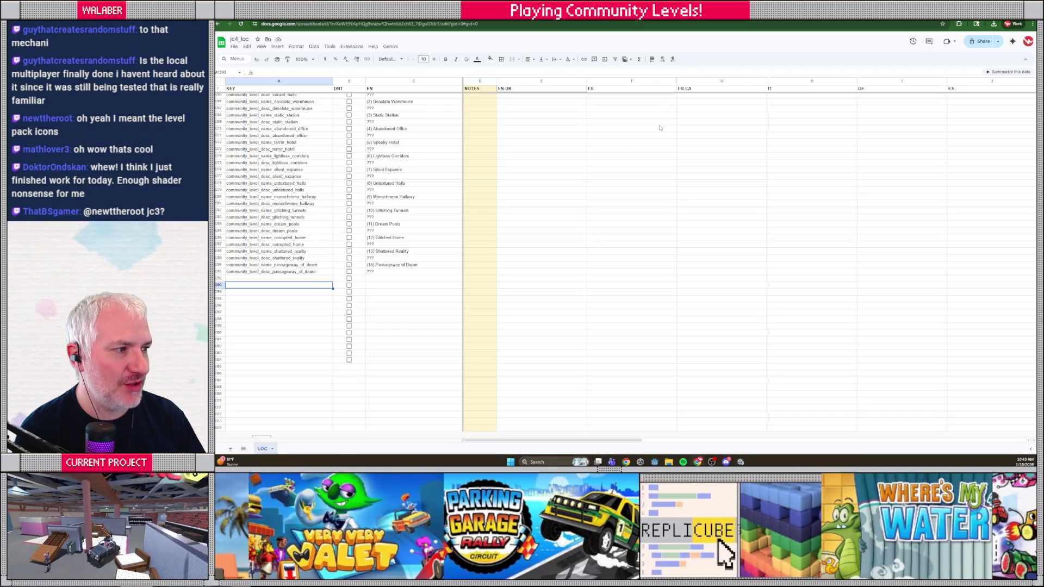
# - Add key community_pack_collabs with English text 'Community Collabs' in row 1292
pyautogui.click(301, 278)
pyautogui.write('com')
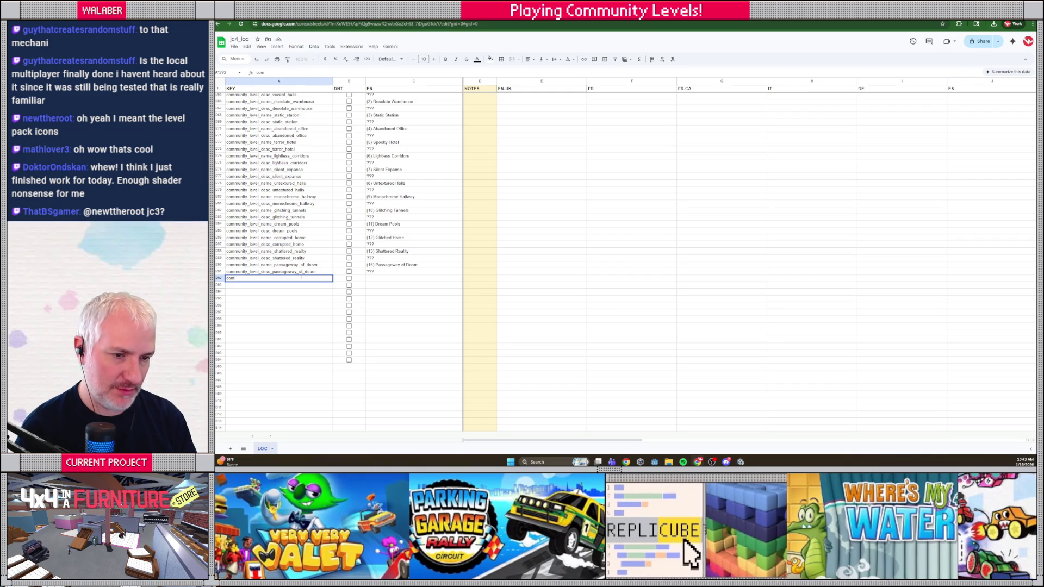
pyautogui.write('munity_pack')
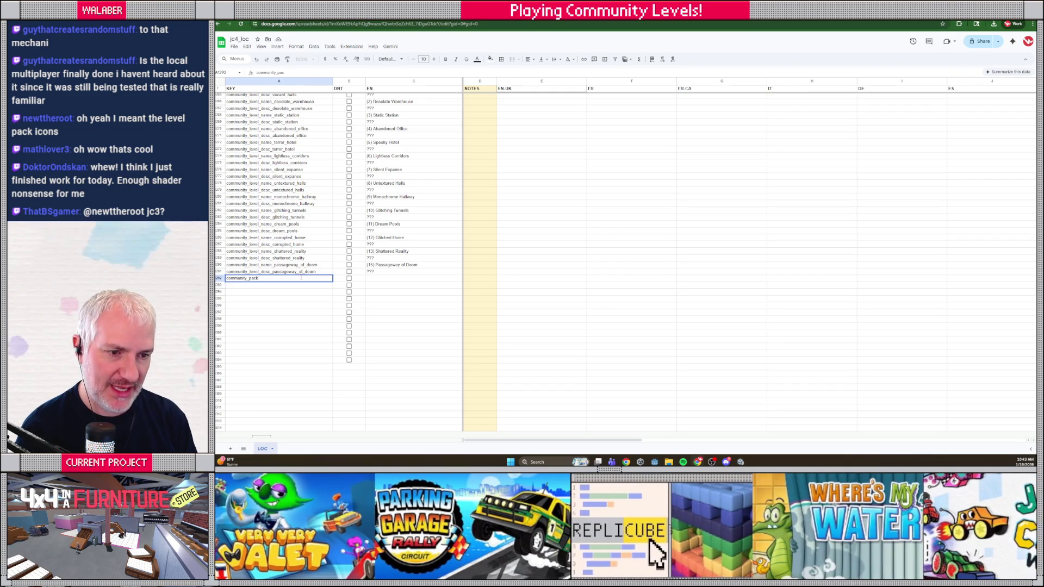
pyautogui.write('_collabs')
pyautogui.press('Tab')
pyautogui.press('Tab')
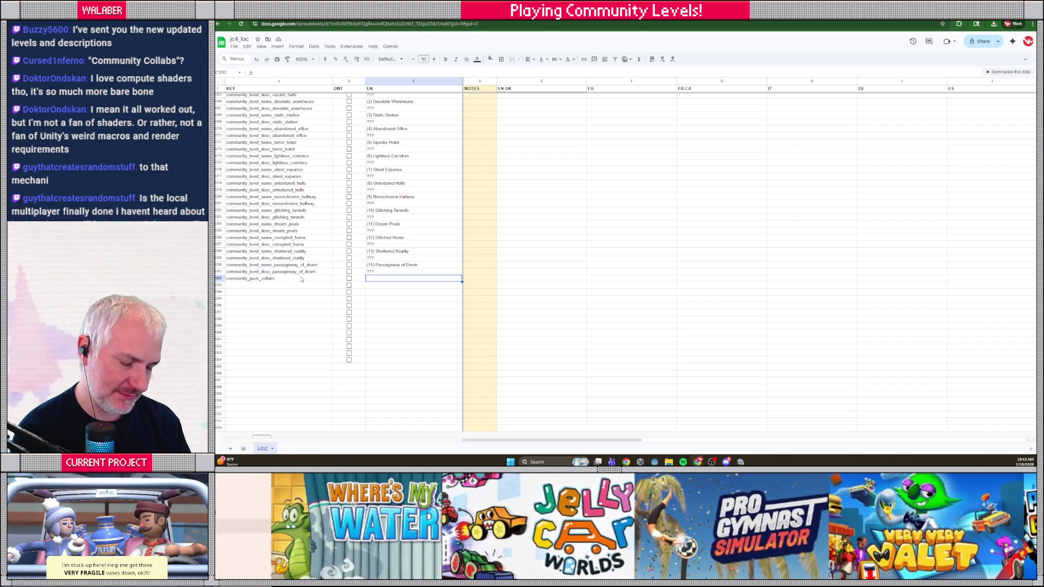
pyautogui.write('Community Co')
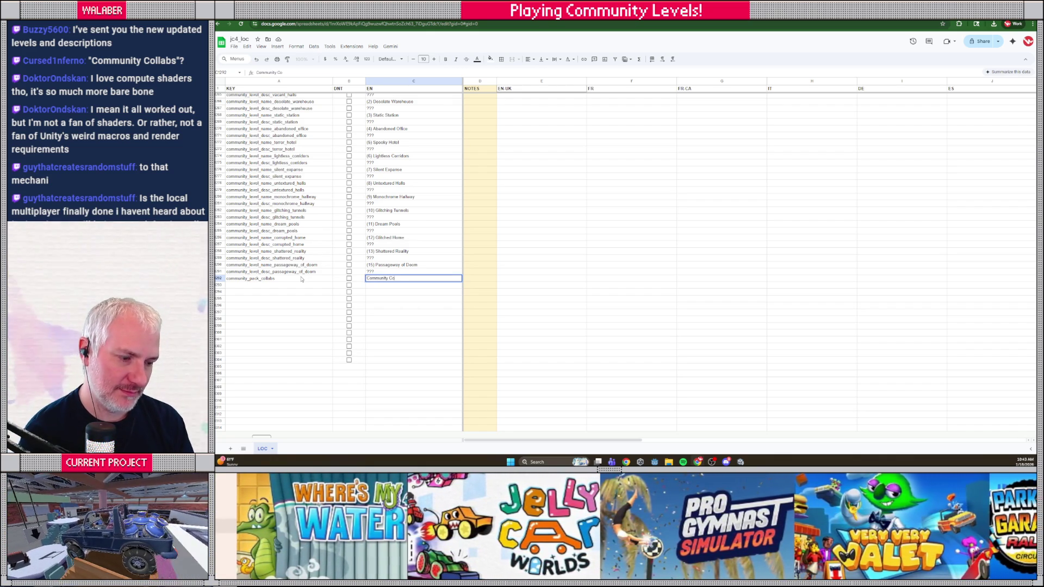
pyautogui.write('llabs')
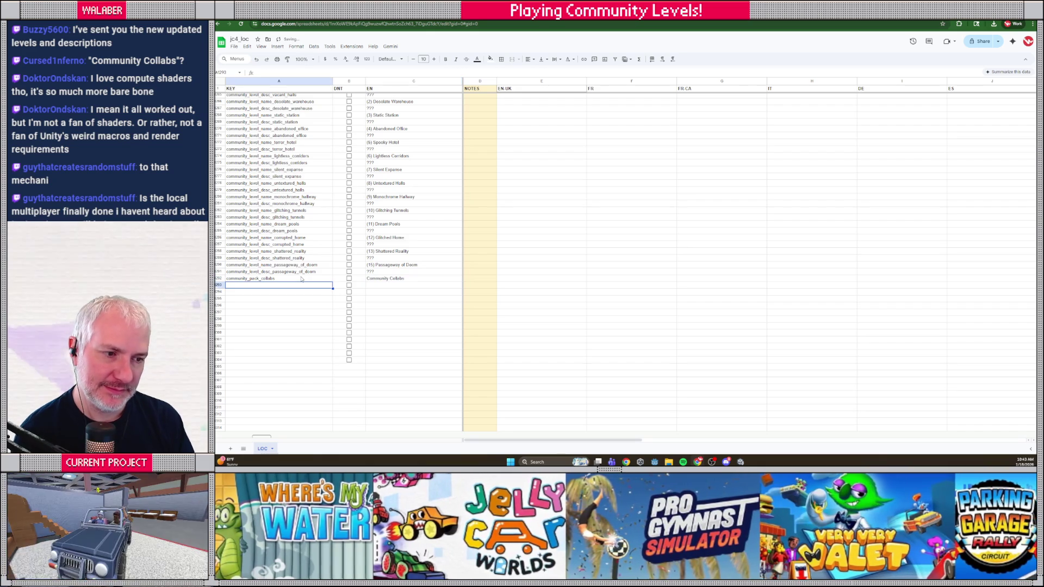
pyautogui.press('Return')
pyautogui.hotkey('alt', 'Tab')
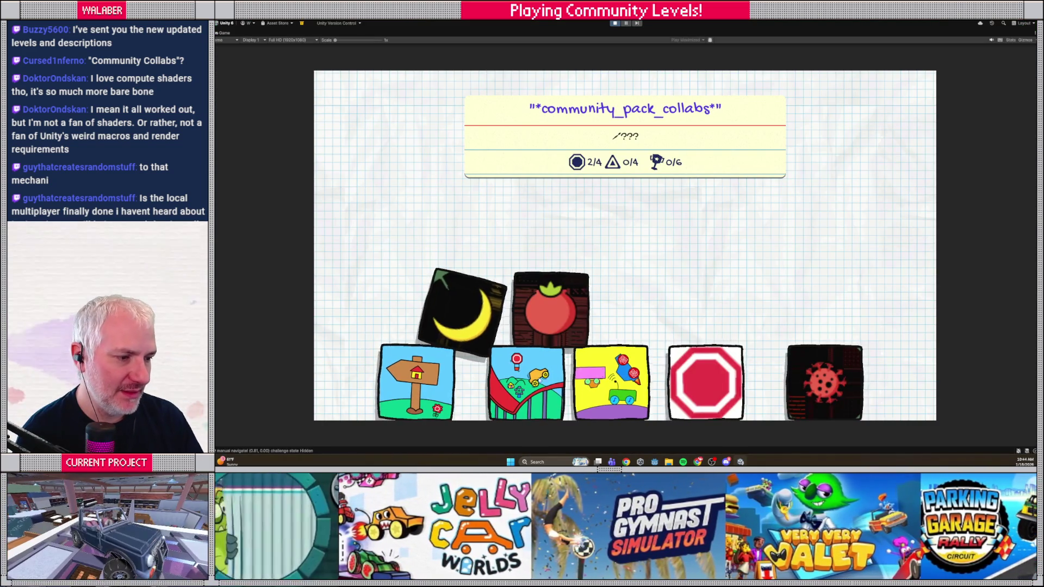
# - Open the collabs pack in-game to see its first level's raw key community_level_name_jcw_collab_#01
pyautogui.press('Right')
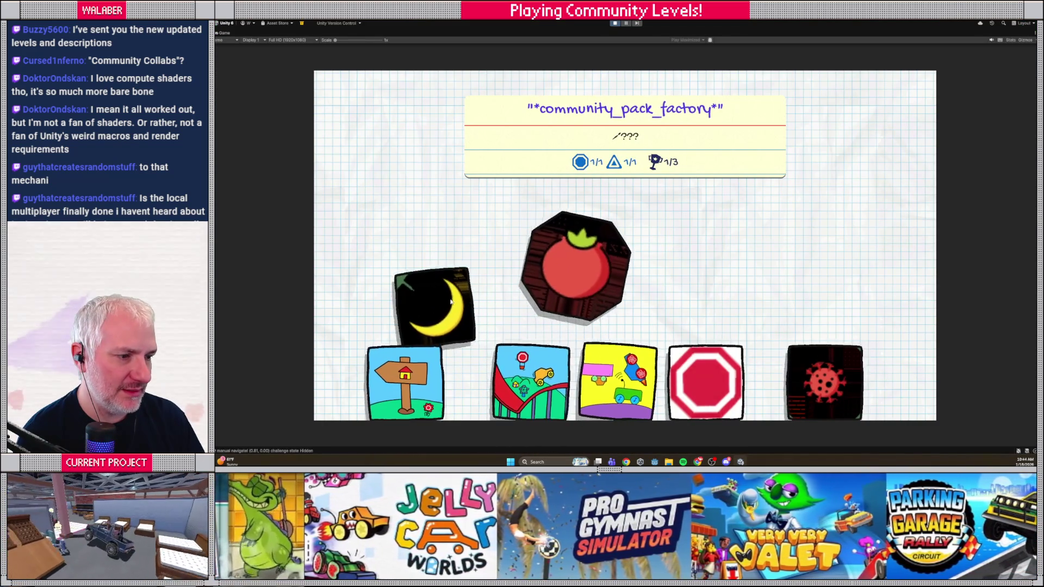
pyautogui.press('Right')
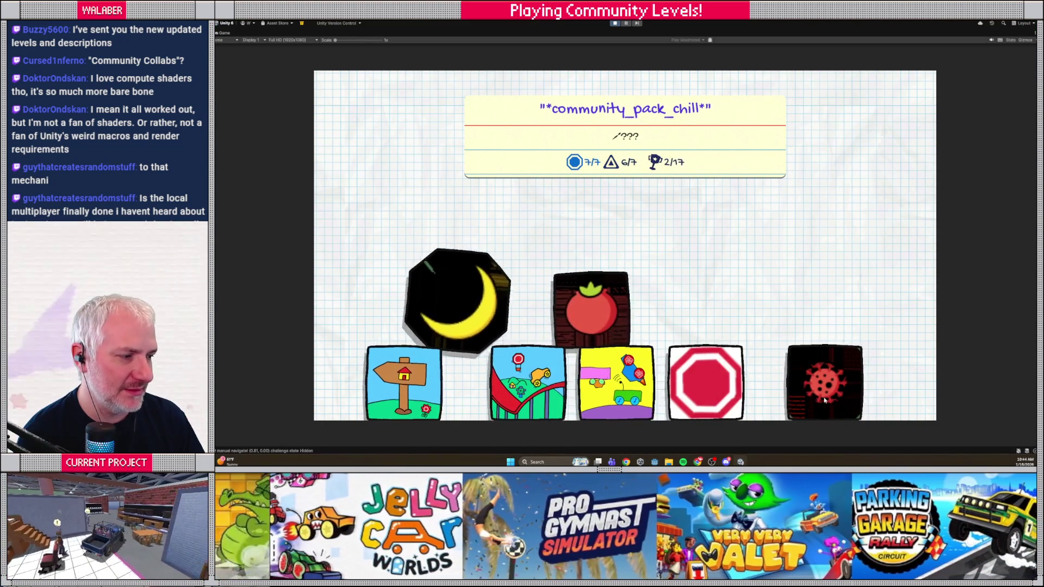
pyautogui.click(825, 368)
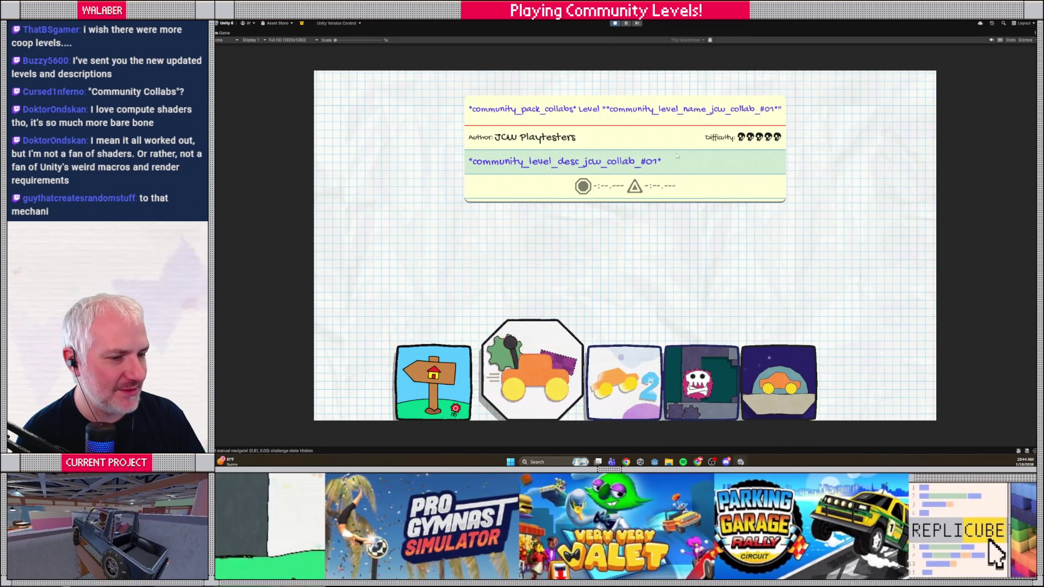
pyautogui.hotkey('alt', 'Tab')
pyautogui.hotkey('alt', 'Tab')
pyautogui.hotkey('alt', 'Tab')
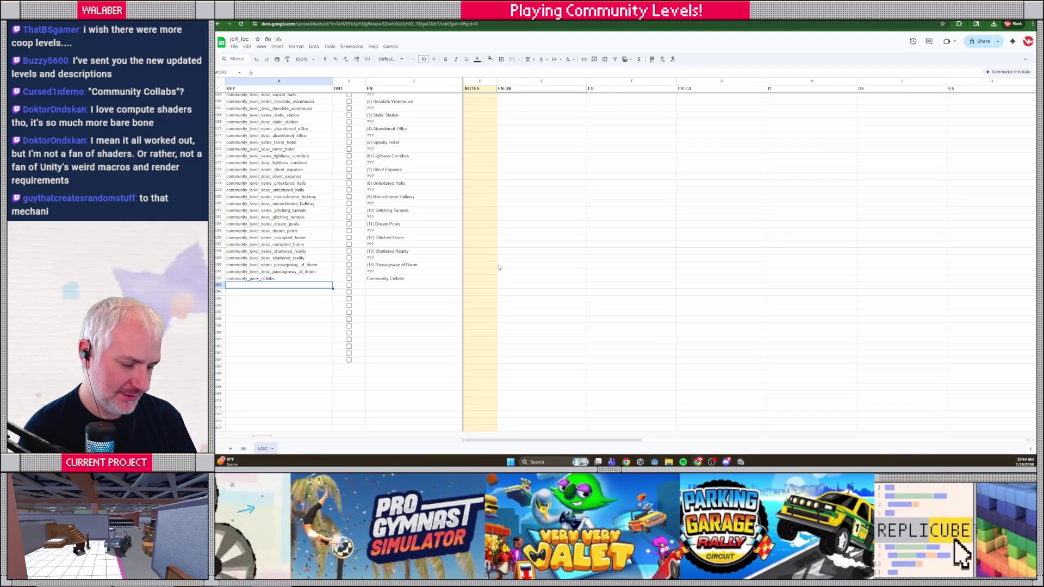
# - Enter key community_level_name_jcw_collab_#01 in A1293 and zoom the sheet to 175%
pyautogui.write('community_level_n')
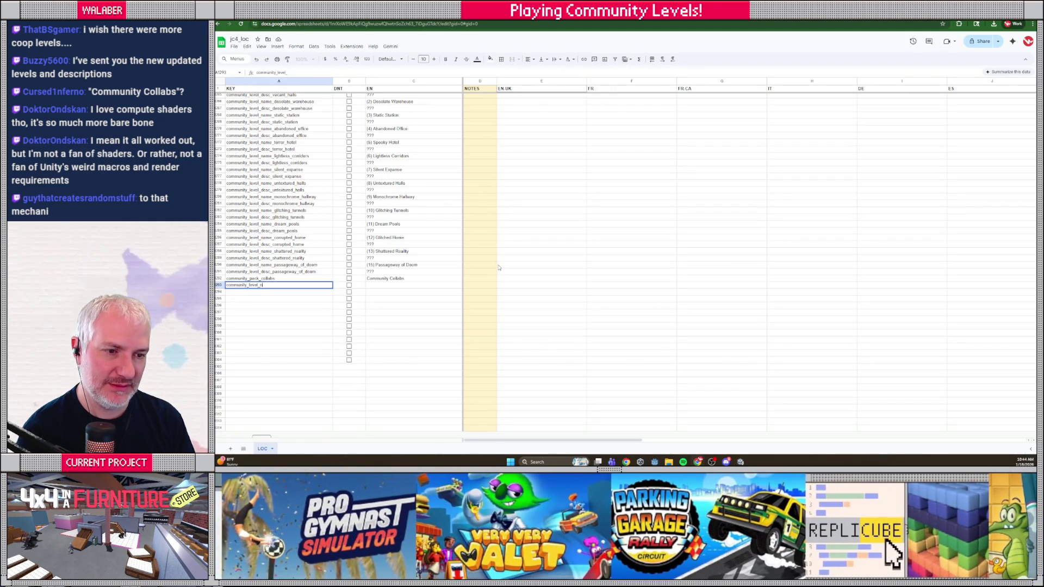
pyautogui.write('ame_jc4')
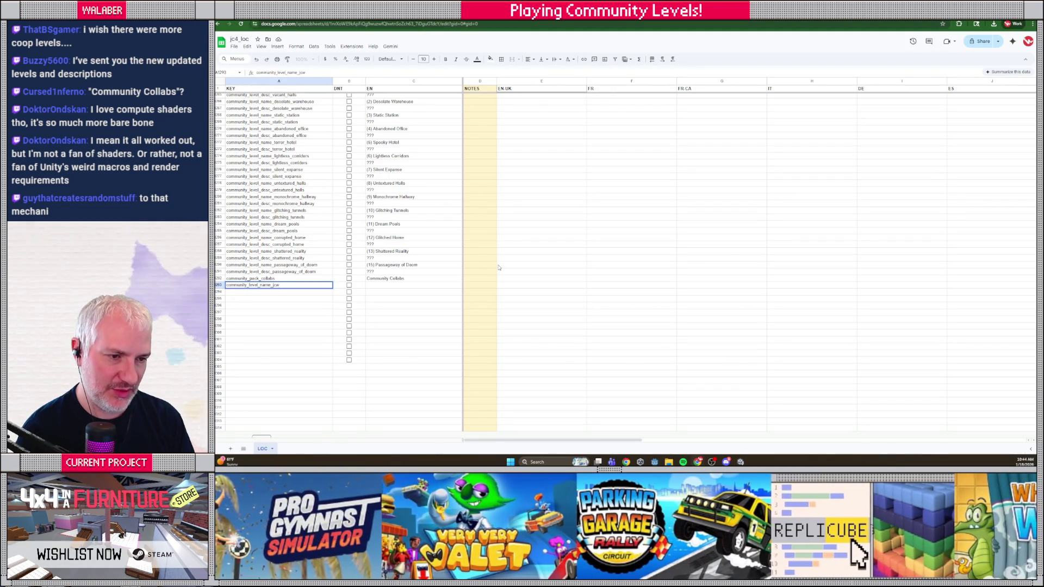
pyautogui.hotkey('alt', 'Tab')
pyautogui.hotkey('alt', 'Tab')
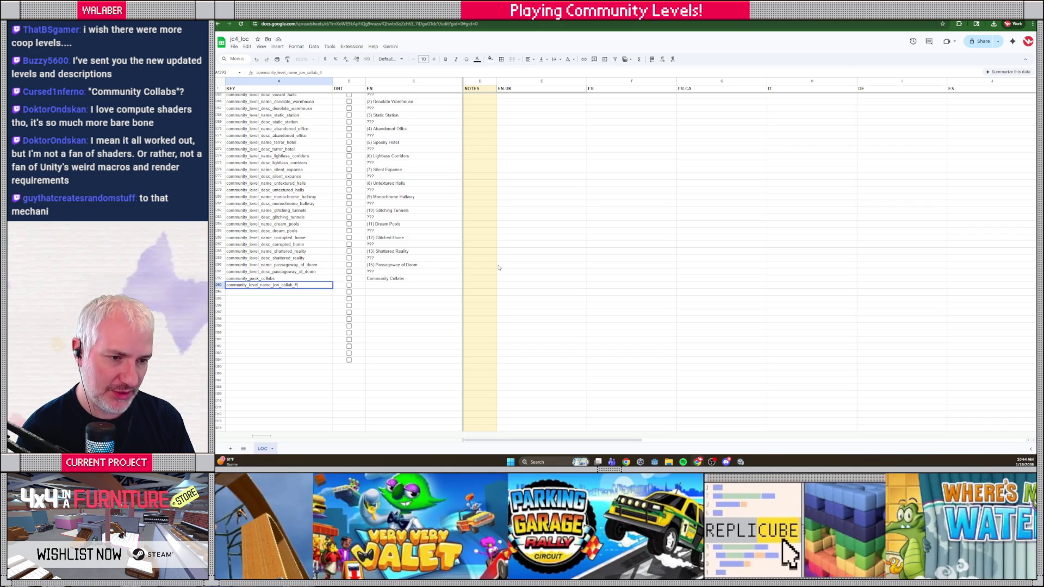
pyautogui.press('Tab')
pyautogui.press('Tab')
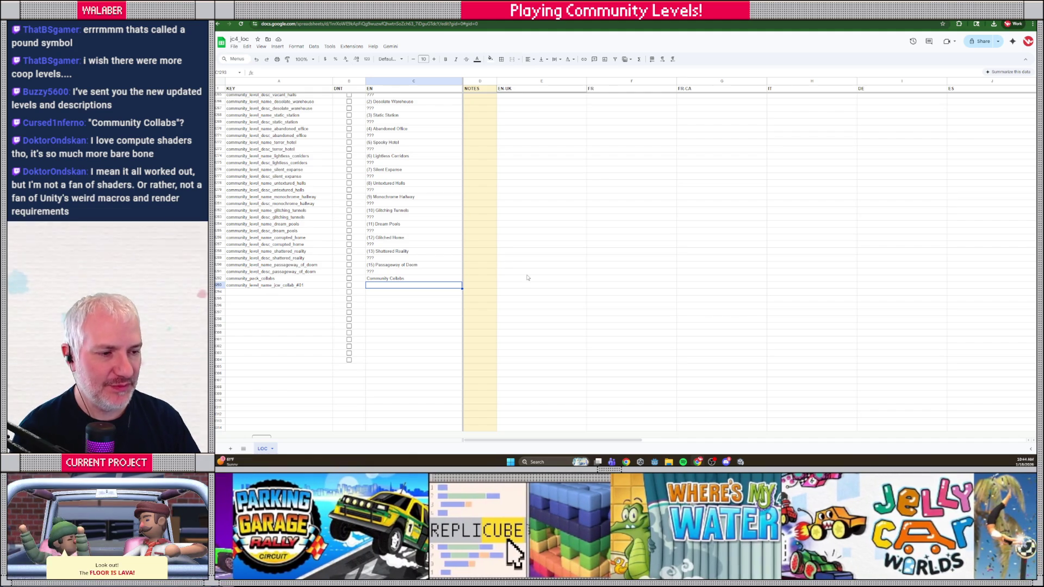
pyautogui.hotkey('ctrl', '+')
pyautogui.hotkey('ctrl', '+')
pyautogui.hotkey('ctrl', '+')
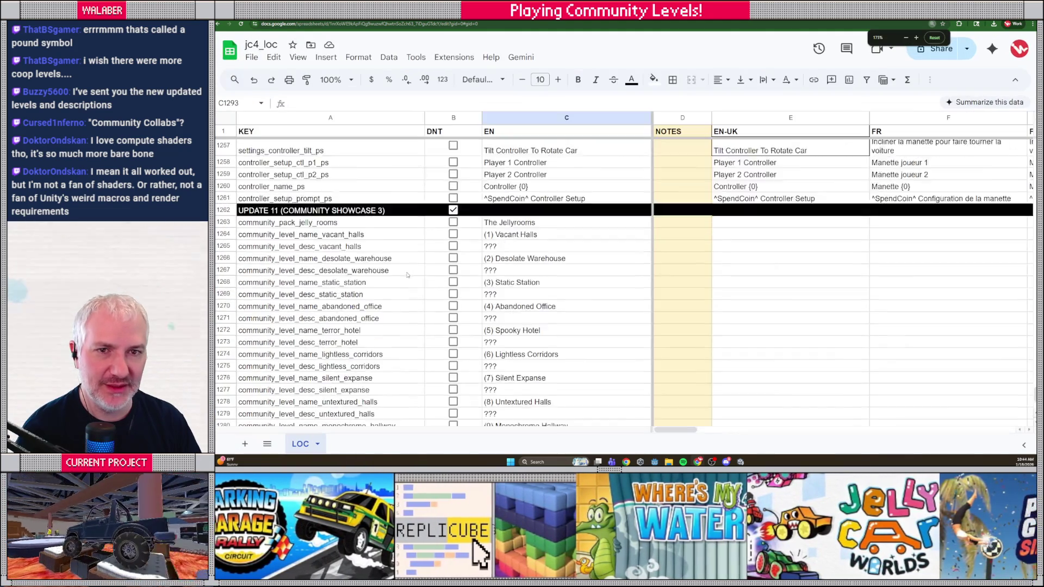
# - Give collab level #01 the English name 'Epic Collab #1'
pyautogui.scroll(-3, 451, 294)
pyautogui.scroll(-3, 451, 293)
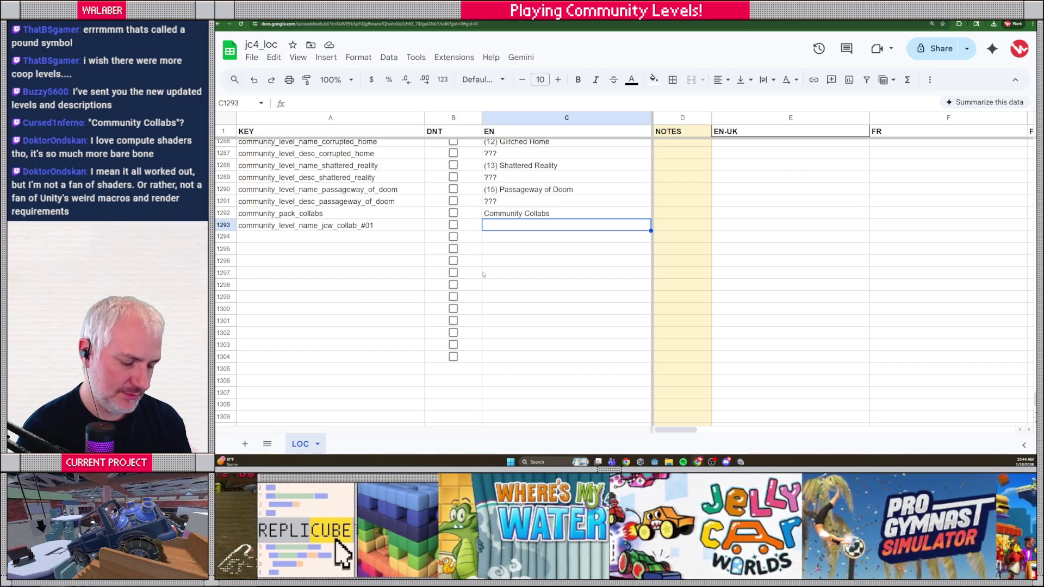
pyautogui.write('Epic Col')
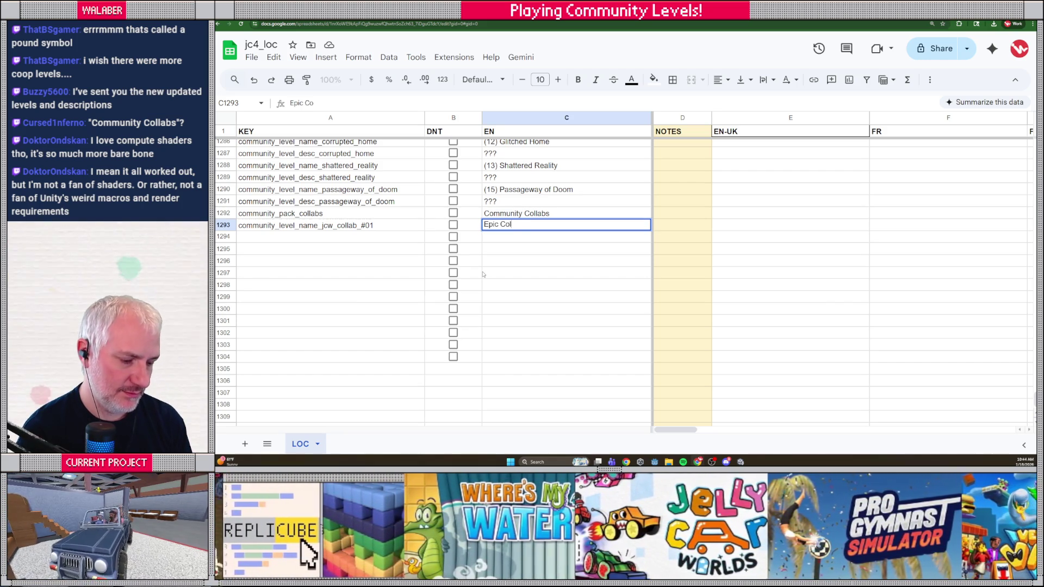
pyautogui.write('lab #1')
pyautogui.press('Return')
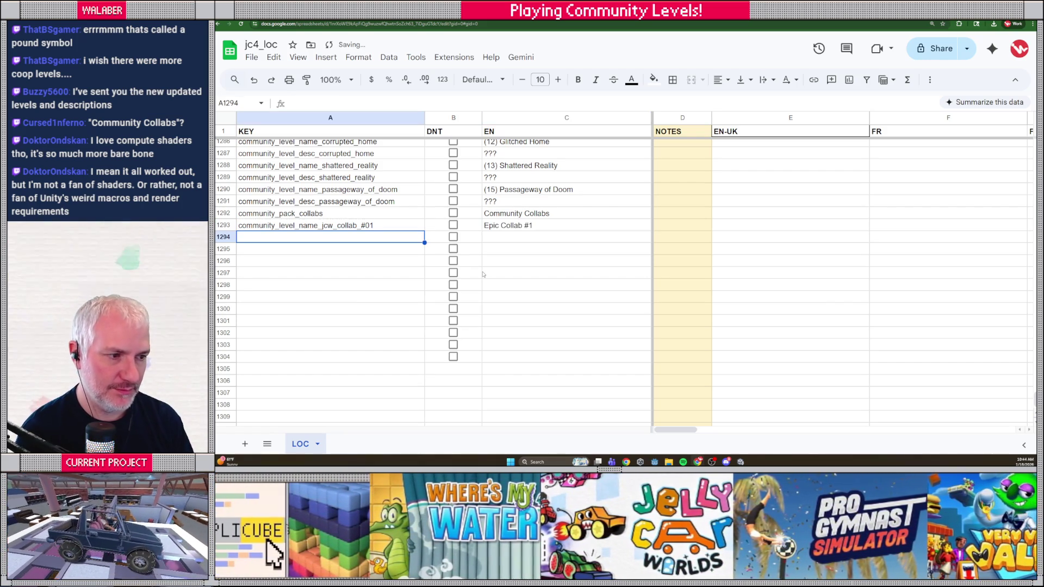
# - Add description key community_level_desc_jcw_collab_#01 in A1294 with '???' as its English text
pyautogui.write('communit')
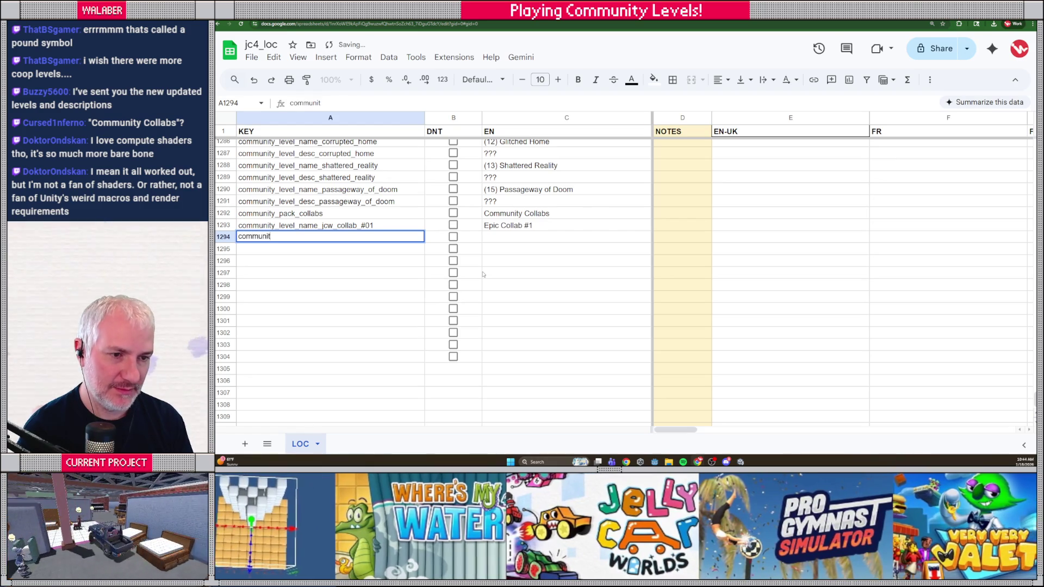
pyautogui.write('y_level_')
pyautogui.write('esc_')
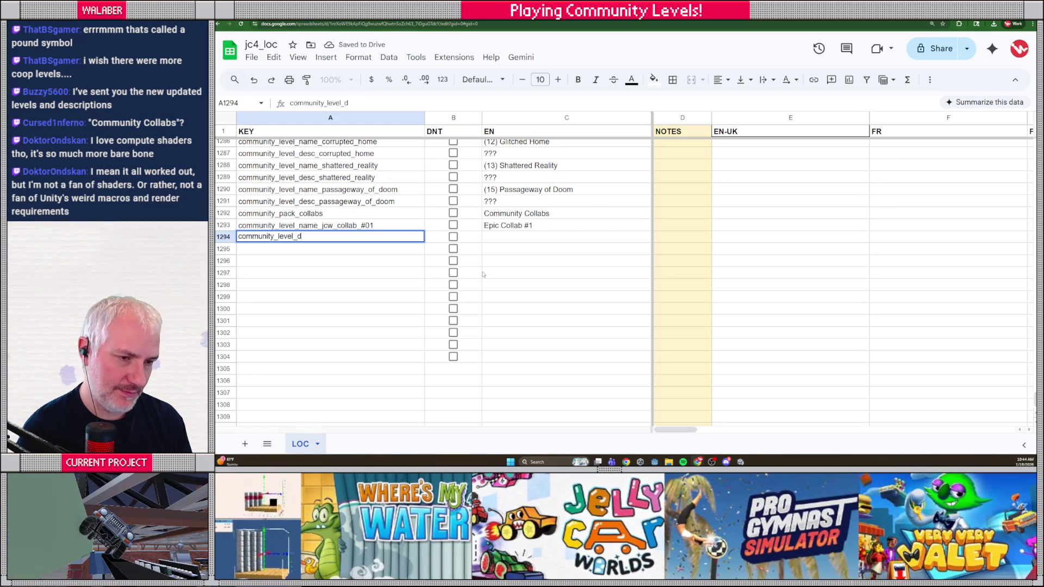
pyautogui.write('jcw_collad_#')
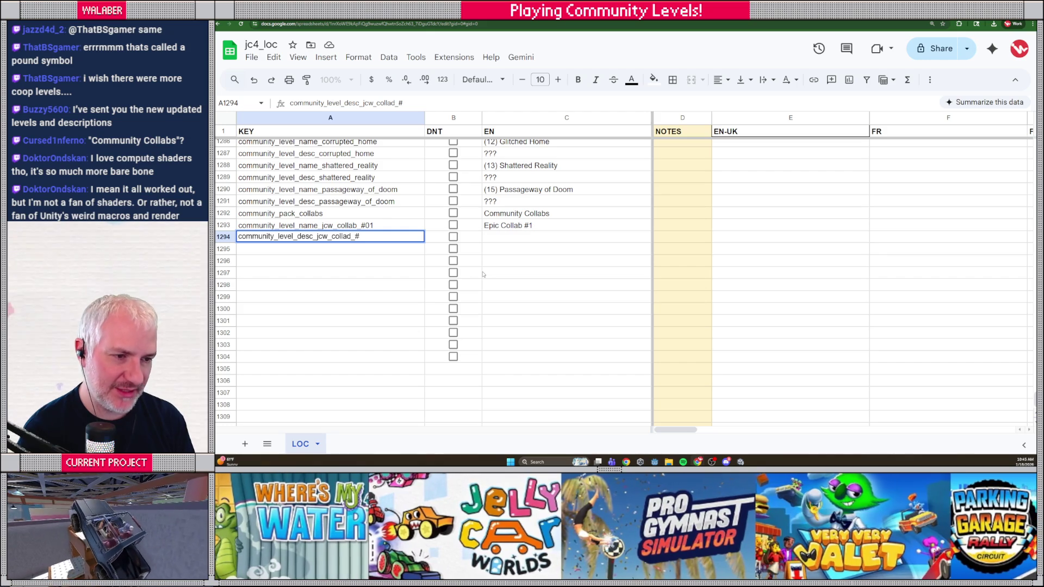
pyautogui.write('01')
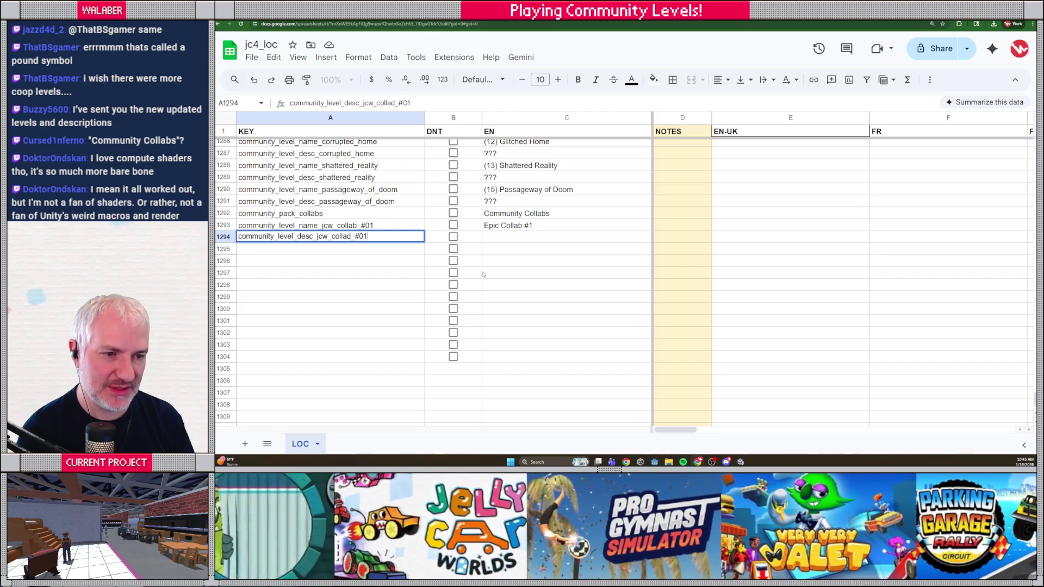
pyautogui.press('Return')
pyautogui.press('Up')
pyautogui.press('Right')
pyautogui.press('Right')
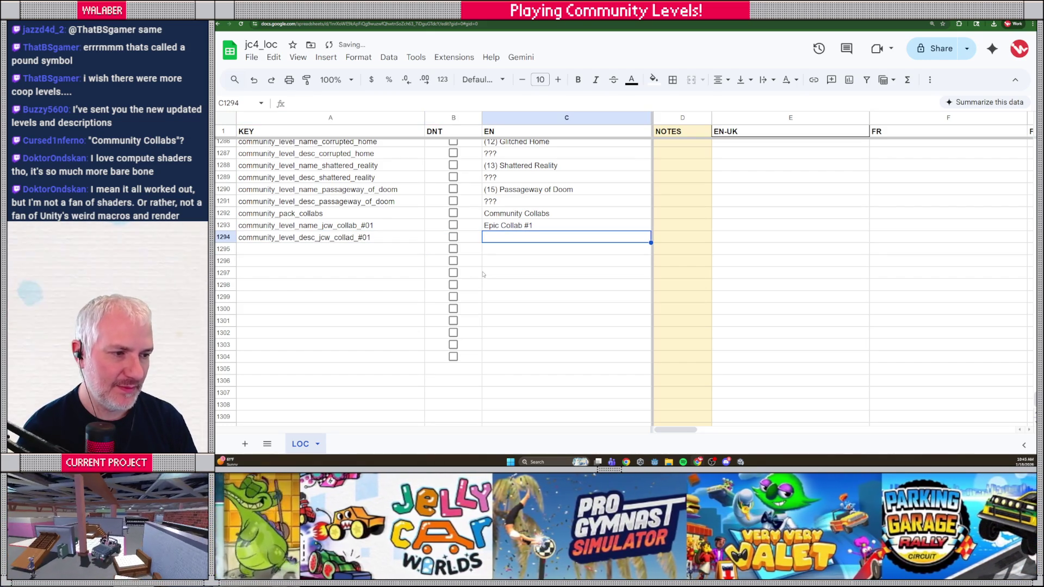
pyautogui.write('???')
pyautogui.press('Return')
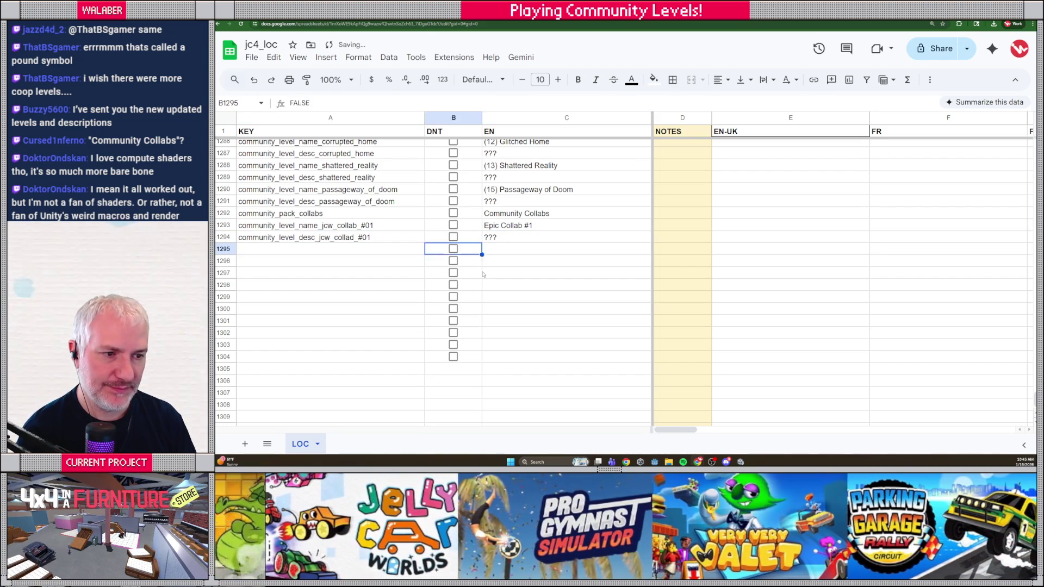
# - Close the stray Chrome page, reopen A1294 to fix 'collad', and browse to the next level card
pyautogui.press('Home')
pyautogui.hotkey('alt', 'f')
pyautogui.press('Up')
pyautogui.press('Return')
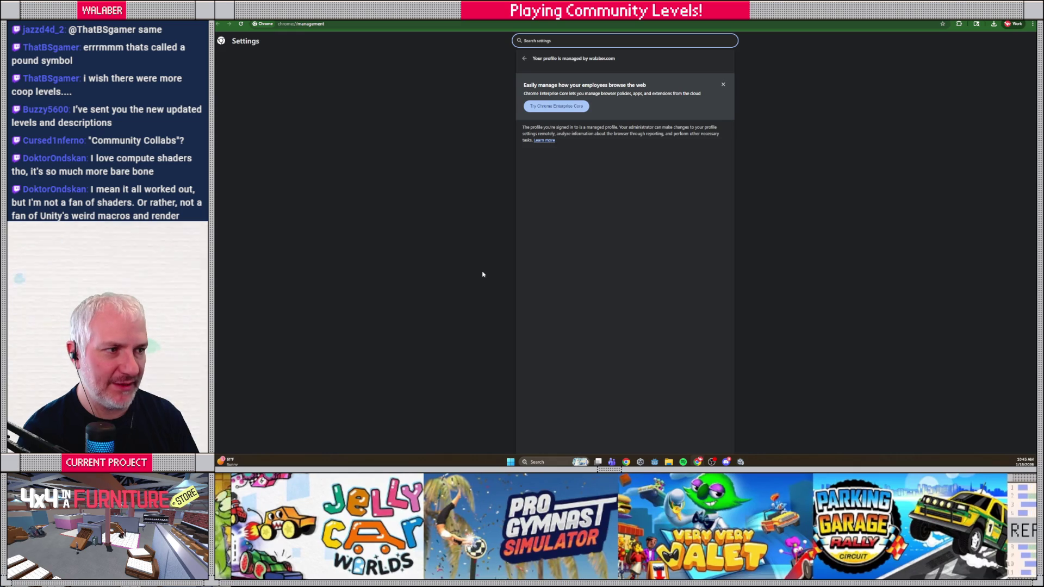
pyautogui.hotkey('ctrl', 'w')
pyautogui.press('Up')
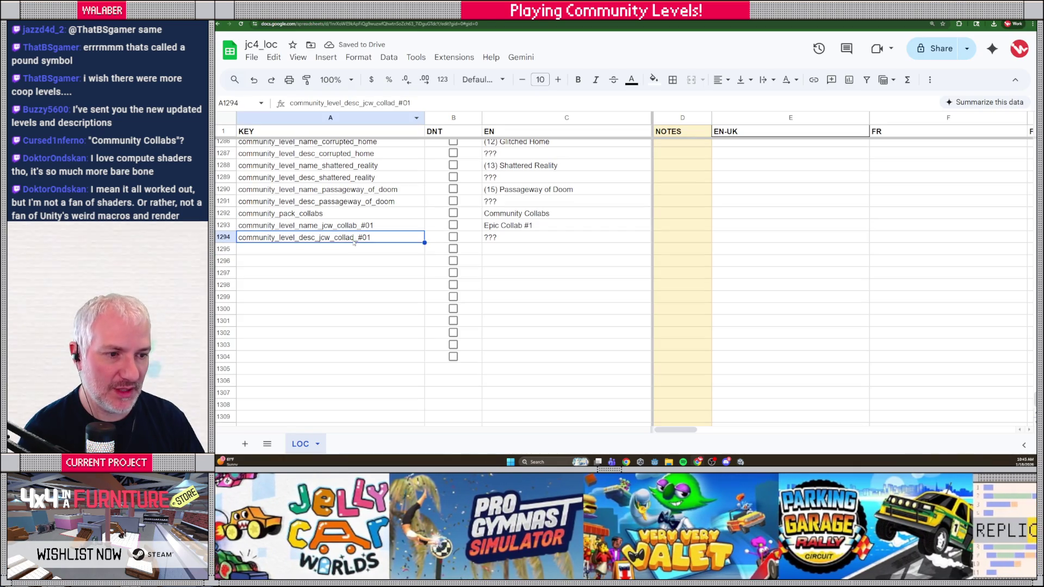
pyautogui.press('Return')
pyautogui.press('Return')
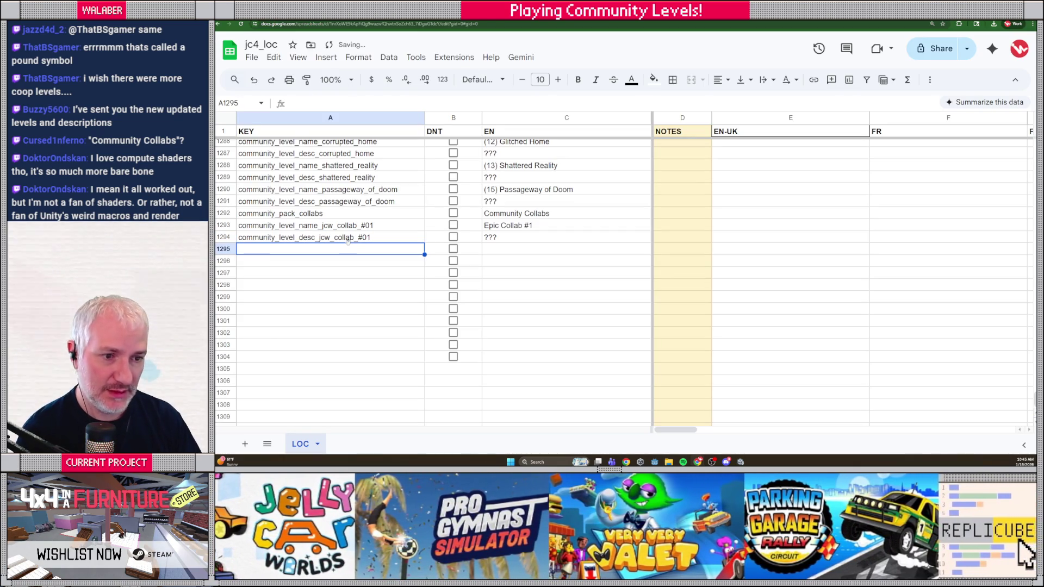
pyautogui.hotkey('alt', 'Tab')
pyautogui.press('Right')
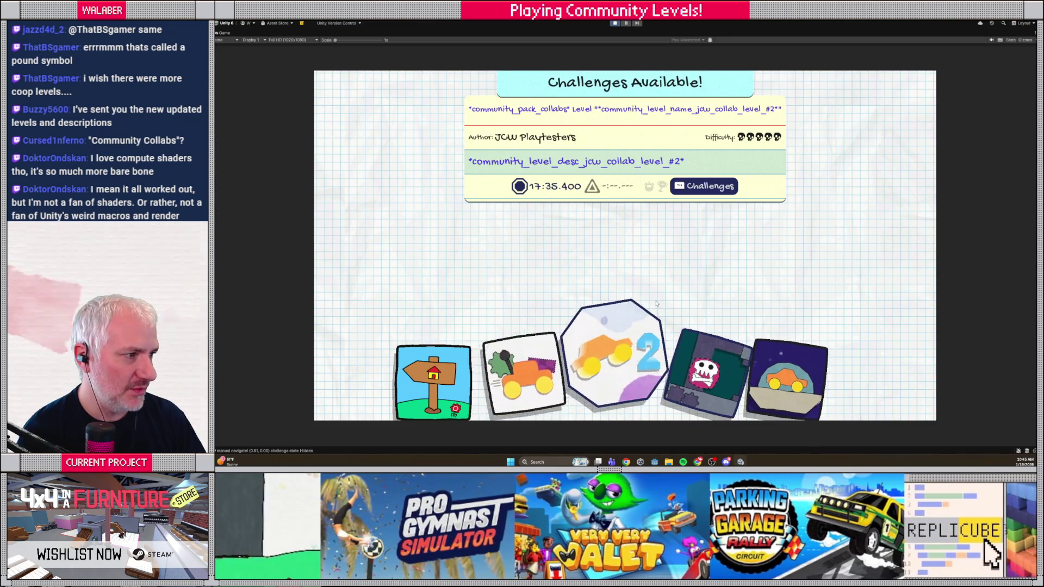
# - Check collab level #2's raw keys in-game and begin its name key in A1295
pyautogui.press('Left')
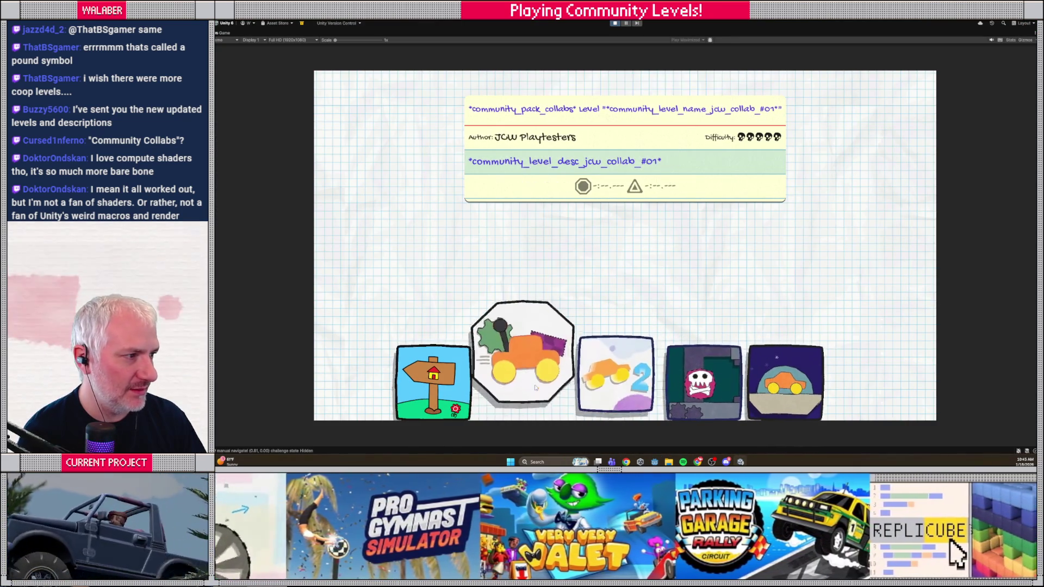
pyautogui.click(586, 389)
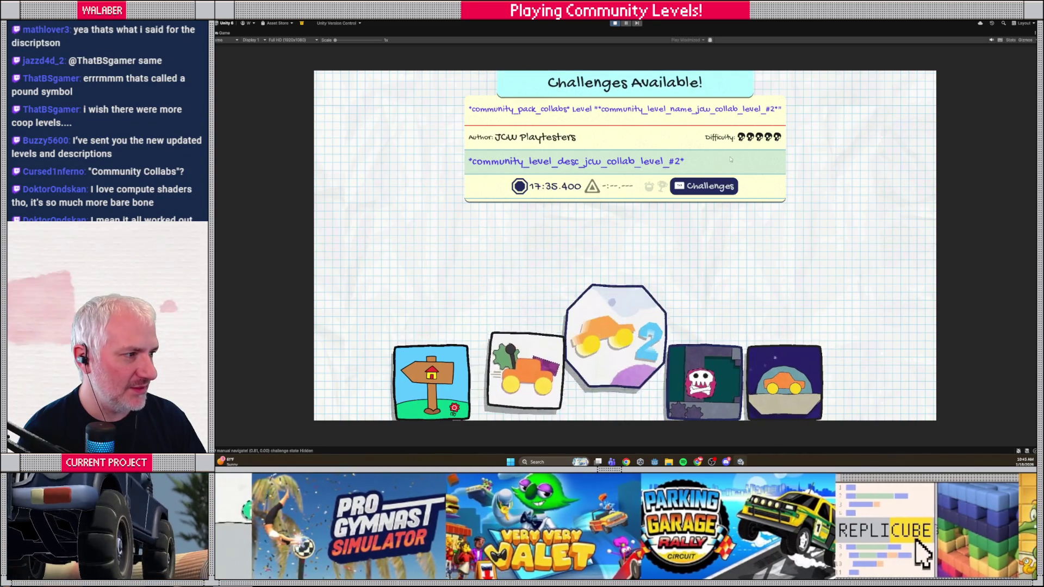
pyautogui.hotkey('alt', 'Tab')
pyautogui.doubleClick(278, 250)
pyautogui.write('ommunity_')
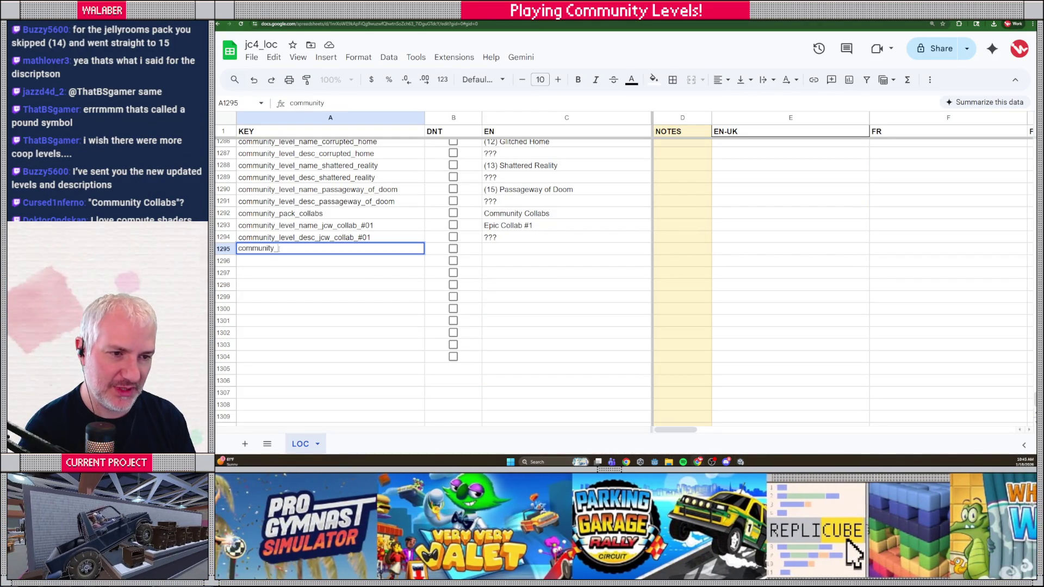
pyautogui.write('level_name_')
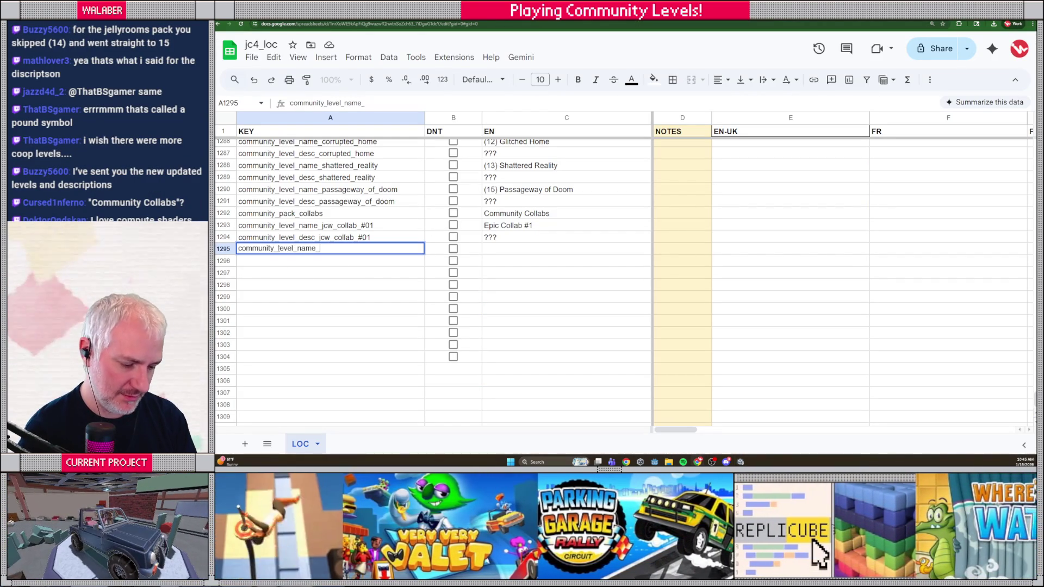
pyautogui.write('jcs_collab')
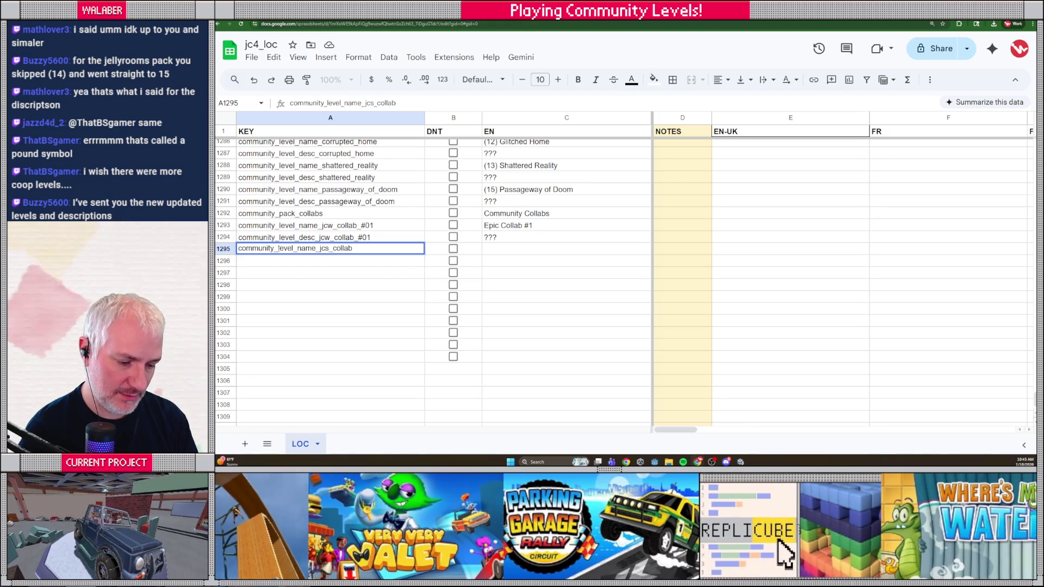
# - Correct the key to community_level_name_jcw_collab_#2 with English text 'Epic Collab #2'
pyautogui.press('BackSpace')
pyautogui.write('w_co')
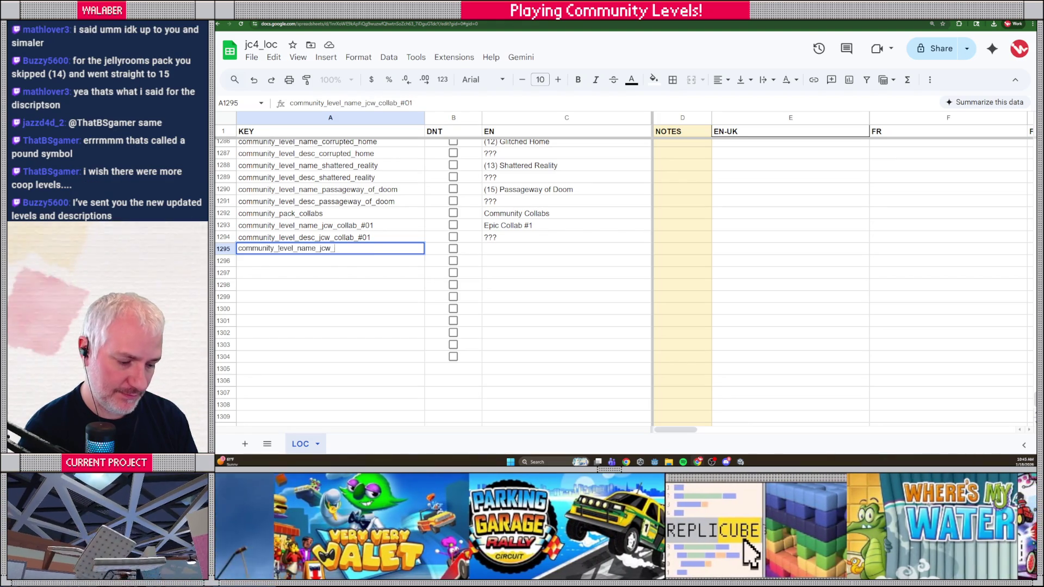
pyautogui.write('llab_#2')
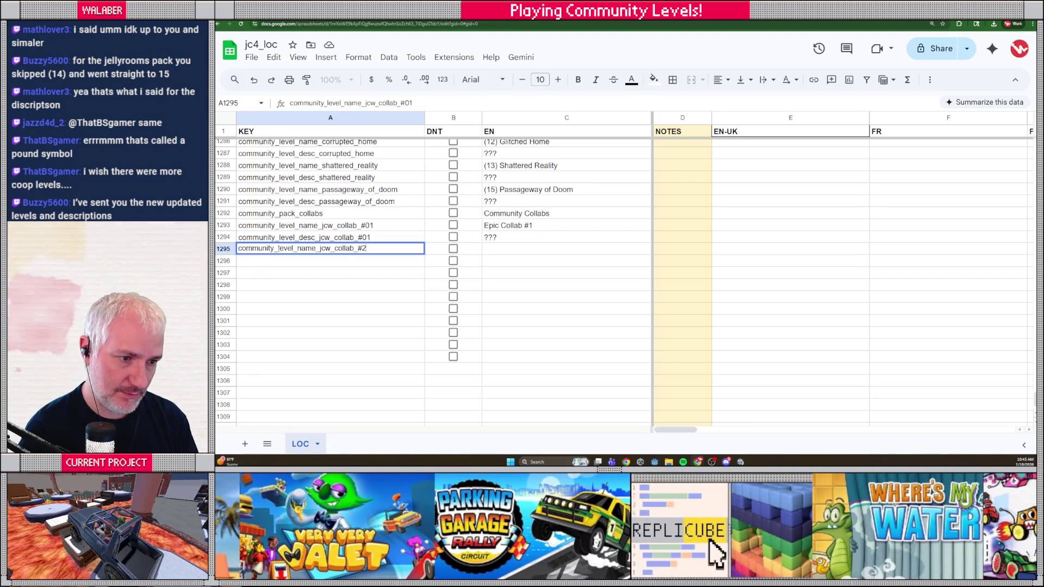
pyautogui.press('Tab')
pyautogui.press('Tab')
pyautogui.write('Epic Col')
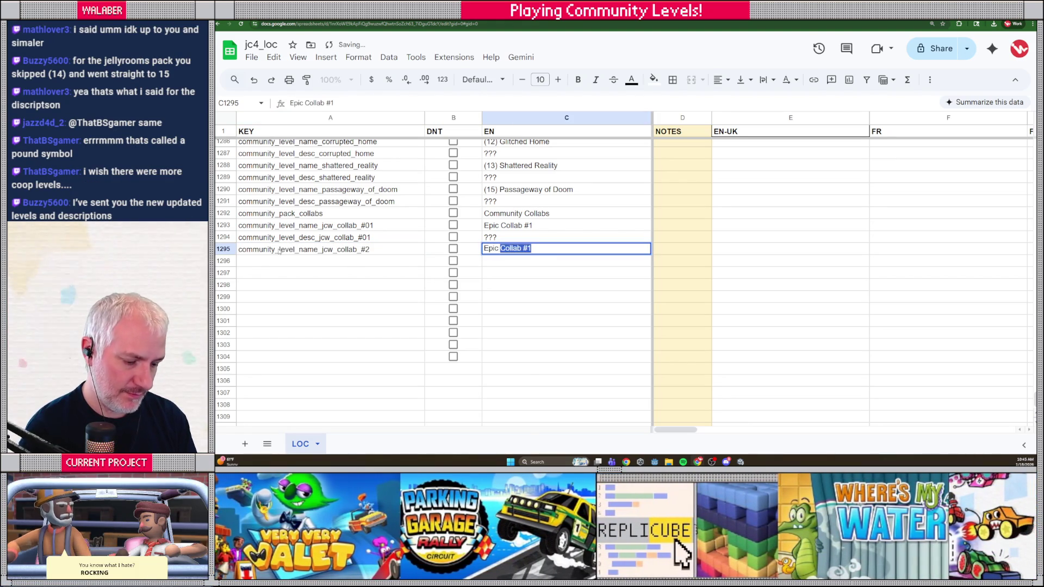
pyautogui.write('lab #2')
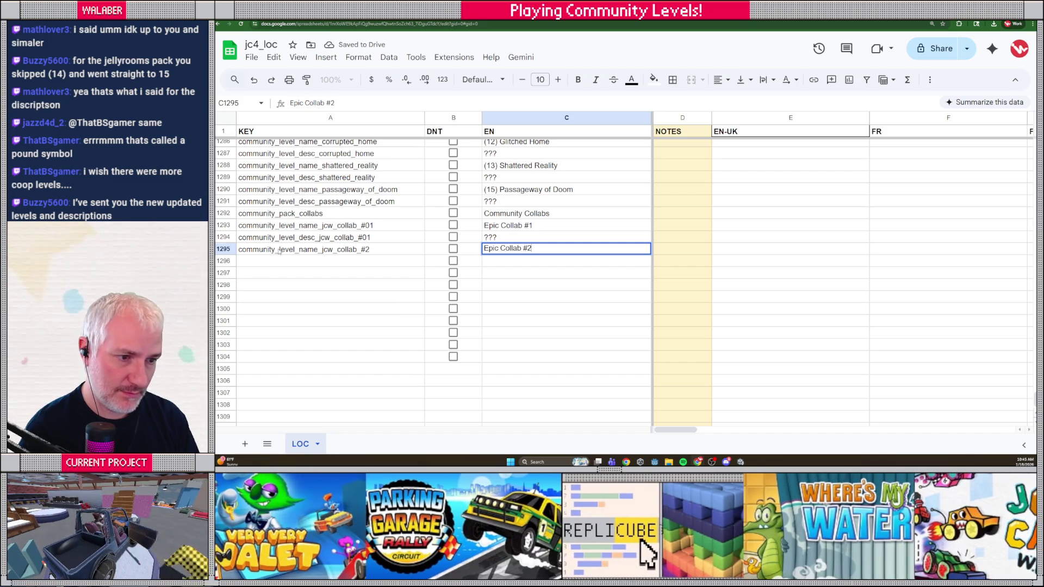
pyautogui.press('Return')
# - Add key community_level_desc_jcw_collab_#2 in row 1296 with '???' as its English text
pyautogui.write('community')
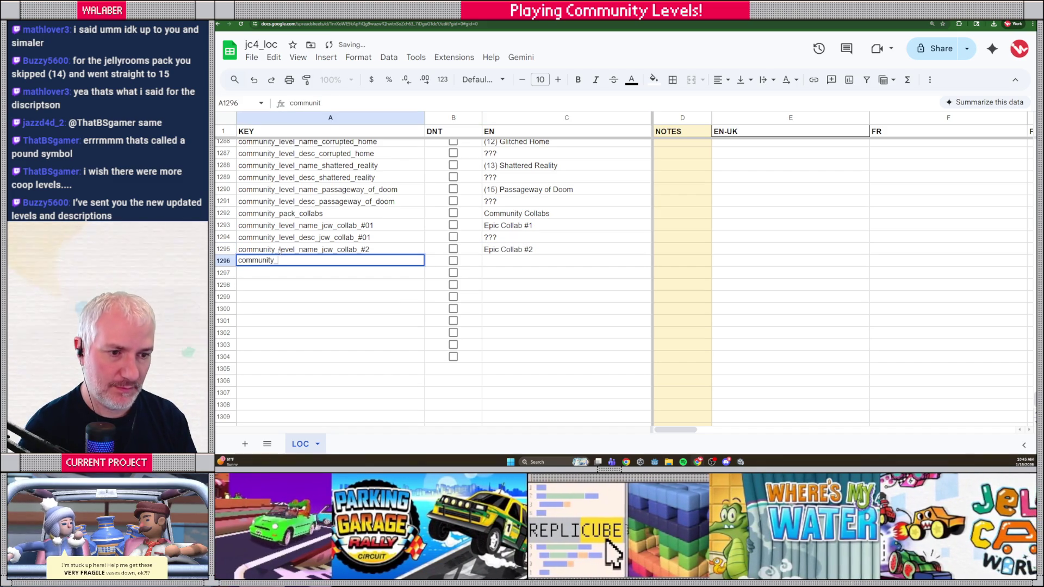
pyautogui.write('_level_desc_')
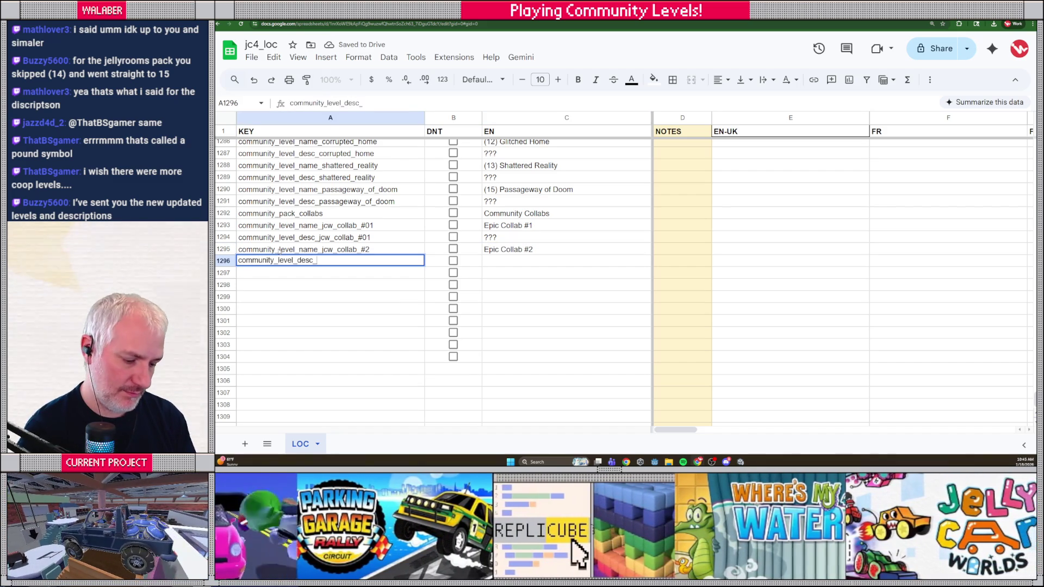
pyautogui.write('jcw_collab_')
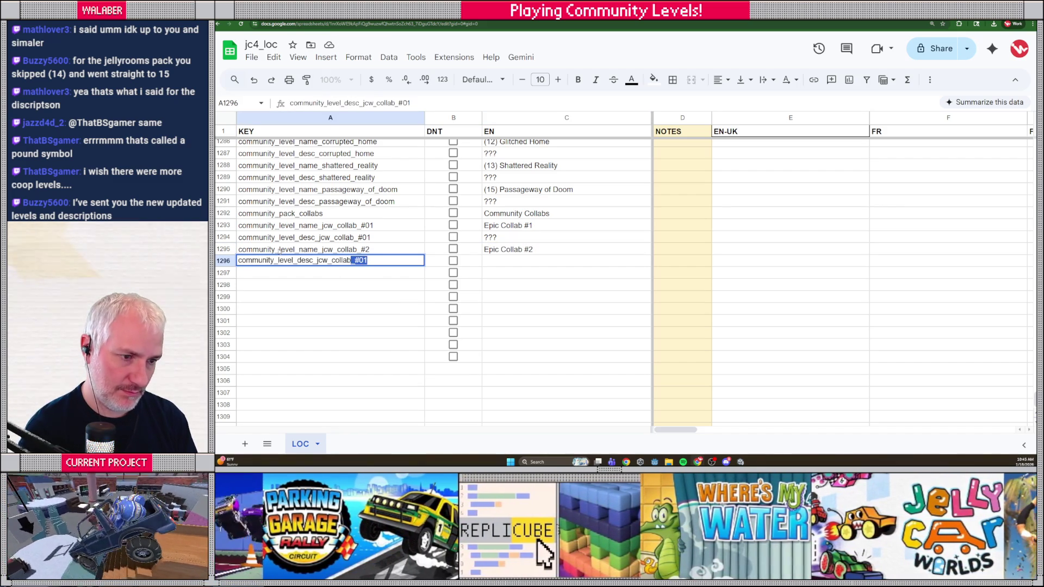
pyautogui.write('#2')
pyautogui.press('Tab')
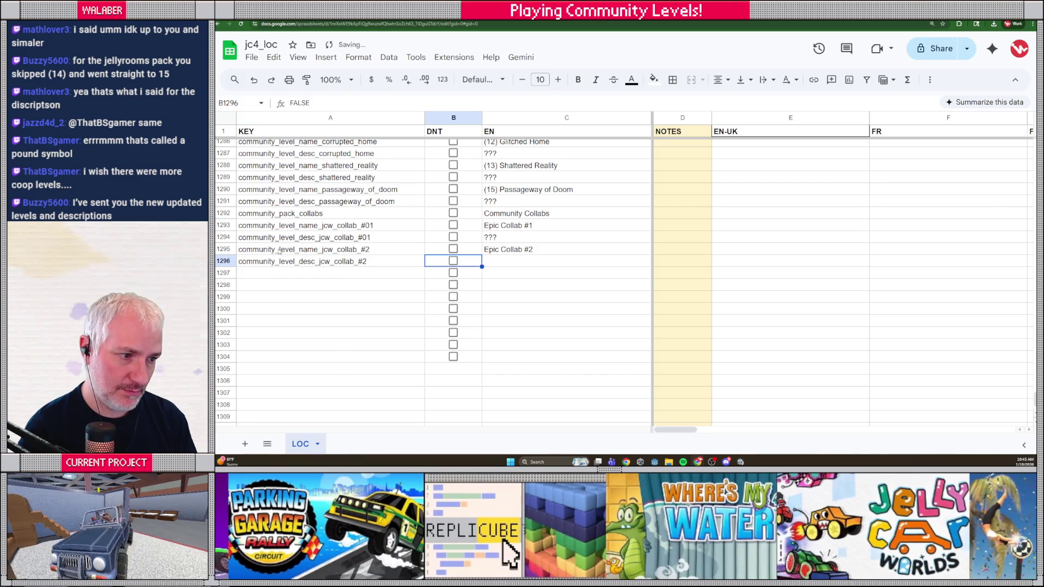
pyautogui.press('Tab')
pyautogui.write('???')
pyautogui.press('Return')
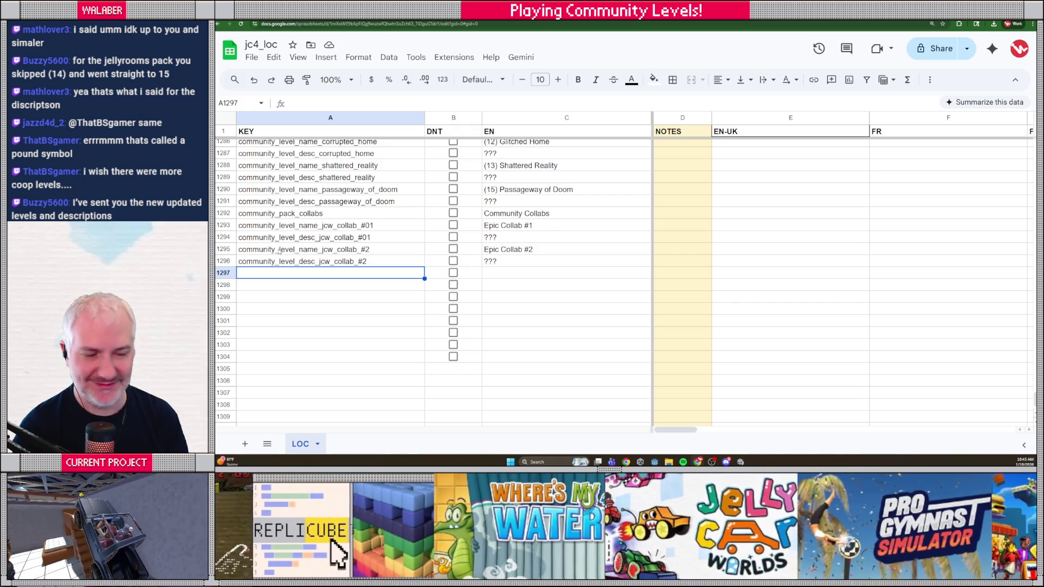
pyautogui.hotkey('alt', 'Tab')
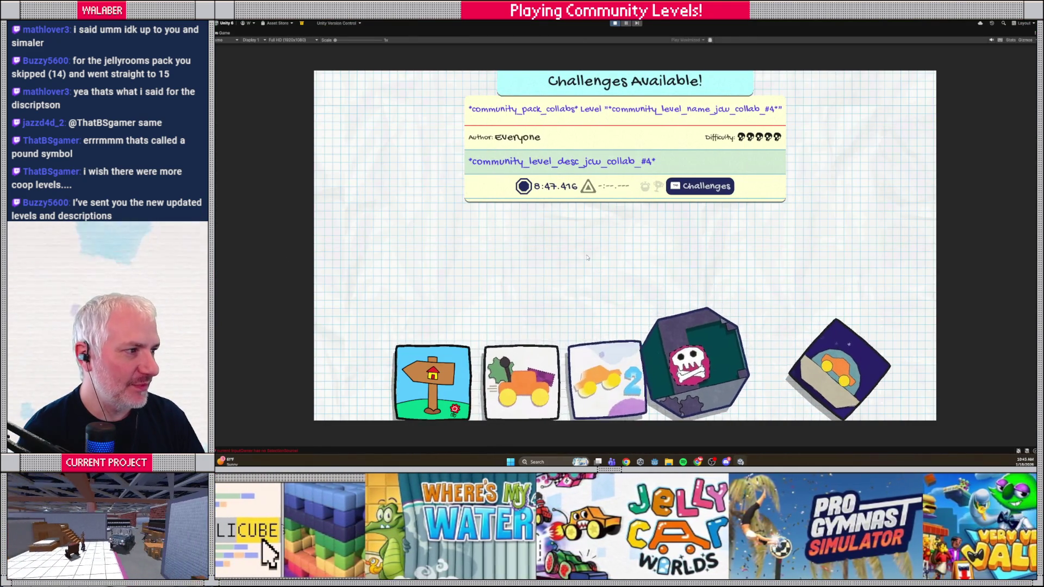
# - Copy the two collab #2 keys from A1295:A1296 into rows 1297–1298
pyautogui.hotkey('alt', 'Tab')
pyautogui.moveTo(362, 250); pyautogui.dragTo(357, 262)
pyautogui.hotkey('ctrl', 'c')
pyautogui.click(350, 274)
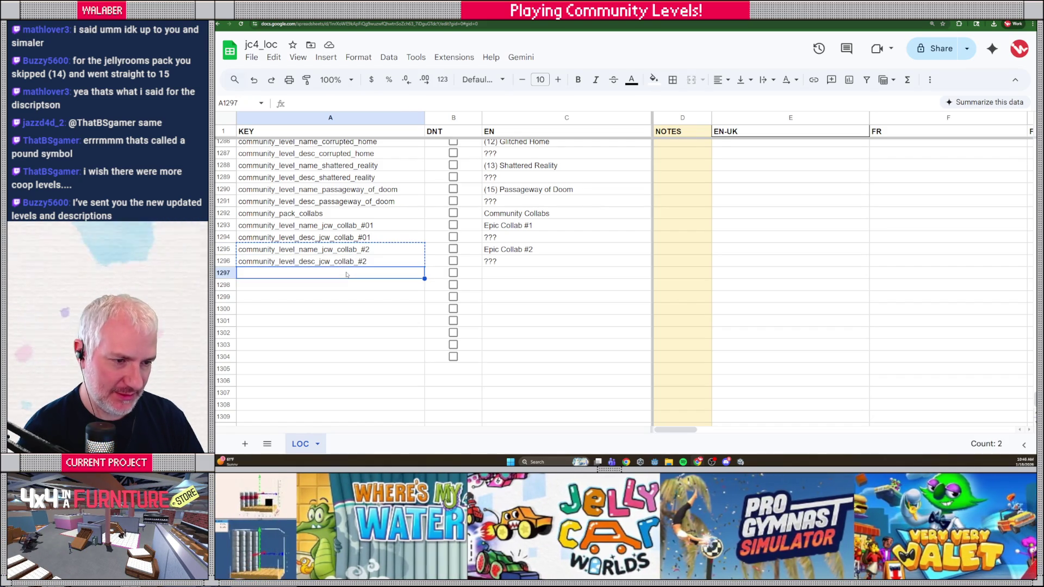
pyautogui.hotkey('ctrl', 'v')
# - Change the pasted name and description keys' suffix from #2 to #4
pyautogui.doubleClick(354, 272)
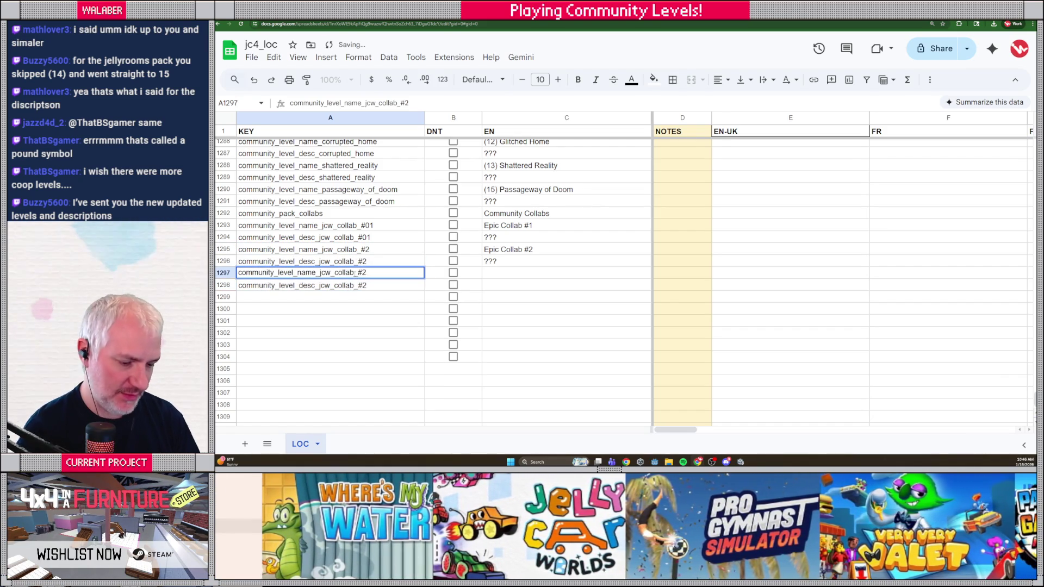
pyautogui.press('BackSpace')
pyautogui.write('4')
pyautogui.press('Return')
pyautogui.press('Return')
pyautogui.press('BackSpace')
pyautogui.write('4')
pyautogui.press('Return')
pyautogui.press('Up')
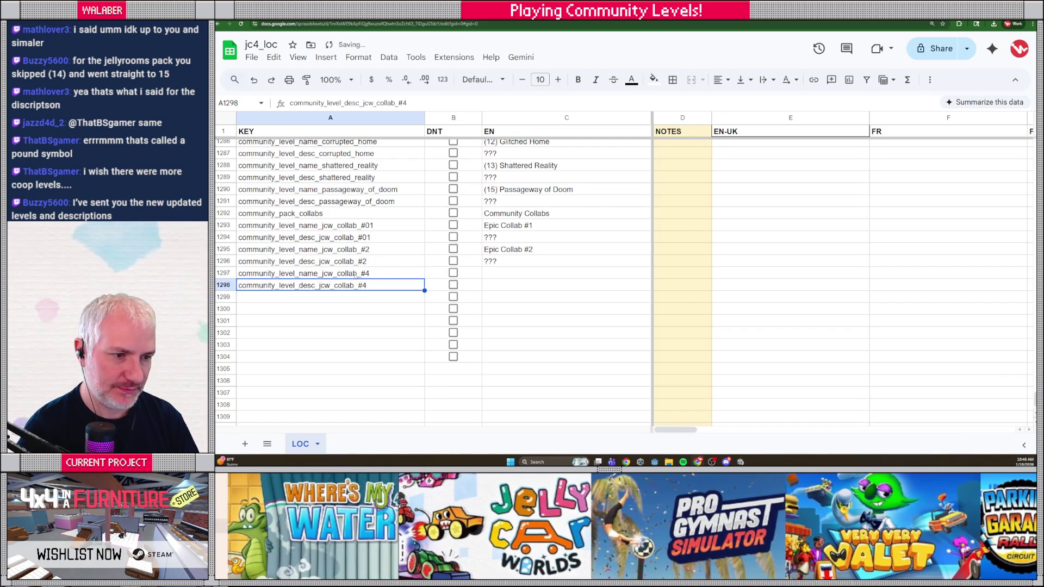
# - Give collab #4 the English name 'Epic Collab #4' and a '???' description
pyautogui.press('Up')
pyautogui.press('Right')
pyautogui.press('Right')
pyautogui.write('Epic')
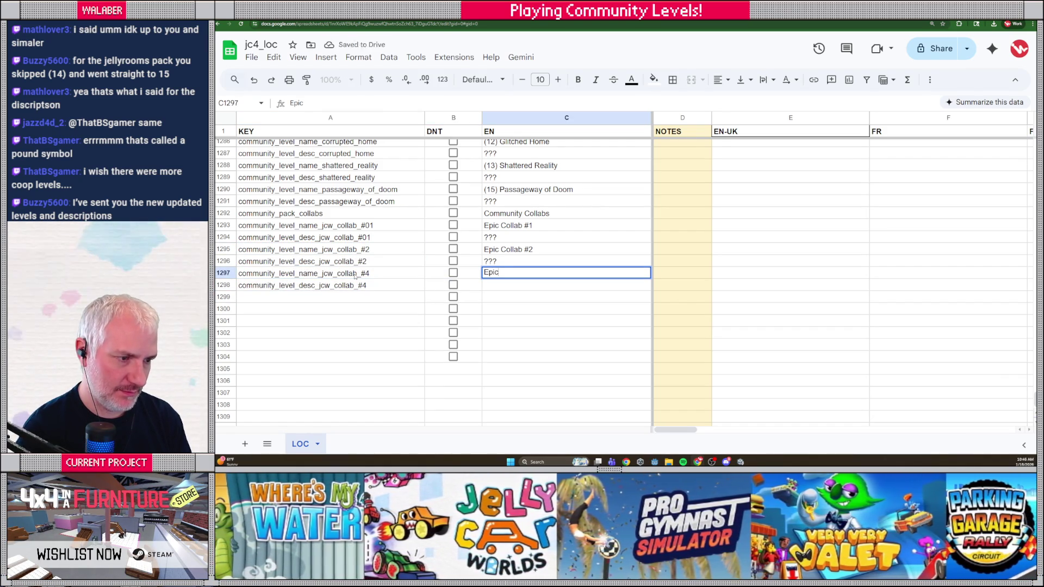
pyautogui.write(' Collab #4')
pyautogui.press('Return')
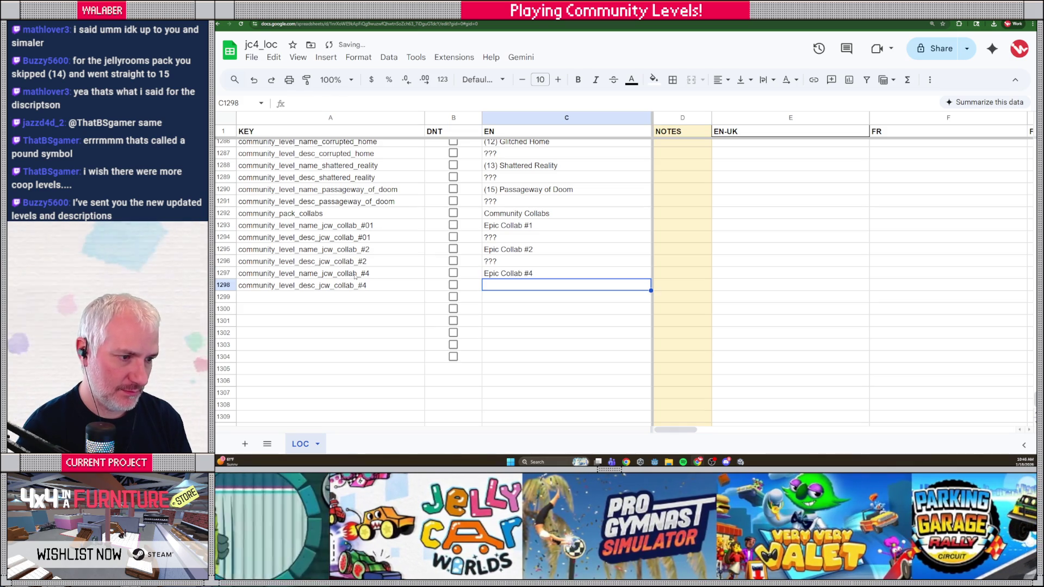
pyautogui.write('???')
pyautogui.press('Return')
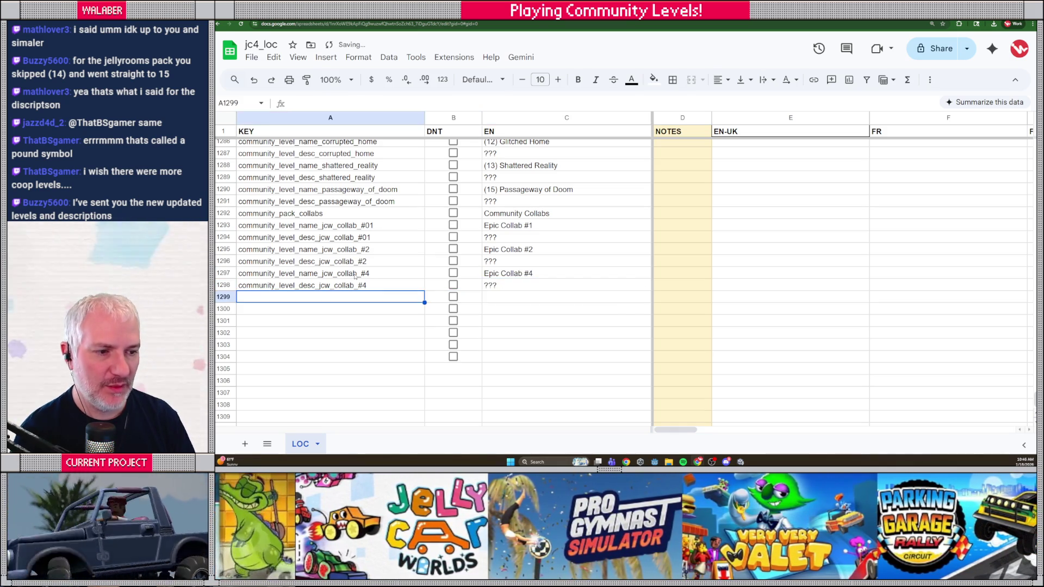
# - Close the challenge popup in the game and select the newest collab level
pyautogui.hotkey('alt', 'Tab')
pyautogui.click(861, 360)
pyautogui.click(861, 361)
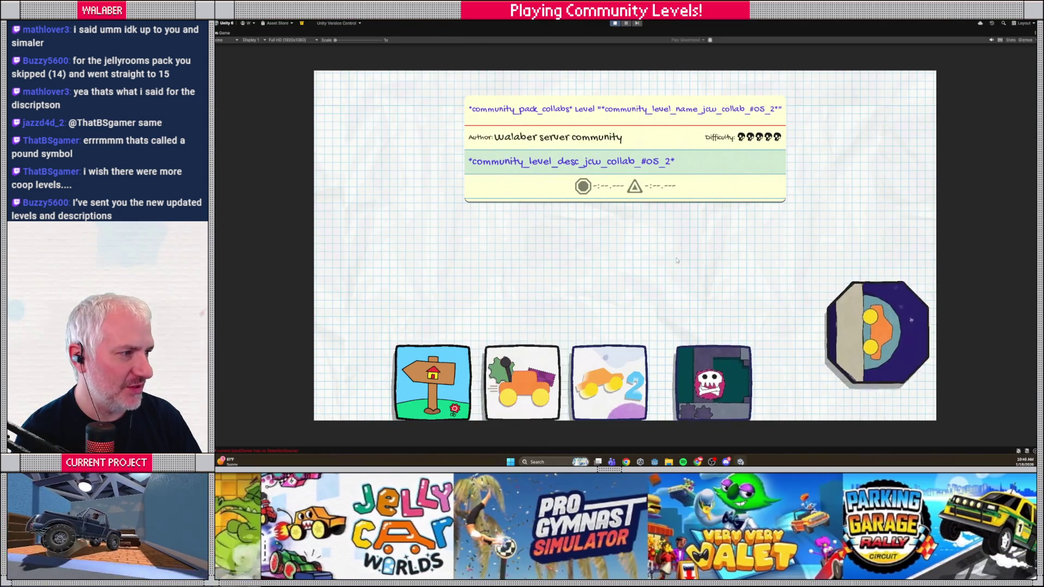
# - Copy the two collab #4 keys into rows 1299–1300
pyautogui.hotkey('alt', 'Tab')
pyautogui.moveTo(306, 277); pyautogui.dragTo(314, 290)
pyautogui.hotkey('ctrl', 'c')
pyautogui.click(315, 296)
pyautogui.hotkey('ctrl', 'v')
# - Rename the pasted name and description keys to the #05_2 suffix
pyautogui.doubleClick(377, 299)
pyautogui.press('BackSpace')
pyautogui.write('05_2')
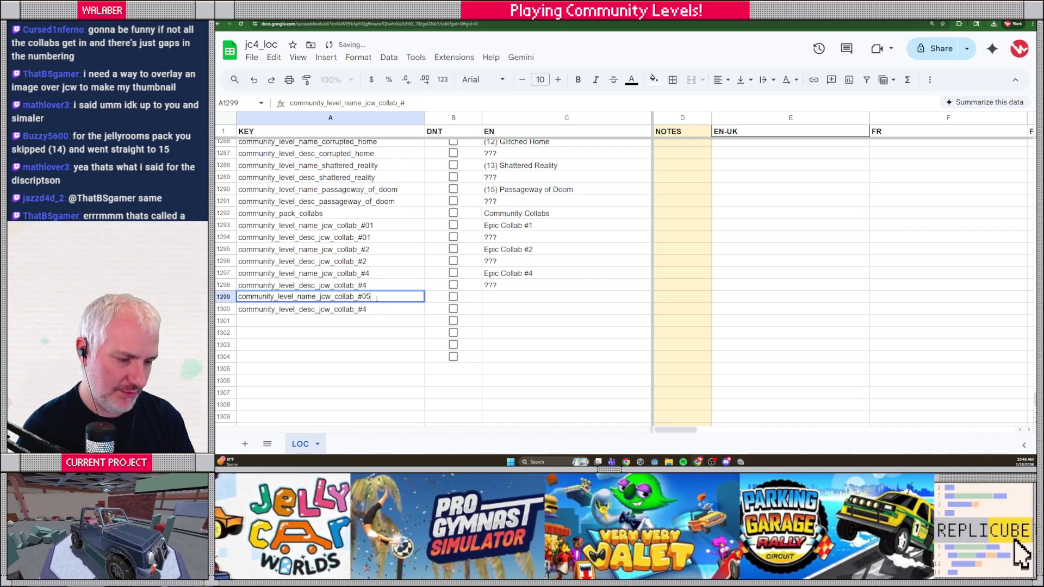
pyautogui.press('Return')
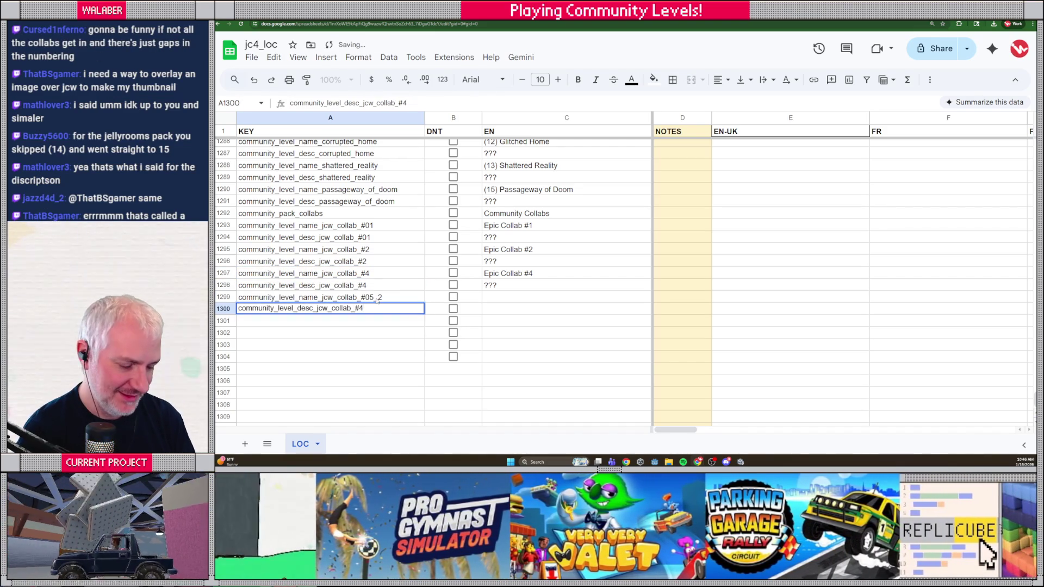
pyautogui.write('05_2')
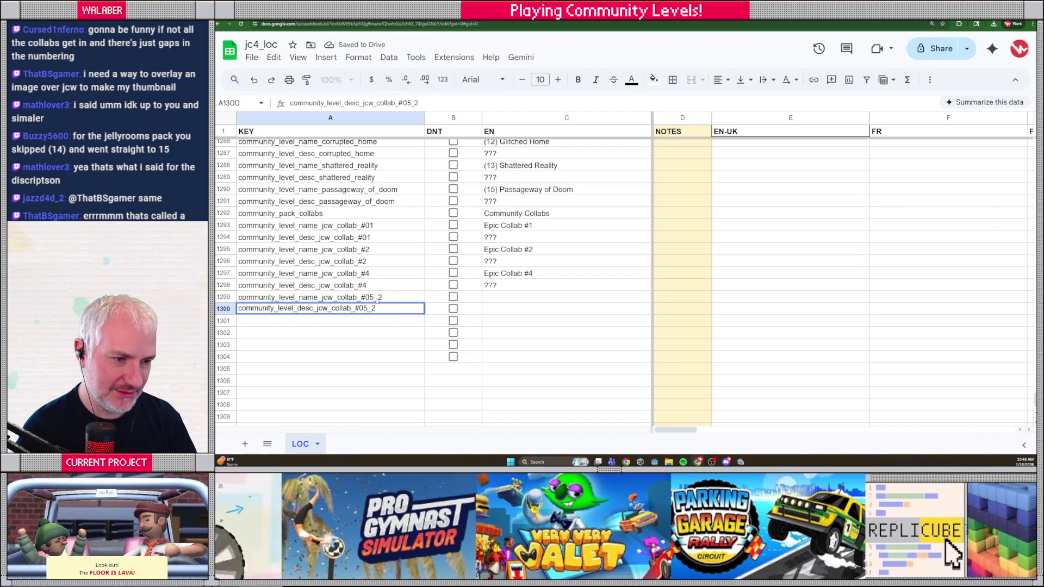
pyautogui.press('Tab')
# - Enter 'Epix Collab #5' and '???' as the #05_2 English texts in C1299:C1300
pyautogui.press('Up')
pyautogui.press('Right')
pyautogui.write('Epix C')
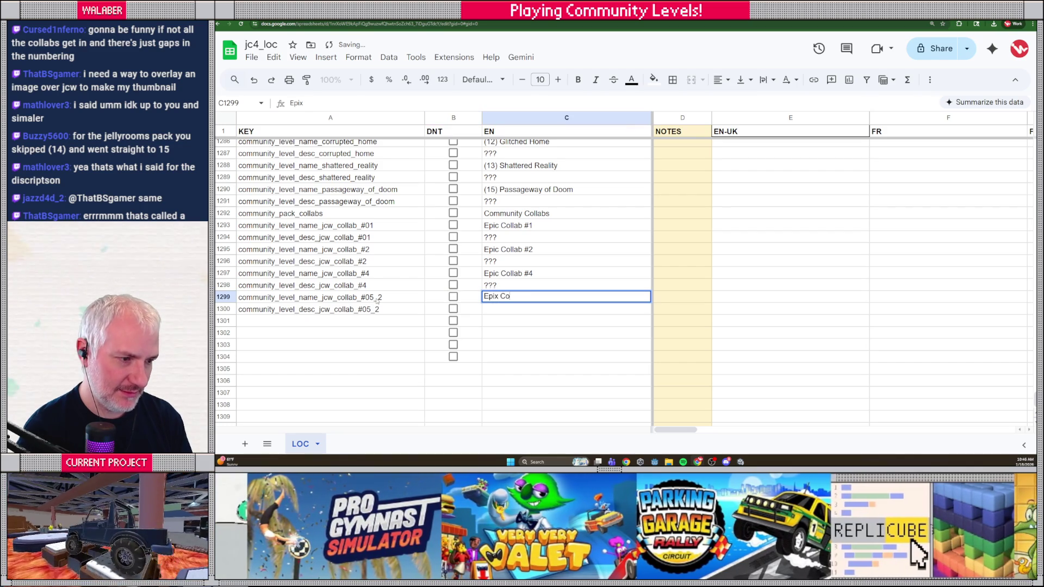
pyautogui.write('ollab')
pyautogui.press('BackSpace')
pyautogui.write('#5')
pyautogui.press('Return')
pyautogui.write('???')
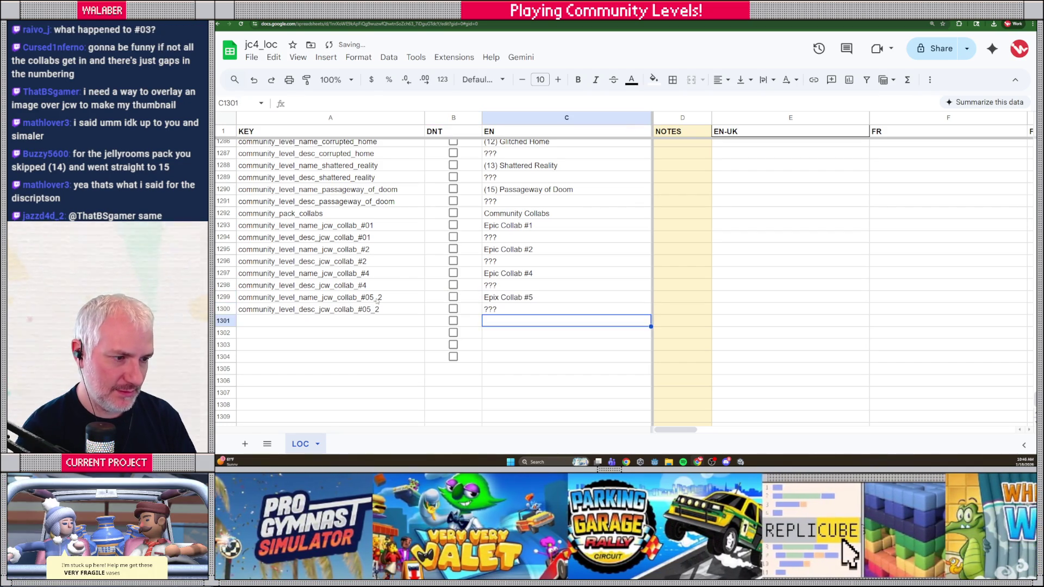
# - Correct the level name to 'Epic Collab #5' and select the empty key cell in row 1302
pyautogui.doubleClick(488, 296)
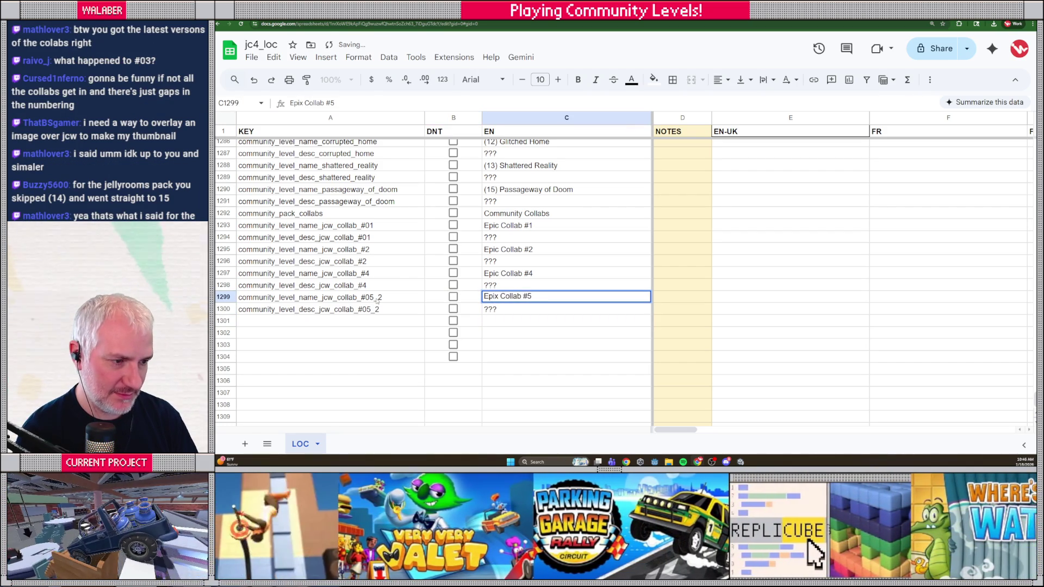
pyautogui.write('c')
pyautogui.press('Return')
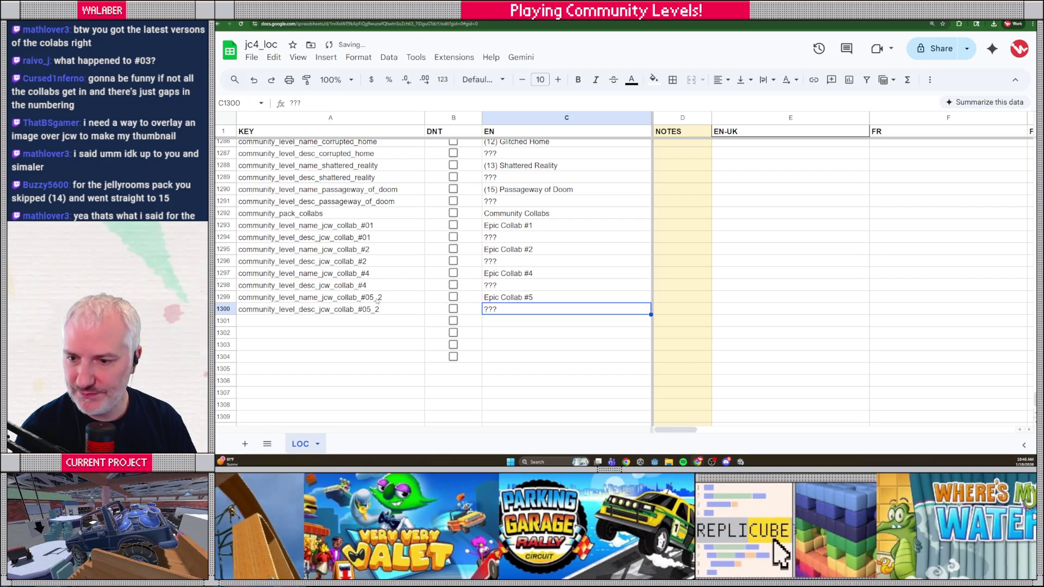
pyautogui.press('Down')
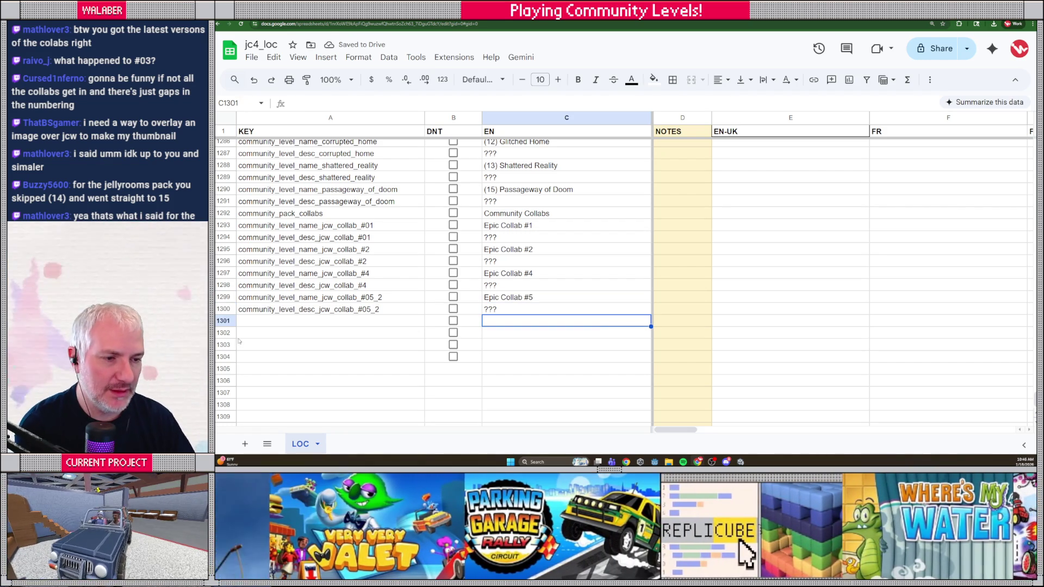
pyautogui.click(287, 332)
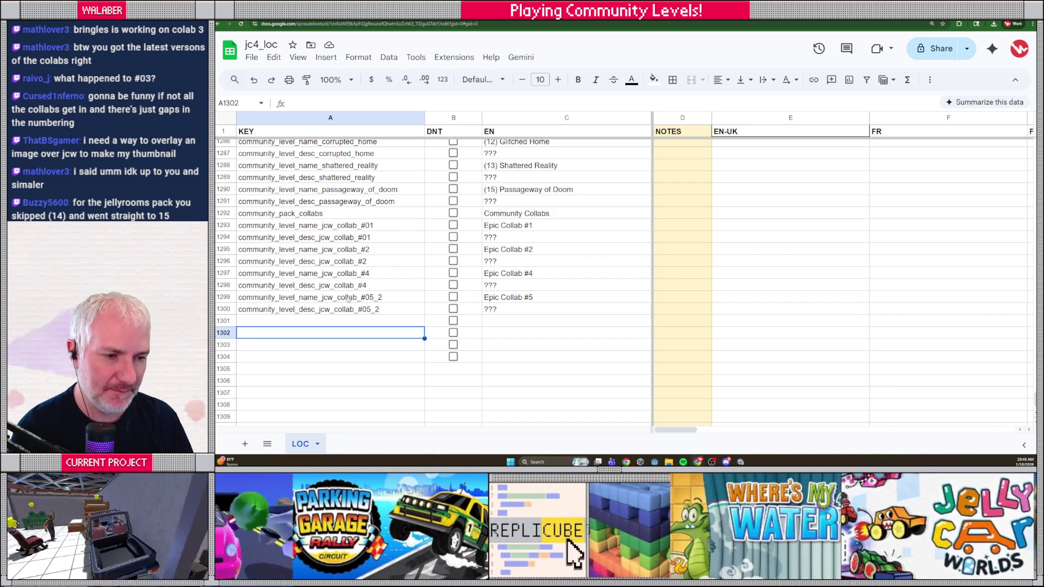
# - Check the tomato pack's level list in the running game
pyautogui.click(333, 323)
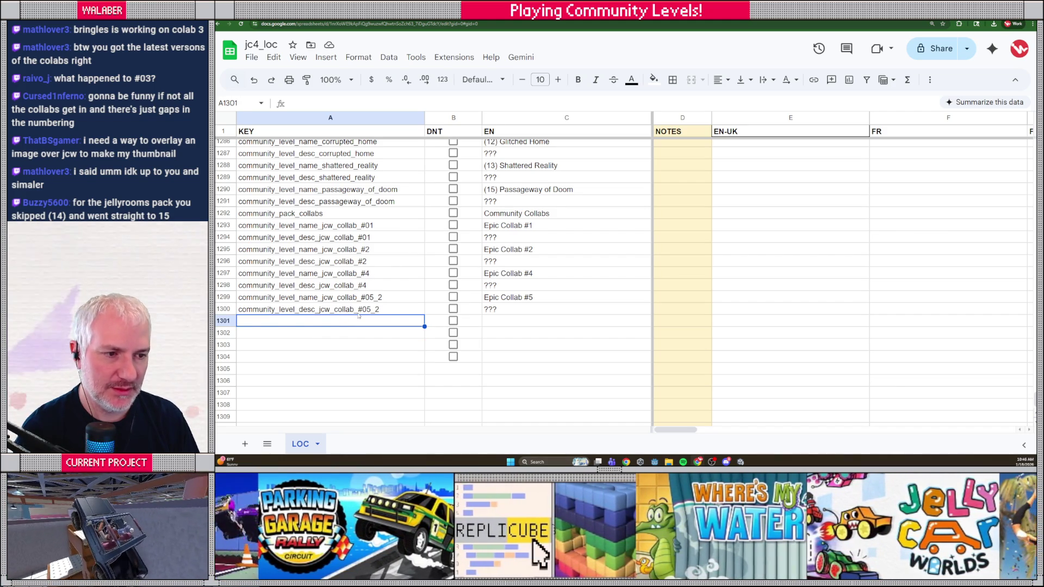
pyautogui.scroll(1, 358, 315)
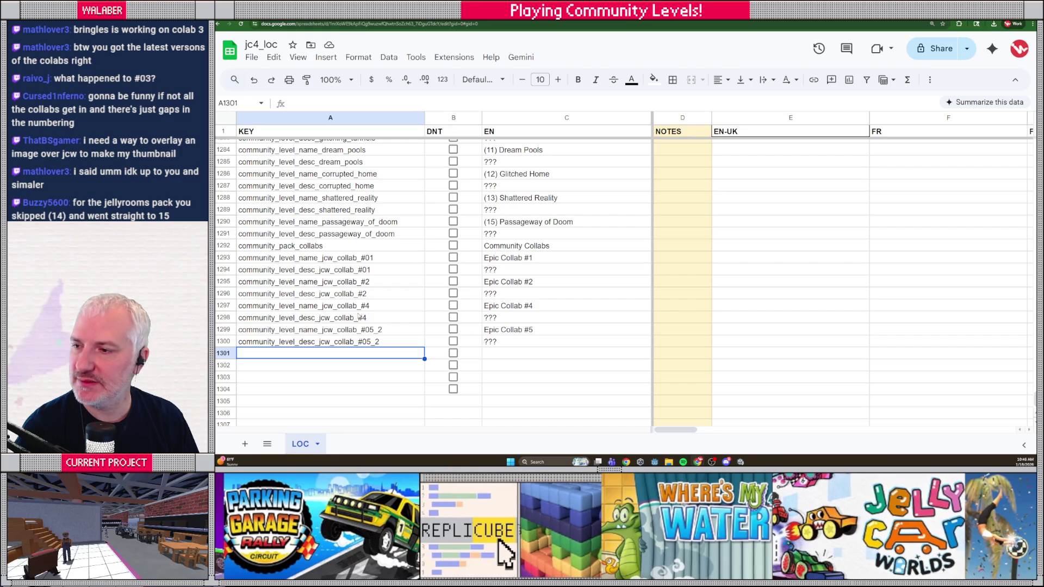
pyautogui.hotkey('alt', 'Tab')
pyautogui.click(419, 364)
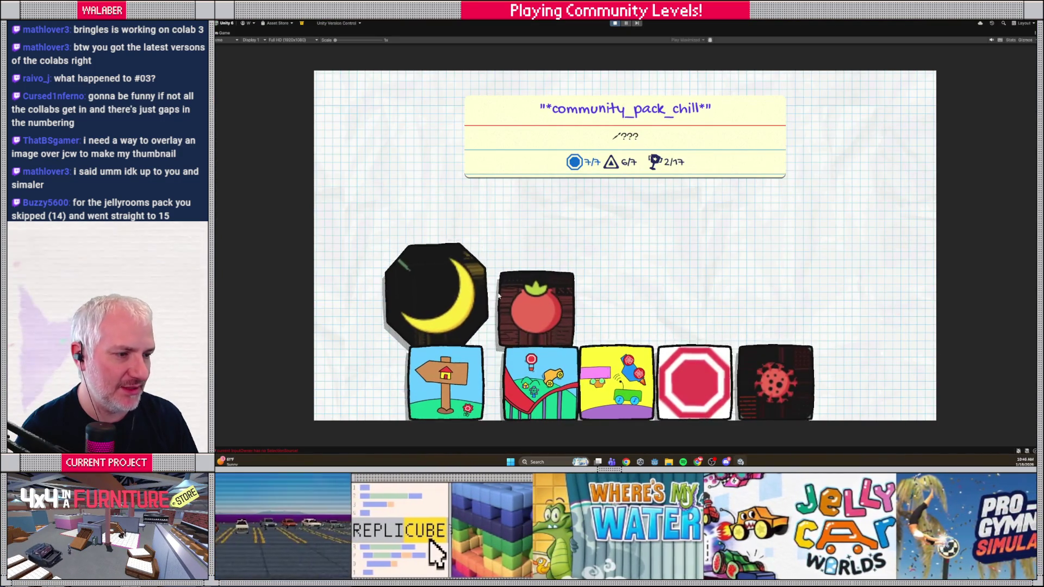
pyautogui.click(511, 294)
pyautogui.hotkey('alt', 'Tab')
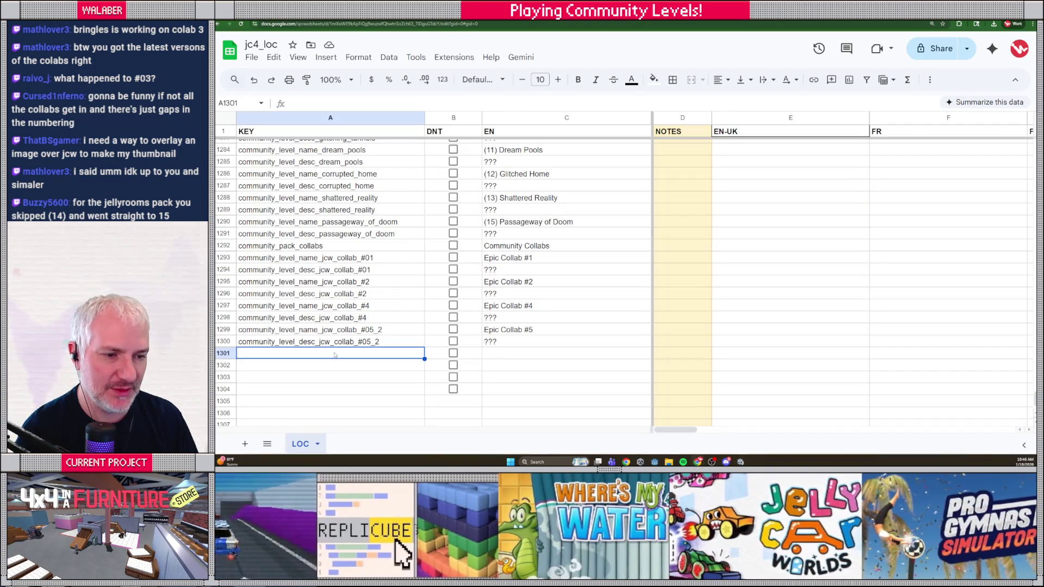
# - Extend the DNT checkboxes in column B down to row 1313
pyautogui.press('Down')
pyautogui.press('Down')
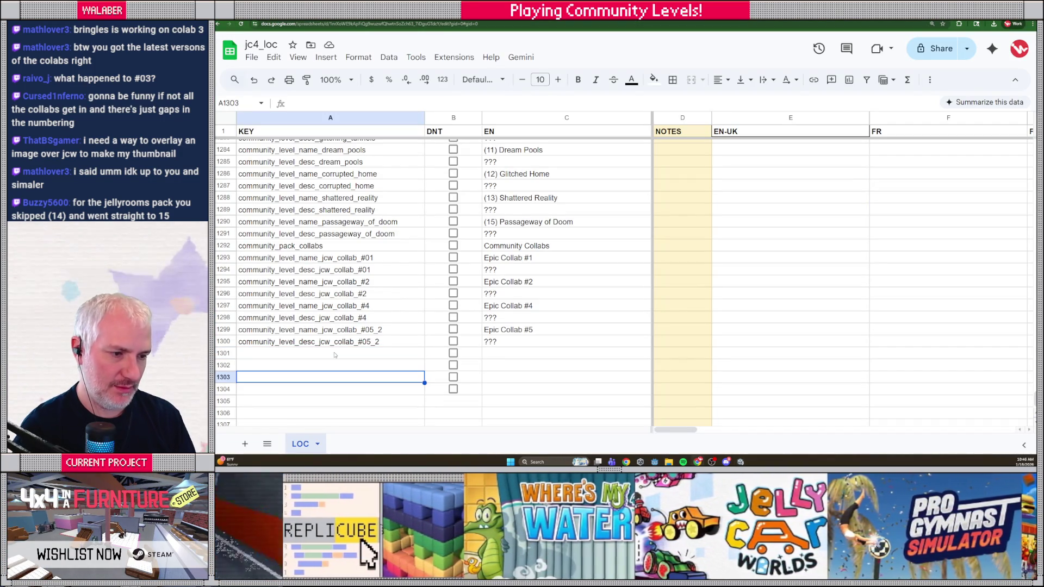
pyautogui.scroll(-3, 335, 355)
pyautogui.click(468, 292)
pyautogui.hotkey('shift', 'Up')
pyautogui.hotkey('shift', 'Up')
pyautogui.hotkey('shift', 'Up')
pyautogui.moveTo(480, 297); pyautogui.dragTo(481, 403)
# - Add the community_pack_chill key in A1303 and view the chill pack in the game
pyautogui.click(335, 283)
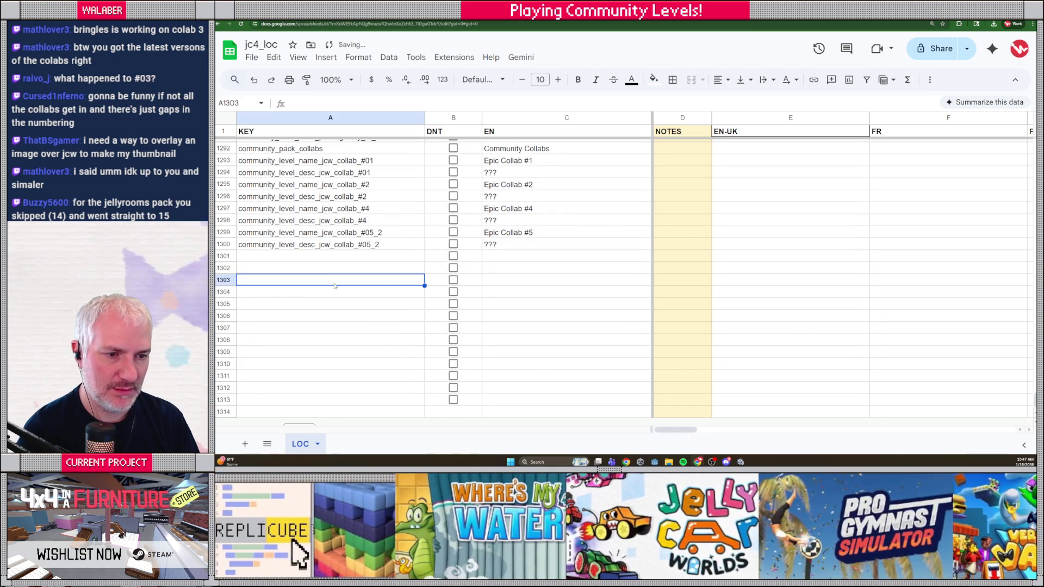
pyautogui.write('community_pack_chill')
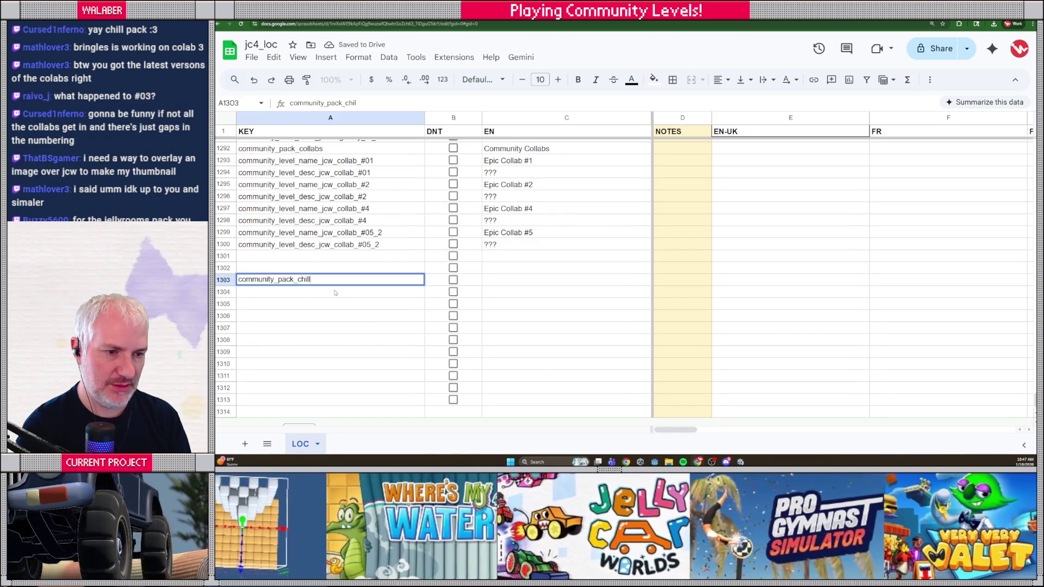
pyautogui.press('Tab')
pyautogui.press('Tab')
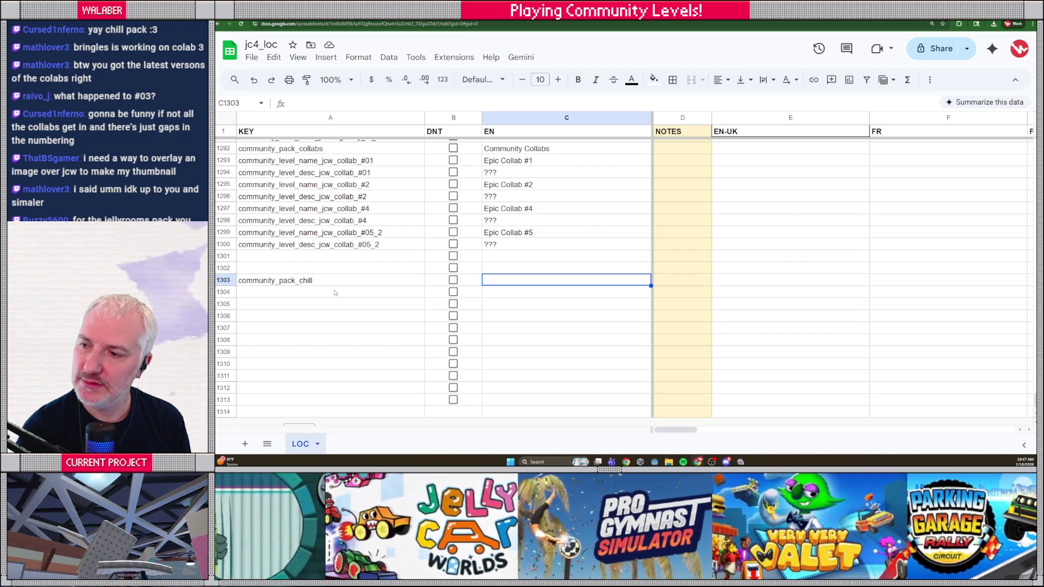
pyautogui.hotkey('alt', 'Tab')
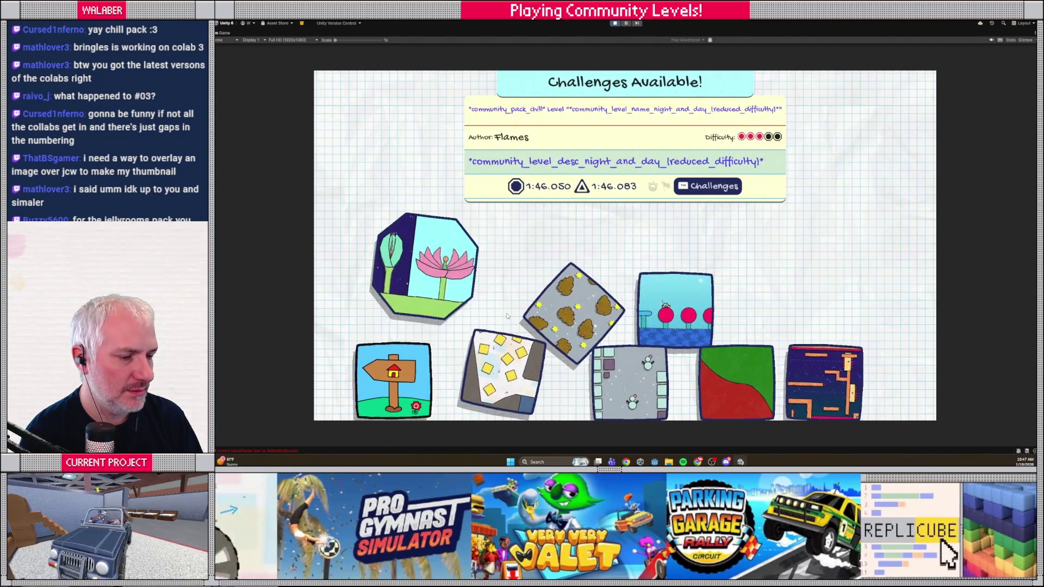
# - Enter 'Chill & Unique' in C1303 for community_pack_chill, then reopen the chill pack in-game
pyautogui.hotkey('alt', 'Tab')
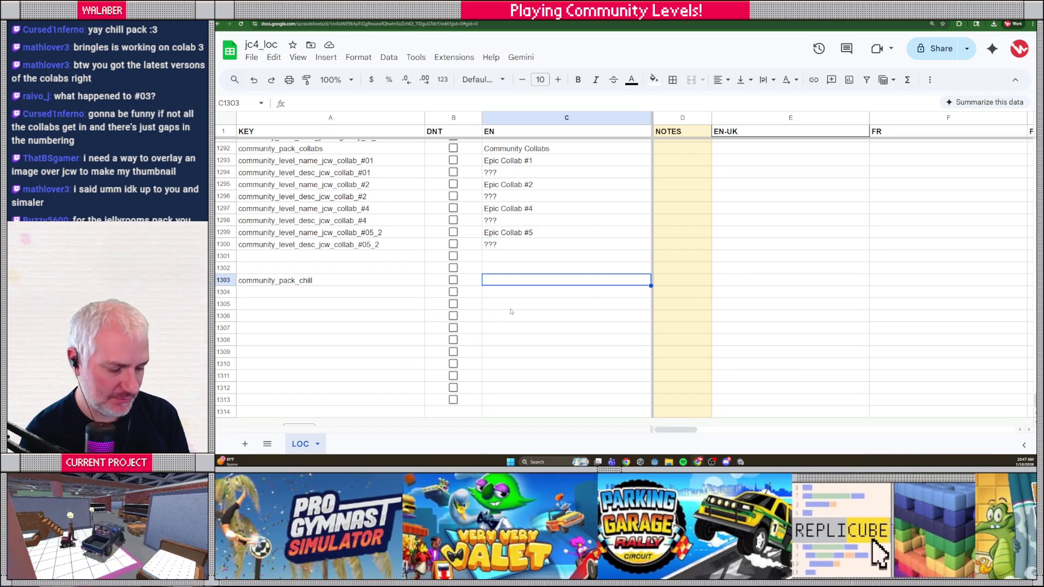
pyautogui.write('Chill')
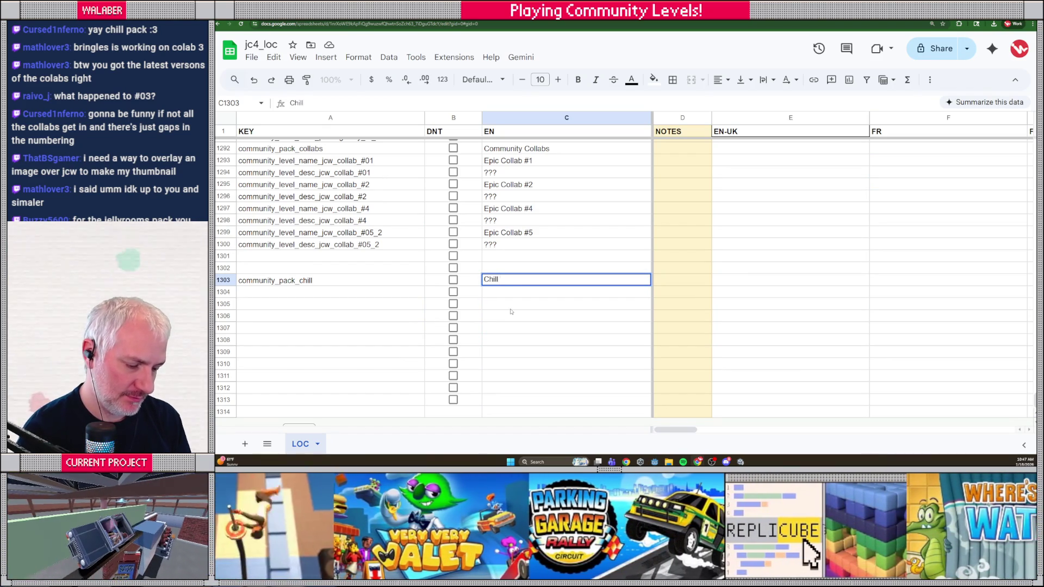
pyautogui.write(' & Unique')
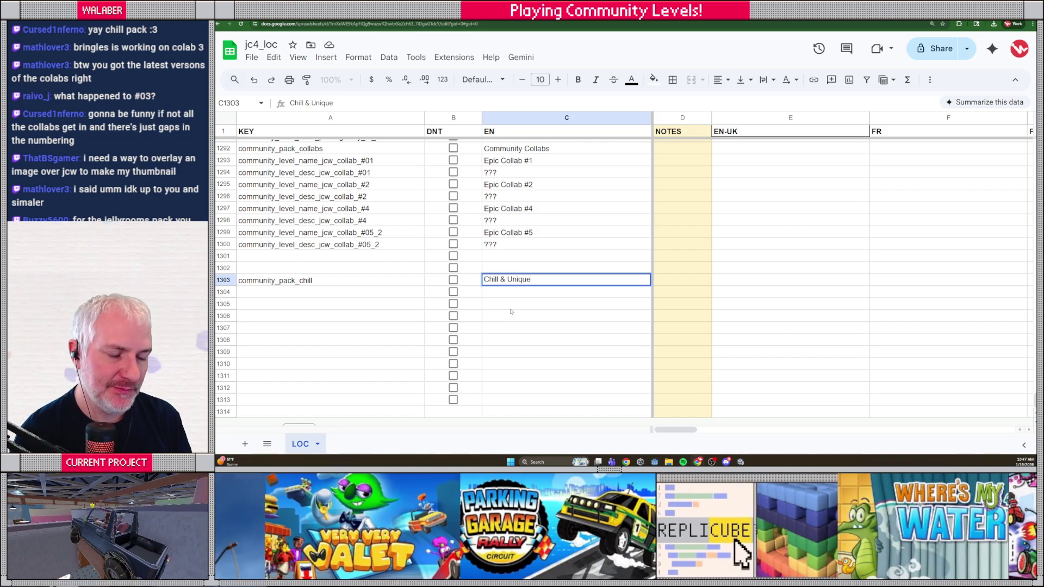
pyautogui.press('Return')
pyautogui.hotkey('alt', 'Tab')
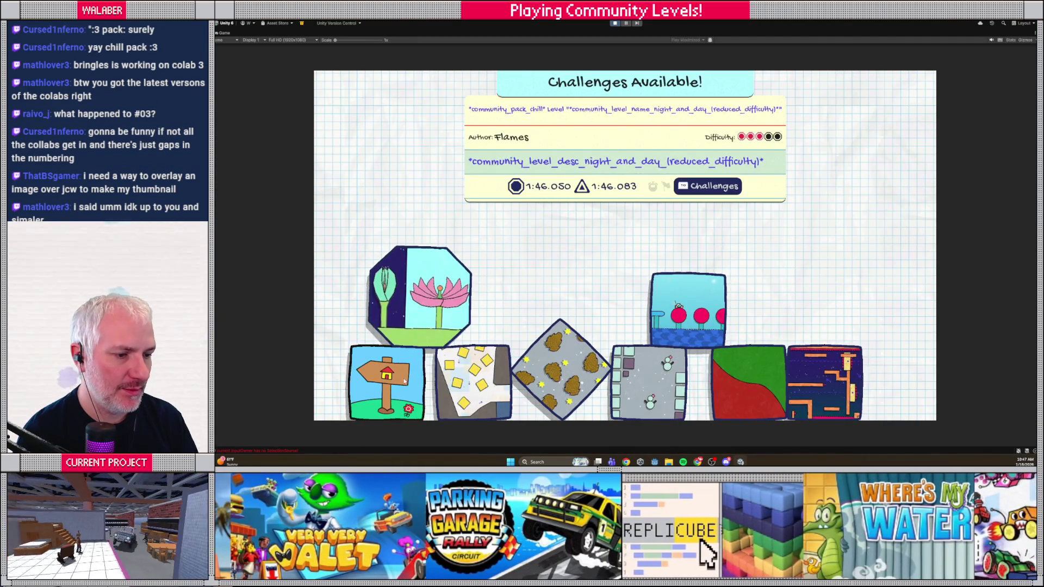
pyautogui.click(404, 382)
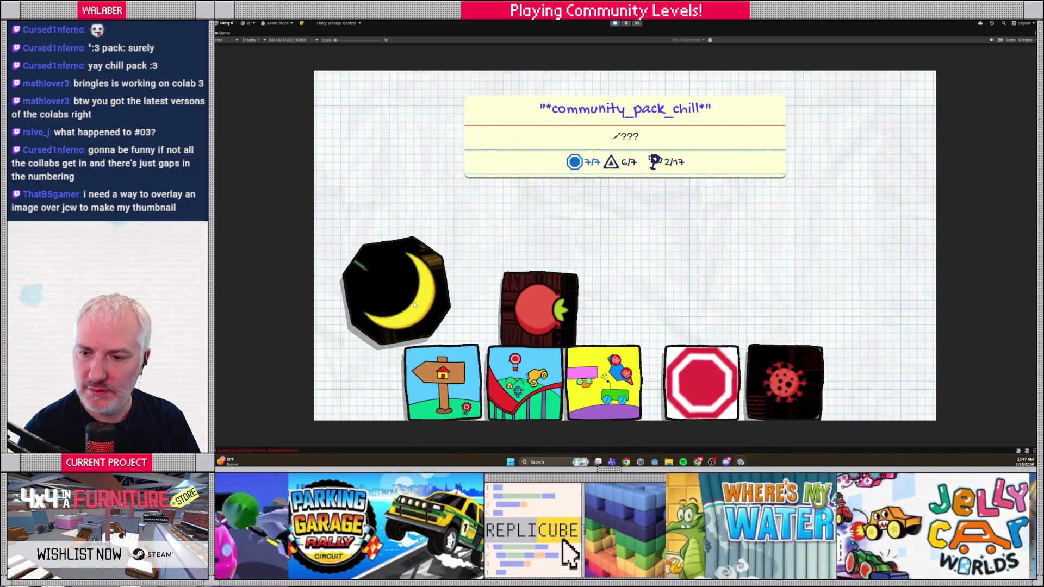
pyautogui.click(413, 306)
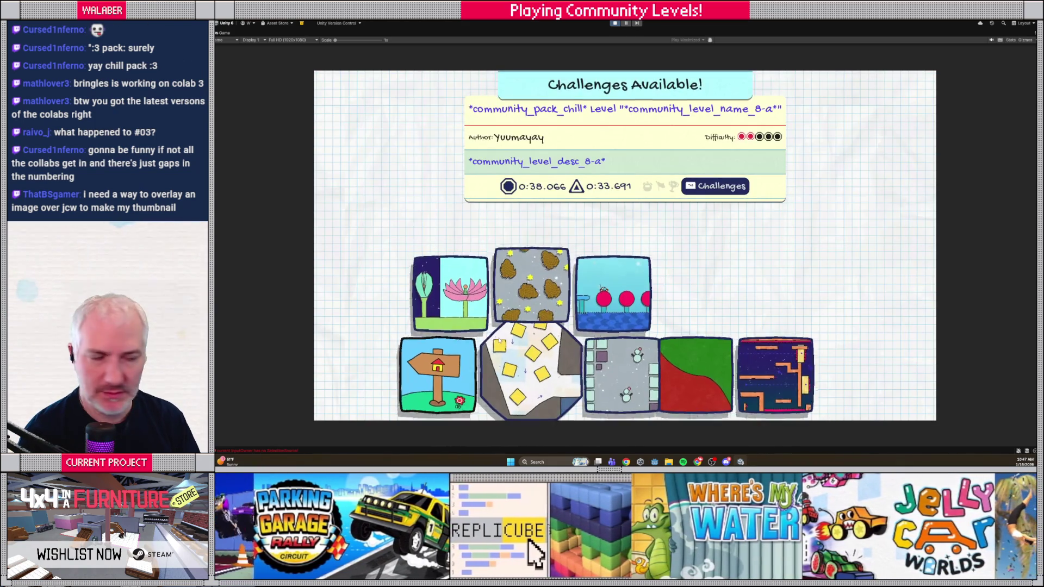
pyautogui.hotkey('alt', 'Tab')
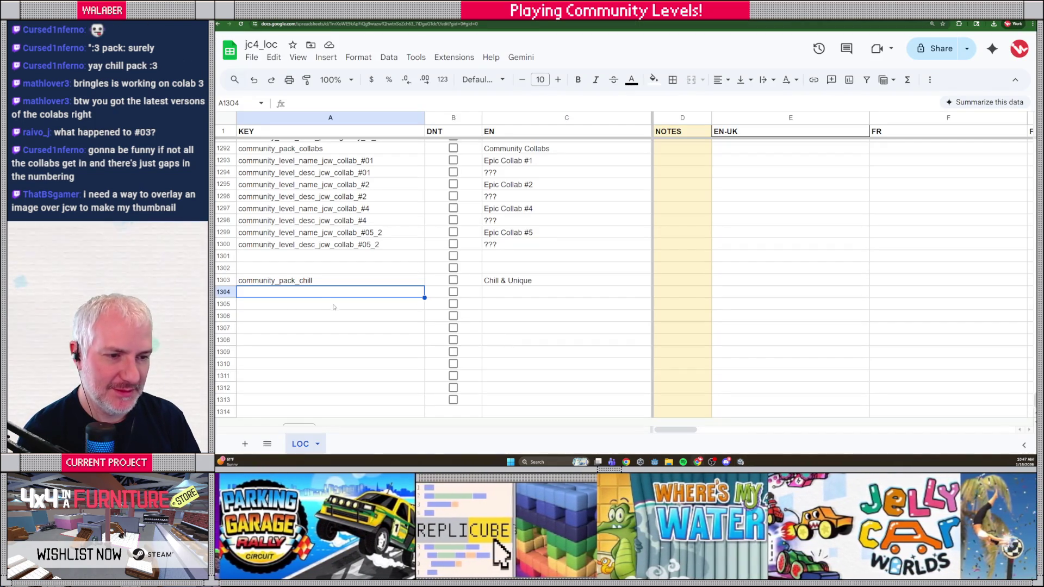
# - Add community_level_name_8-a with English name '8-A'
pyautogui.hotkey('alt', 'Tab')
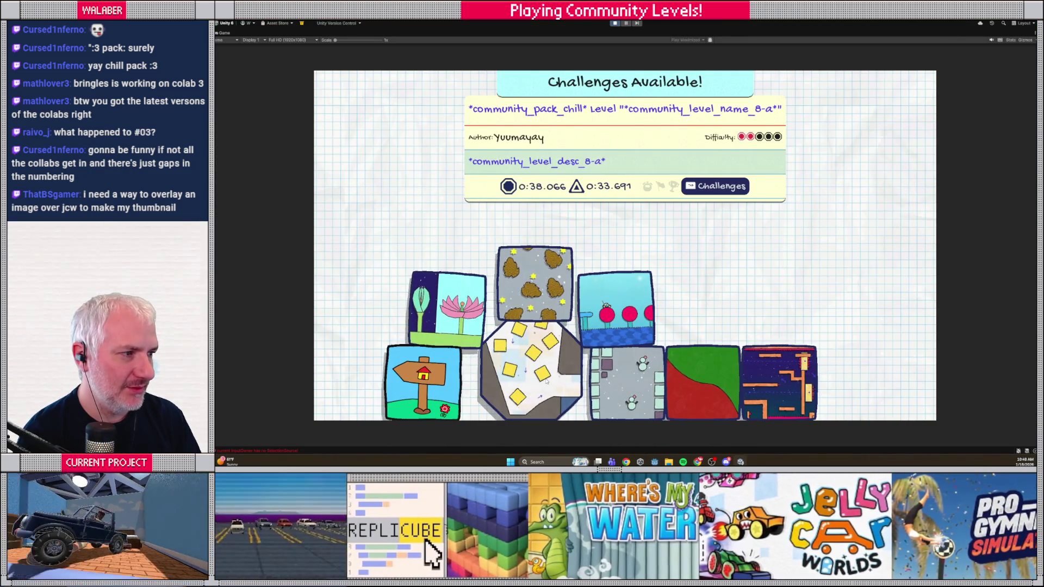
pyautogui.hotkey('alt', 'Tab')
pyautogui.write('communit')
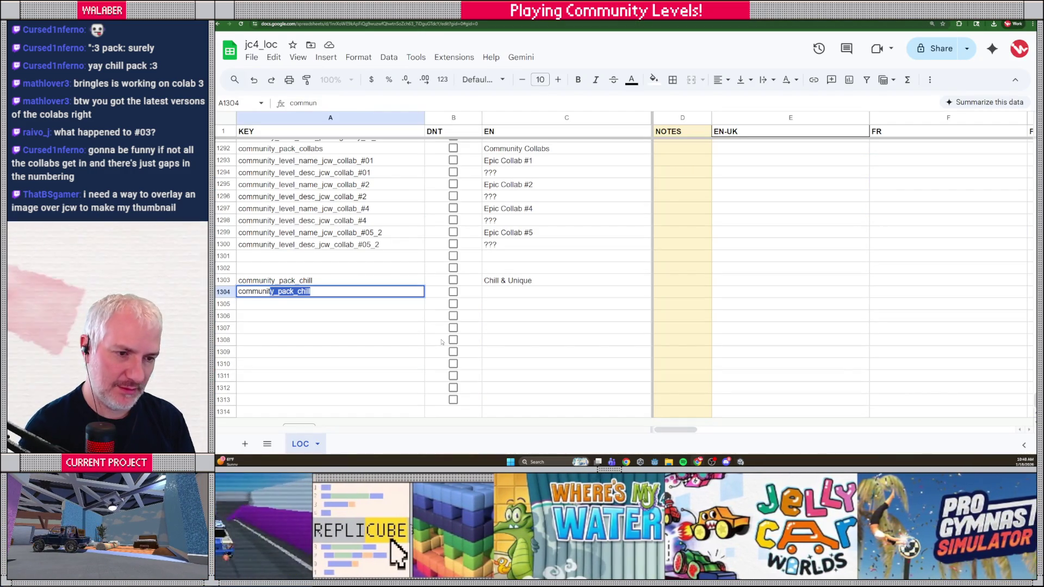
pyautogui.write('y_level_name_')
pyautogui.press('Tab')
pyautogui.press('Tab')
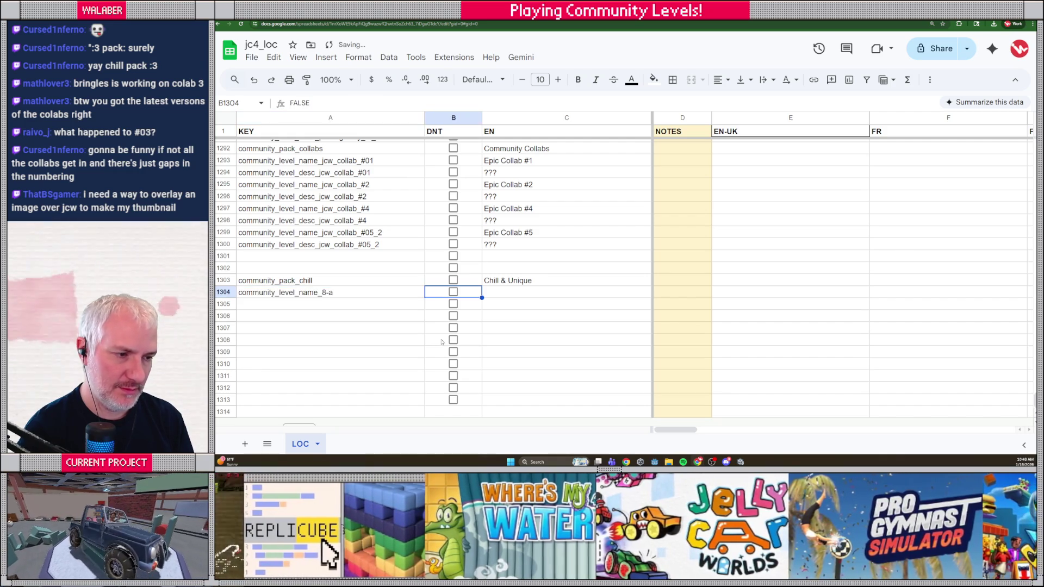
pyautogui.write('8-A')
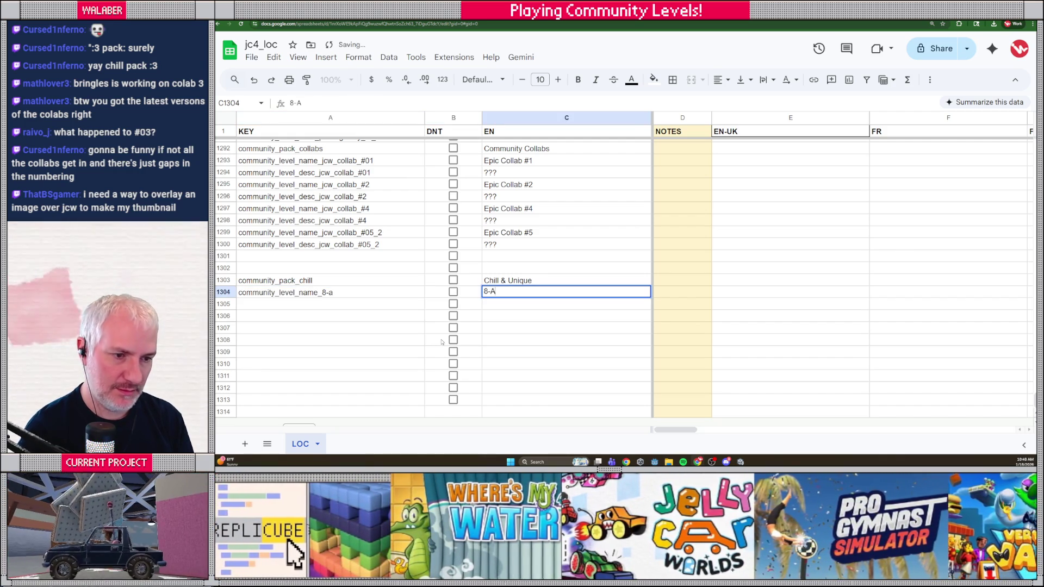
pyautogui.press('Return')
# - Add community_level_desc_8-a with '???' and advance to the next level in the game
pyautogui.write('community_')
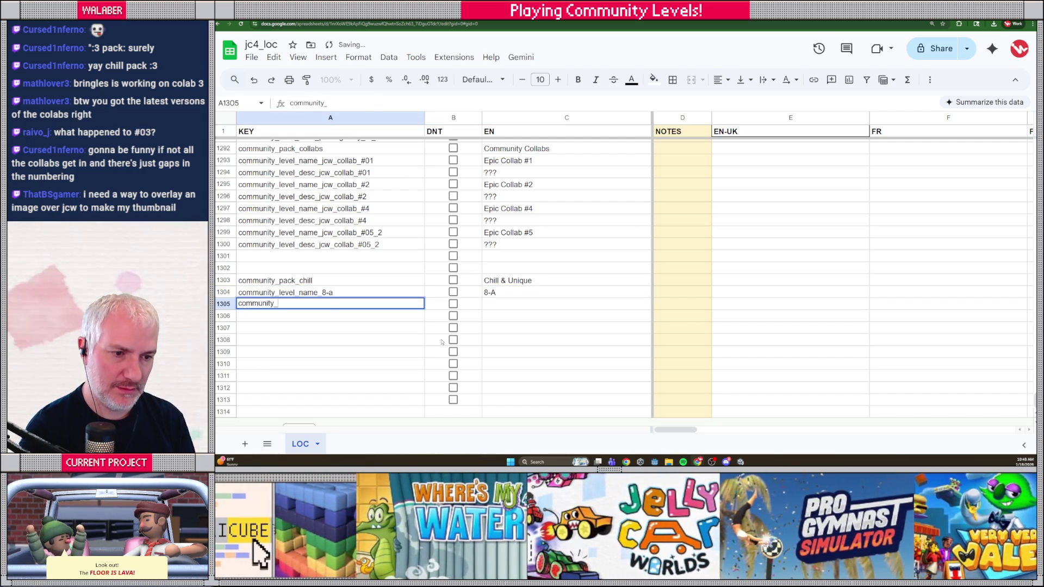
pyautogui.write('level_desc_')
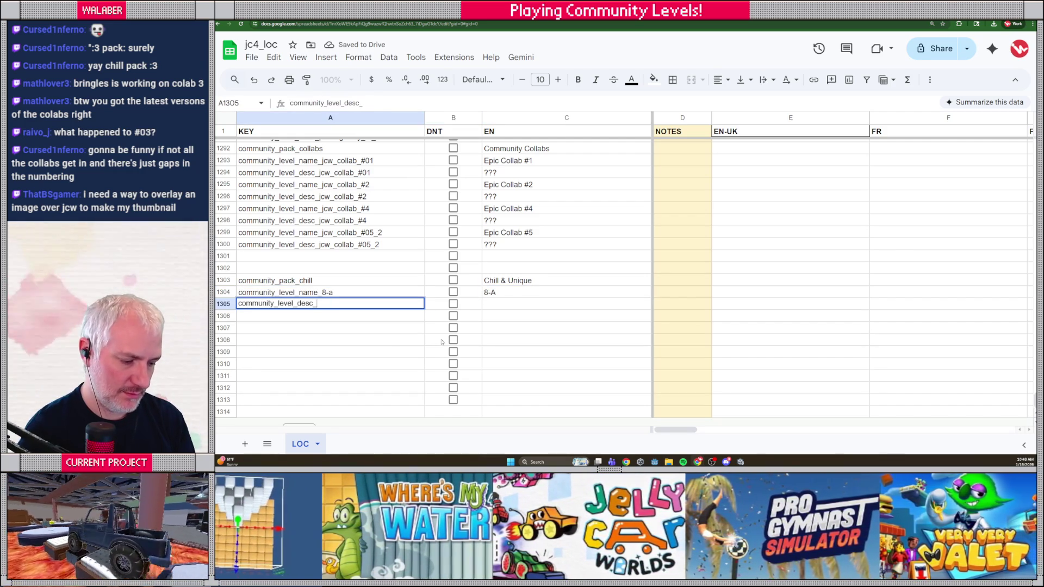
pyautogui.write('8-a')
pyautogui.press('Tab')
pyautogui.press('Tab')
pyautogui.write('?')
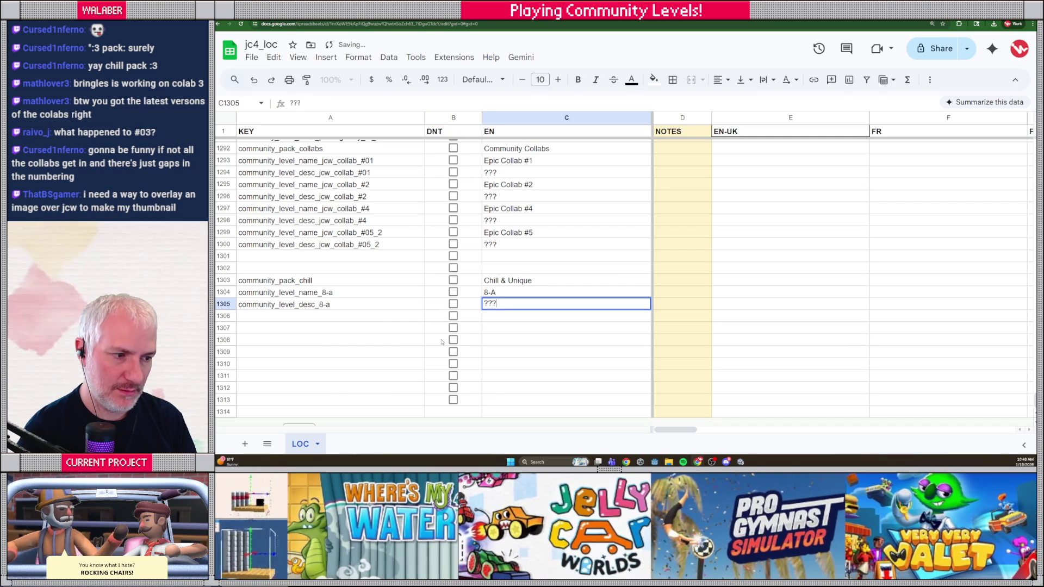
pyautogui.press('Return')
pyautogui.hotkey('alt', 'Tab')
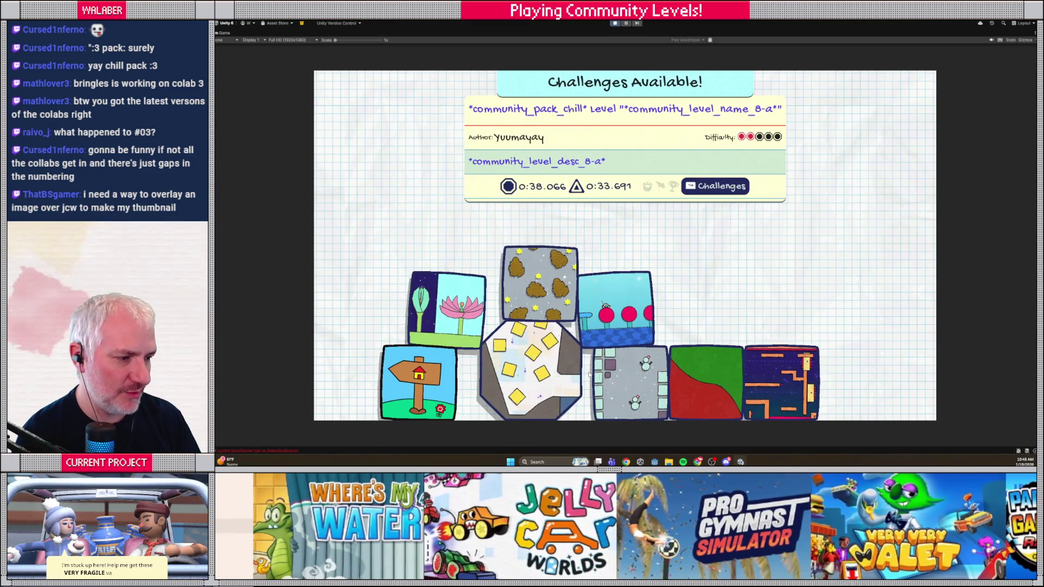
pyautogui.press('Right')
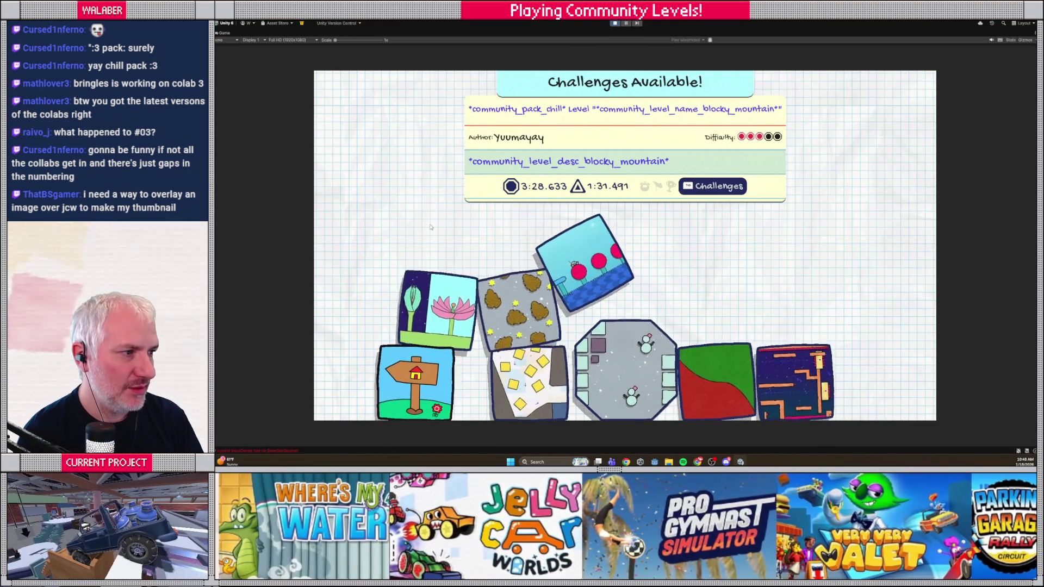
# - Add community_level_name_blocky_mountain with English name 'Blocky Mountain'
pyautogui.hotkey('alt', 'Tab')
pyautogui.write('community_level_na')
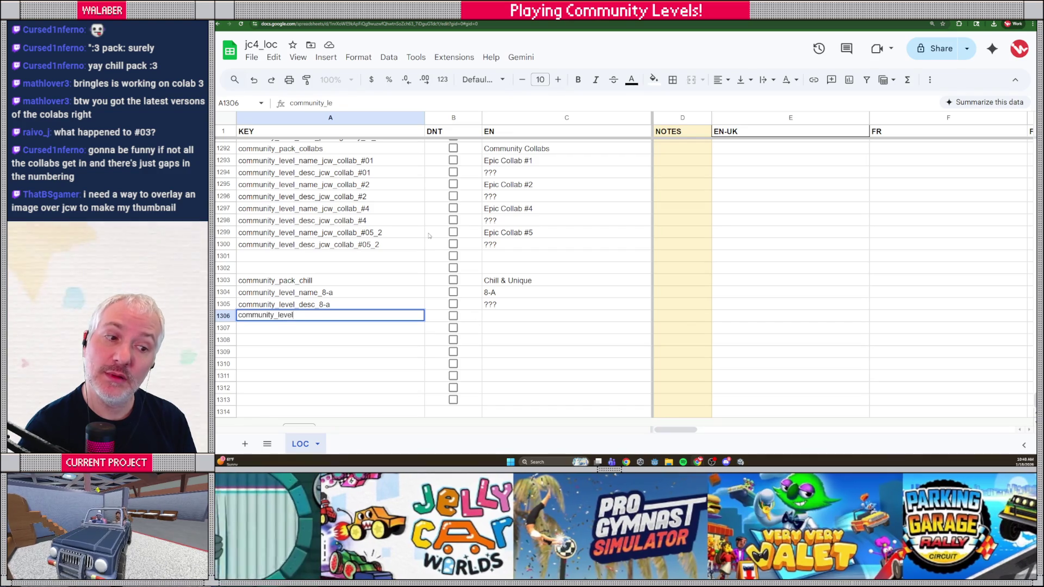
pyautogui.write('me_blocky_')
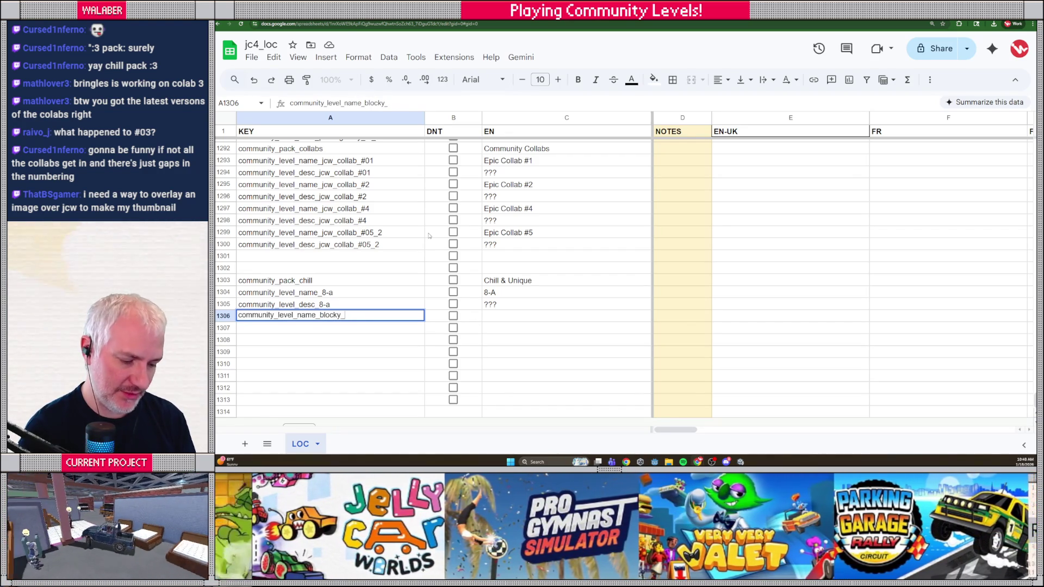
pyautogui.write('mount')
pyautogui.press('Tab')
pyautogui.press('Tab')
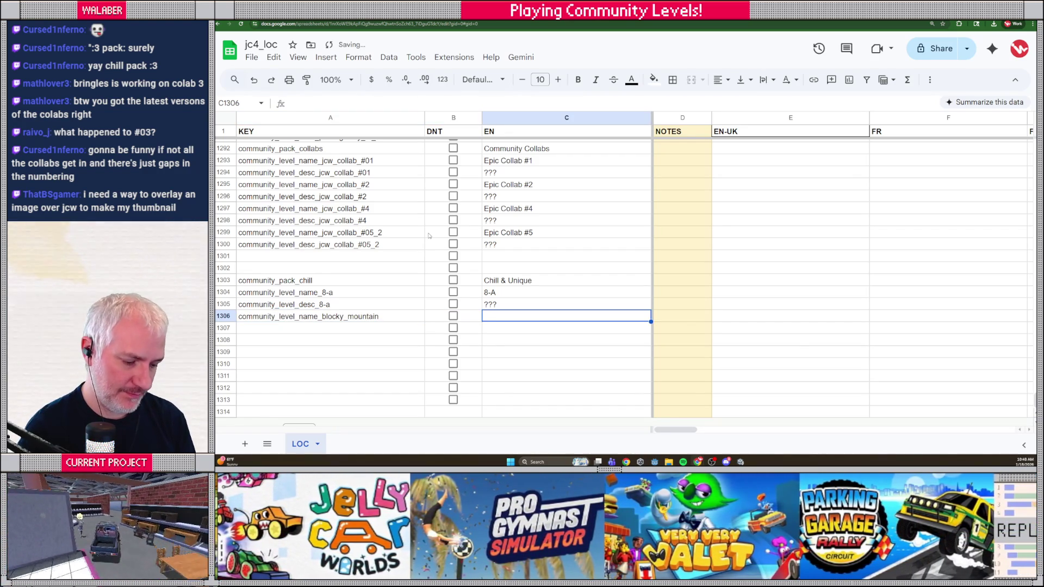
pyautogui.write('Blocky Mountain')
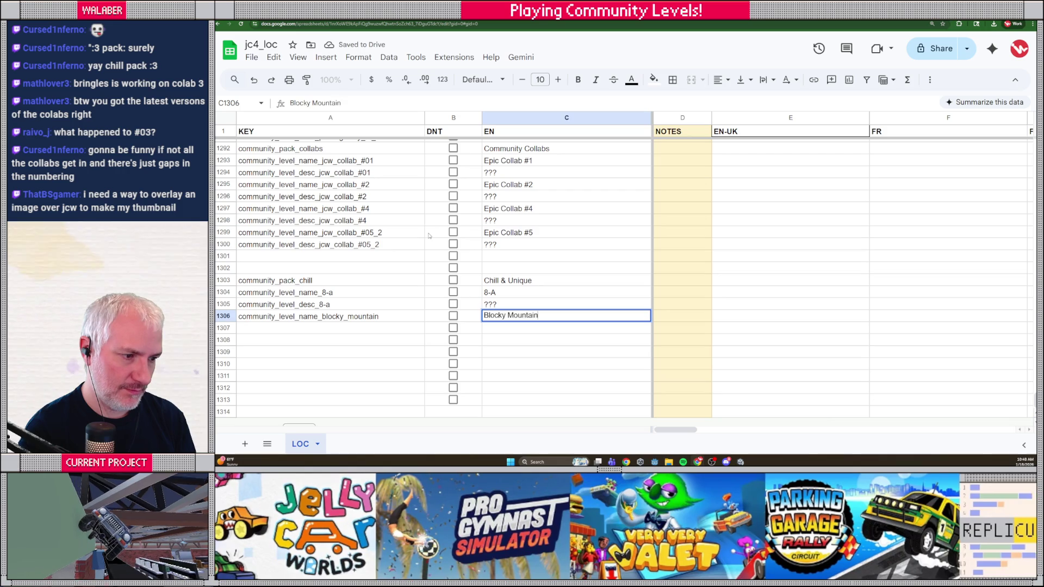
pyautogui.press('Return')
# - Add community_level_desc_blocky_mountain with '???' and dismiss the game's challenge popup
pyautogui.write('communit')
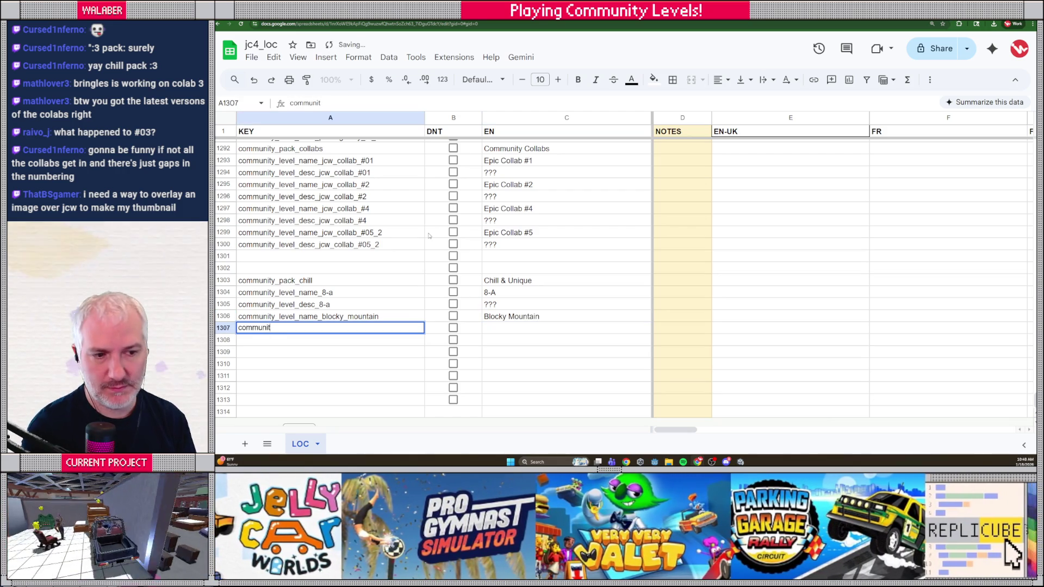
pyautogui.write('y_level_desc_')
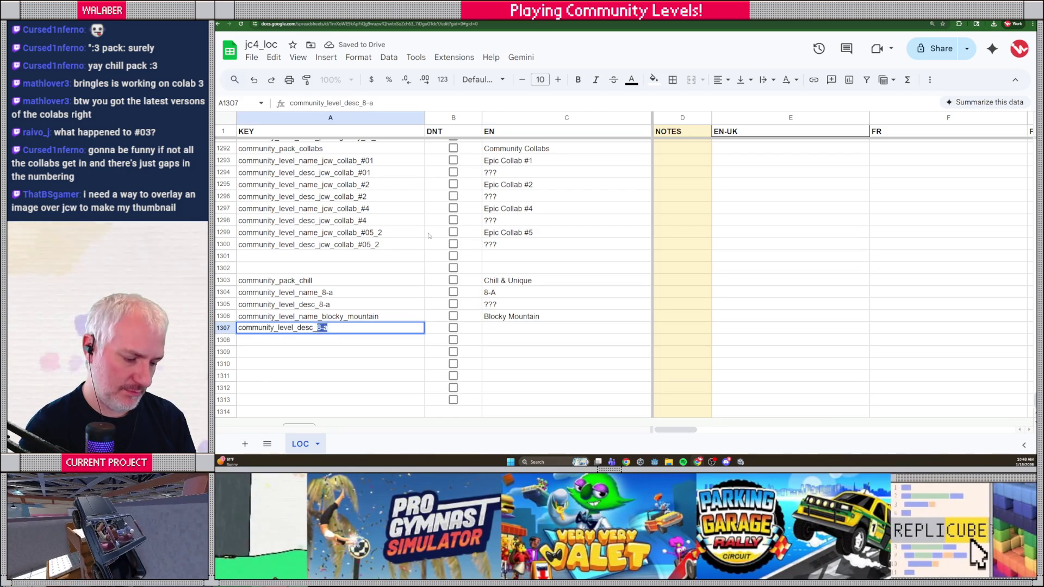
pyautogui.write('blocky_moun')
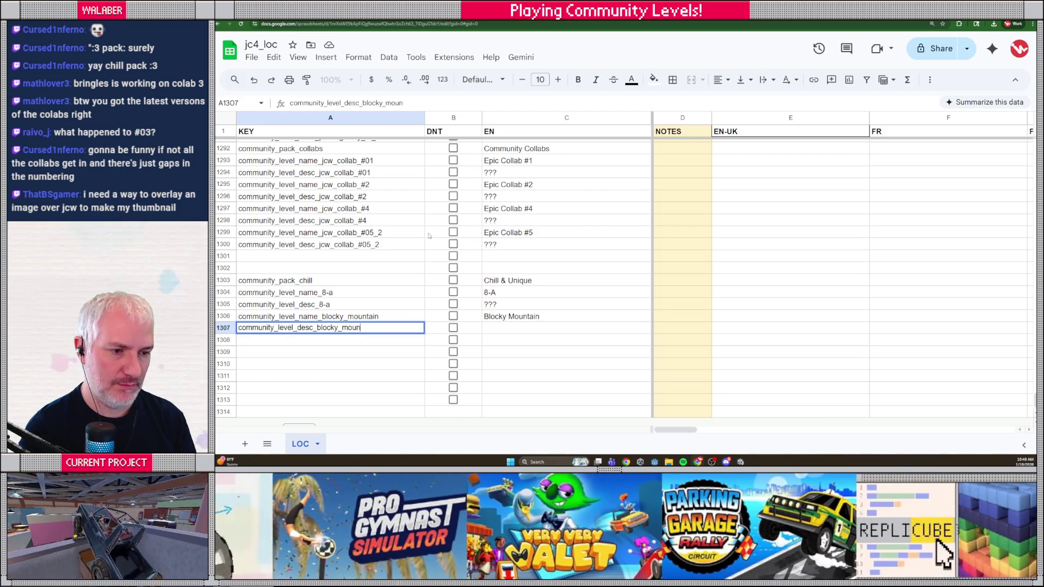
pyautogui.write('tain')
pyautogui.press('Tab')
pyautogui.press('Tab')
pyautogui.write('???')
pyautogui.press('Return')
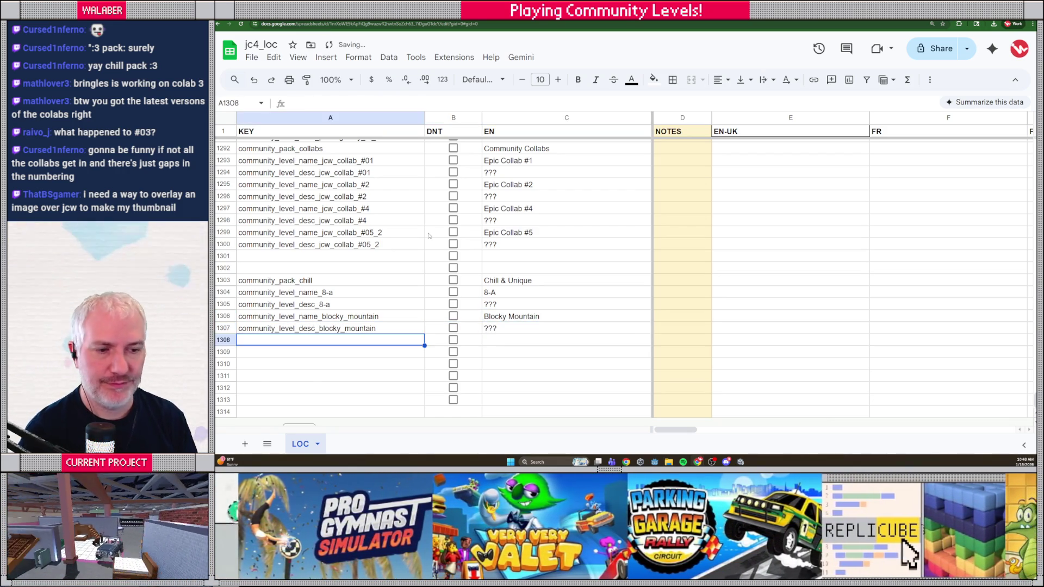
pyautogui.hotkey('alt', 'Tab')
pyautogui.press('Tab')
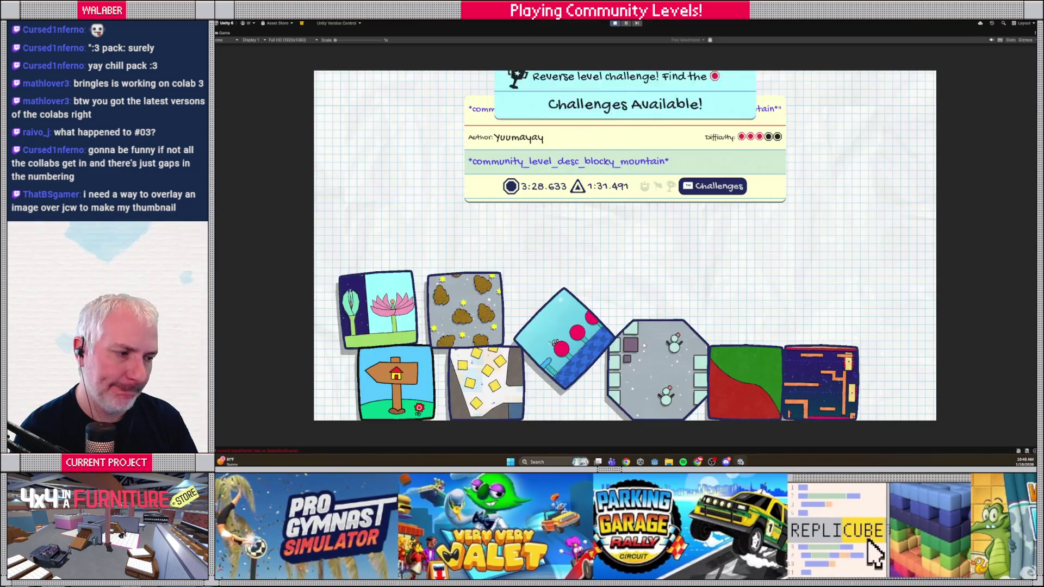
# - Advance to boring_lvl in the game and add its name key marked 'NEEDS A NEW NAME'
pyautogui.click(735, 388)
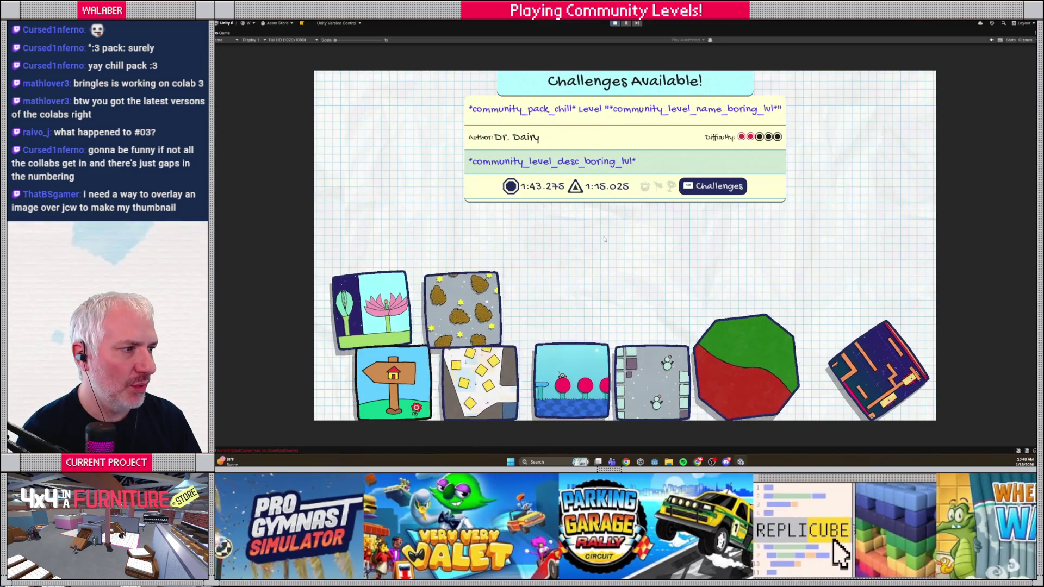
pyautogui.hotkey('alt', 'Tab')
pyautogui.write('c')
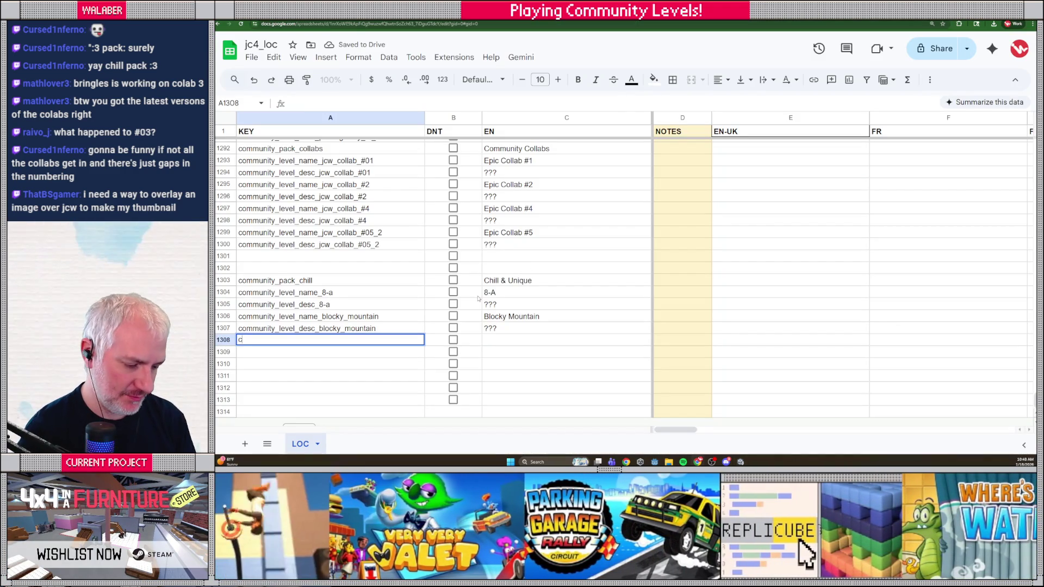
pyautogui.write('ommname_boring_lv')
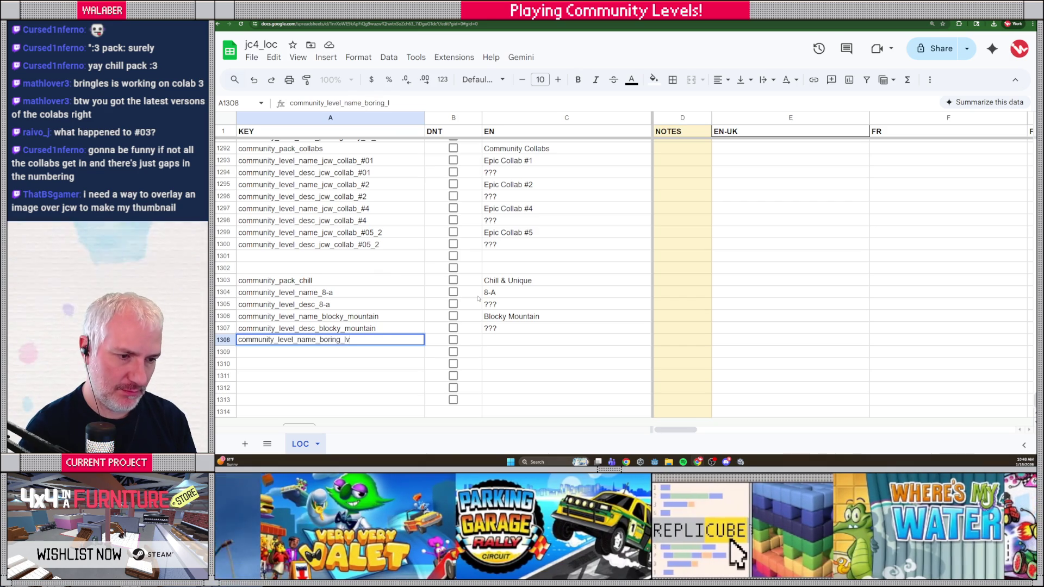
pyautogui.write('l')
pyautogui.press('Tab')
pyautogui.press('Tab')
pyautogui.write('NEEDS A NEW NAME')
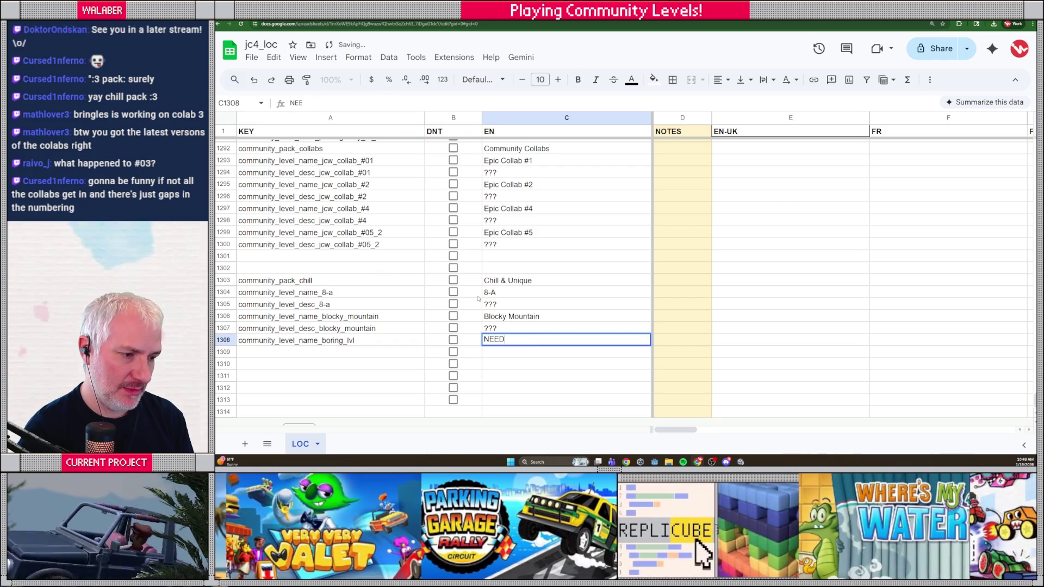
pyautogui.press('Return')
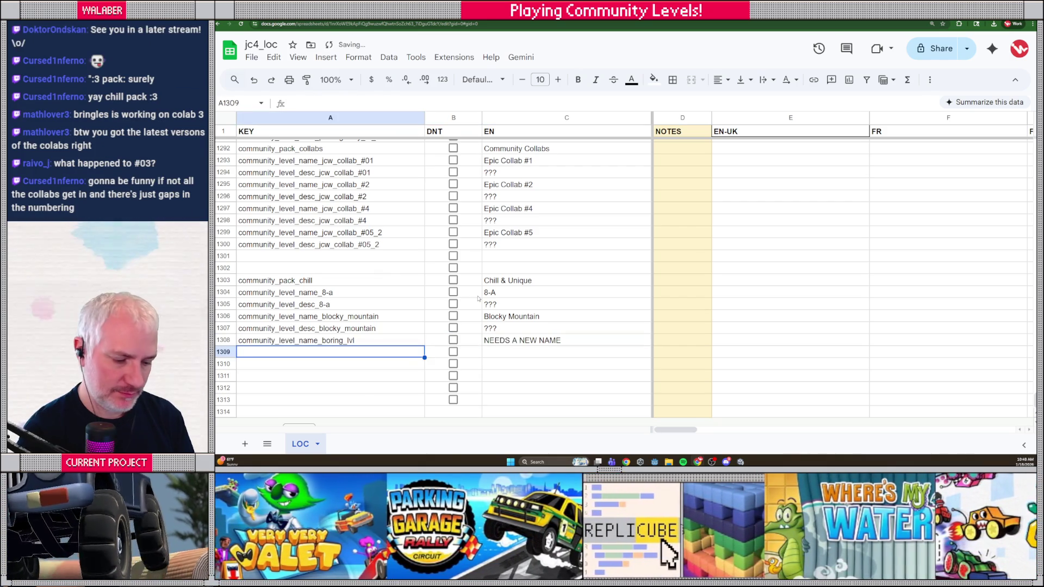
# - Add community_level_desc_boring_lvl with '???' as its English text
pyautogui.write('community_level_desc_bor')
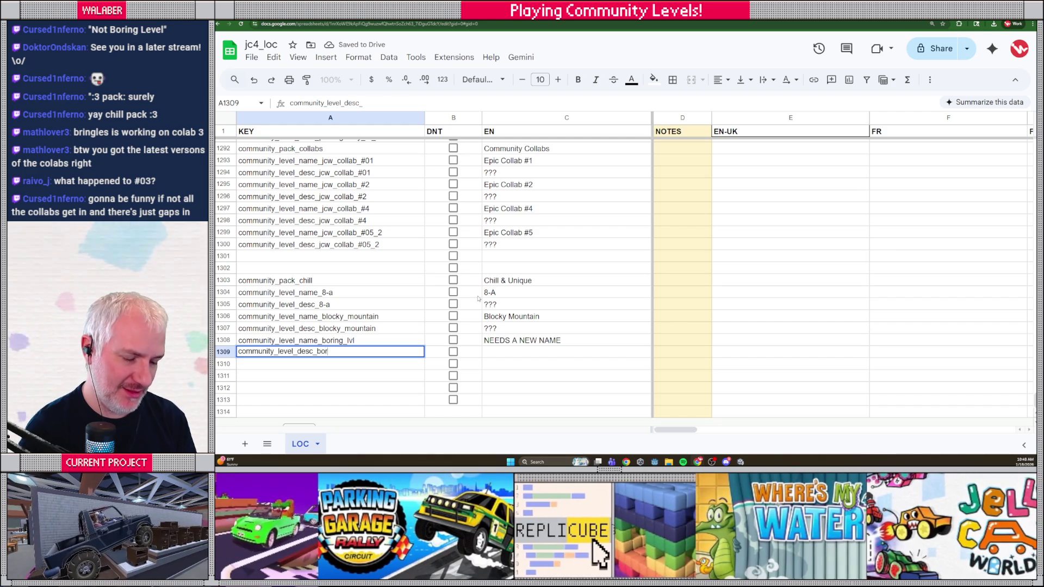
pyautogui.write('ing_l')
pyautogui.press('Tab')
pyautogui.press('Tab')
pyautogui.write('???')
pyautogui.press('Return')
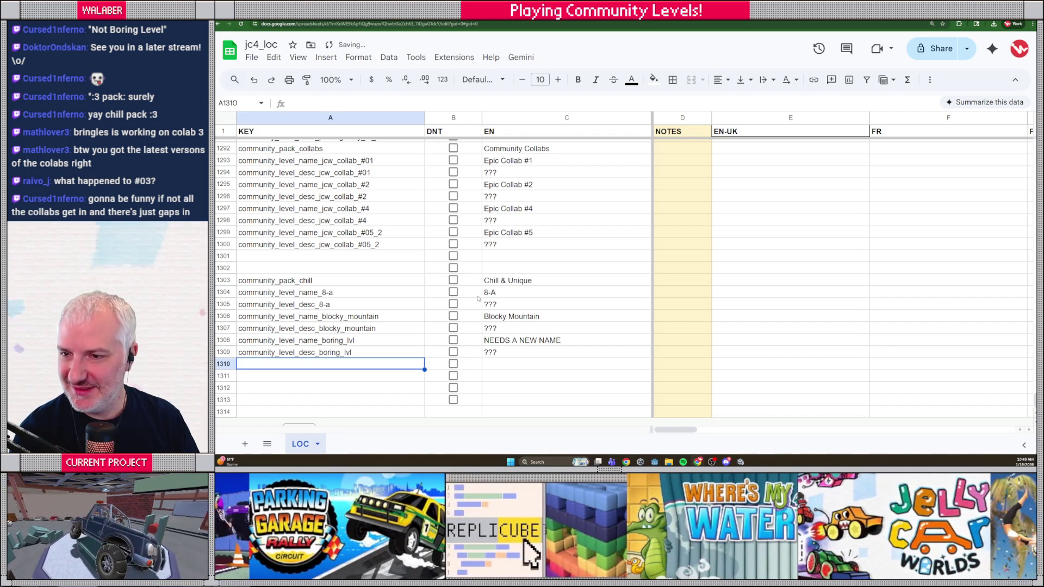
# - Extend the DNT checkboxes down to row 1314 and add 1000 more rows
pyautogui.scroll(-1, 472, 333)
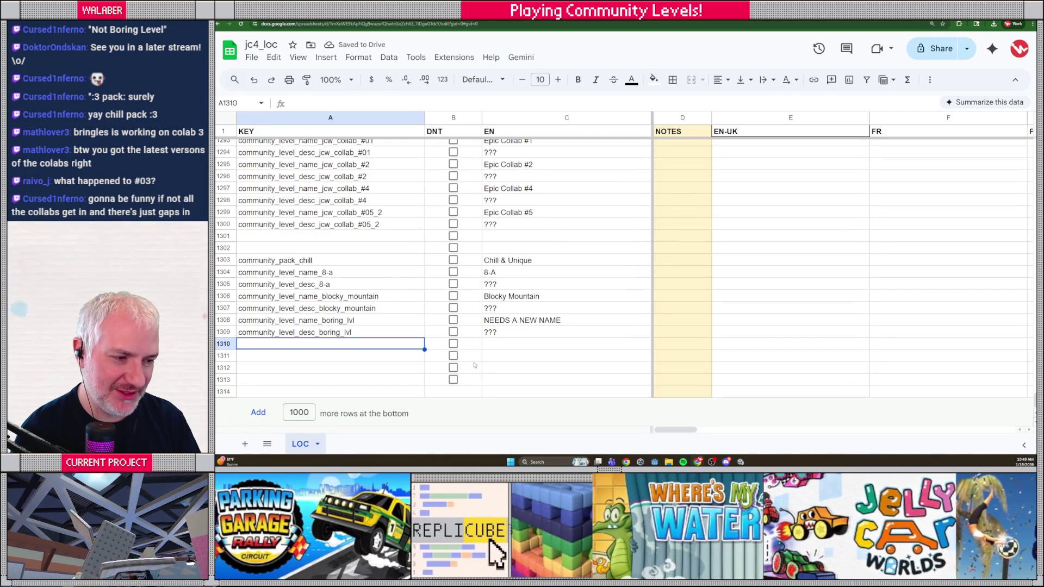
pyautogui.click(479, 381)
pyautogui.hotkey('shift', 'Up')
pyautogui.hotkey('shift', 'Up')
pyautogui.hotkey('shift', 'Up')
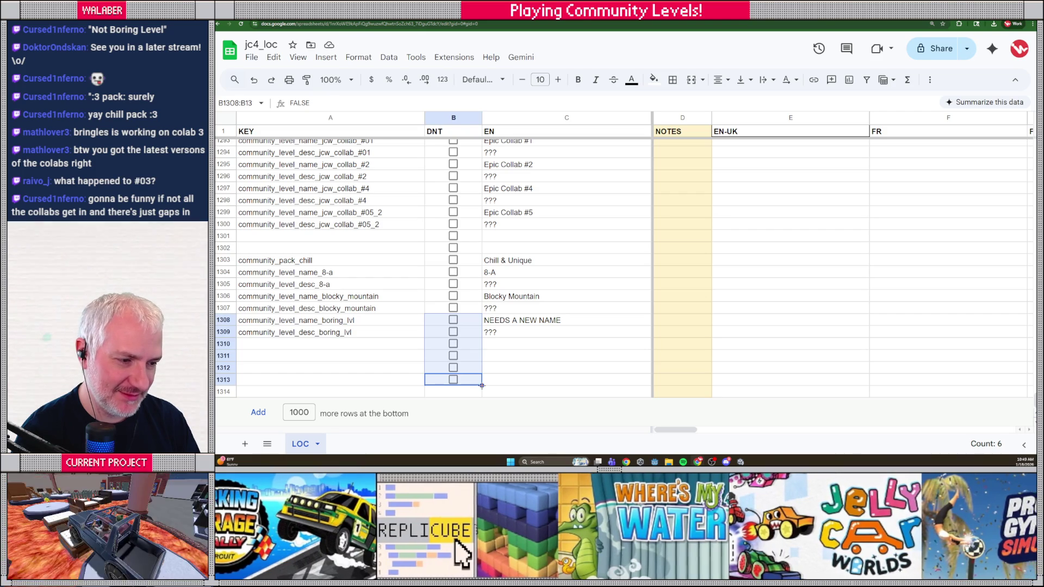
pyautogui.moveTo(483, 399); pyautogui.dragTo(411, 400)
pyautogui.click(264, 414)
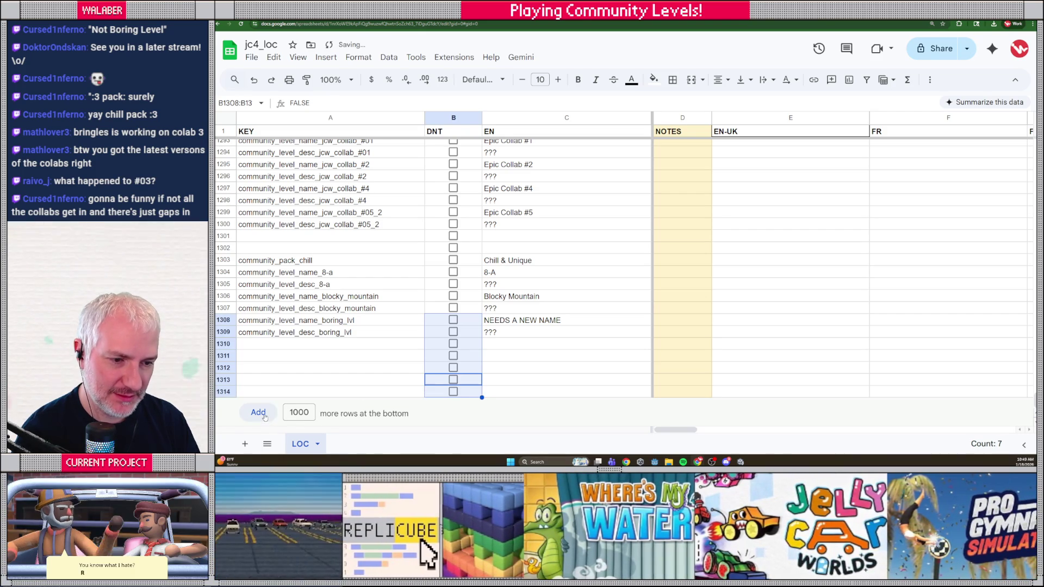
# - Return to the latest keys, select A1310, and bring up the game's level select
pyautogui.scroll(-20, 430, 319)
pyautogui.scroll(20, 430, 320)
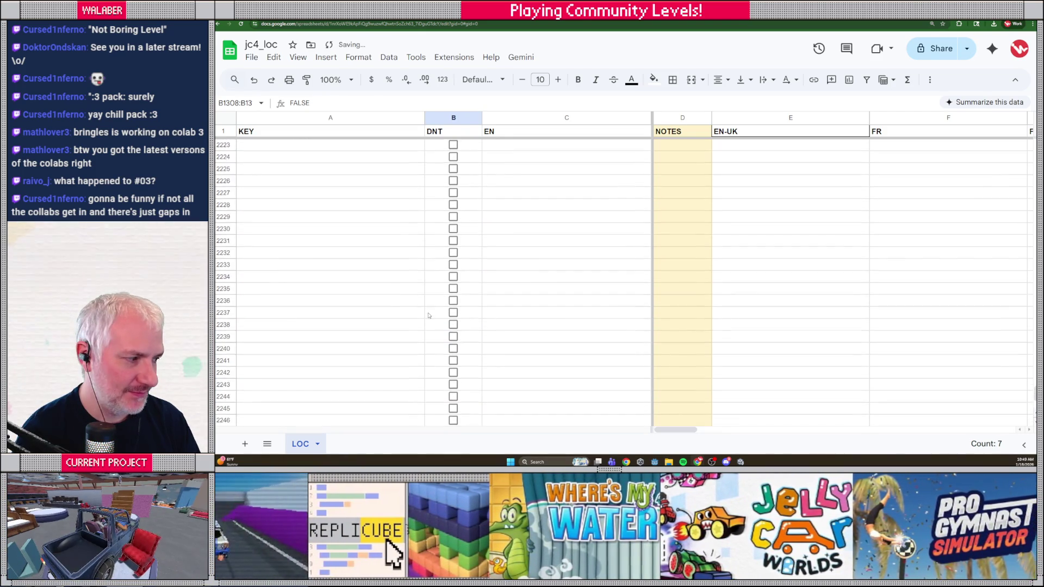
pyautogui.scroll(20, 428, 314)
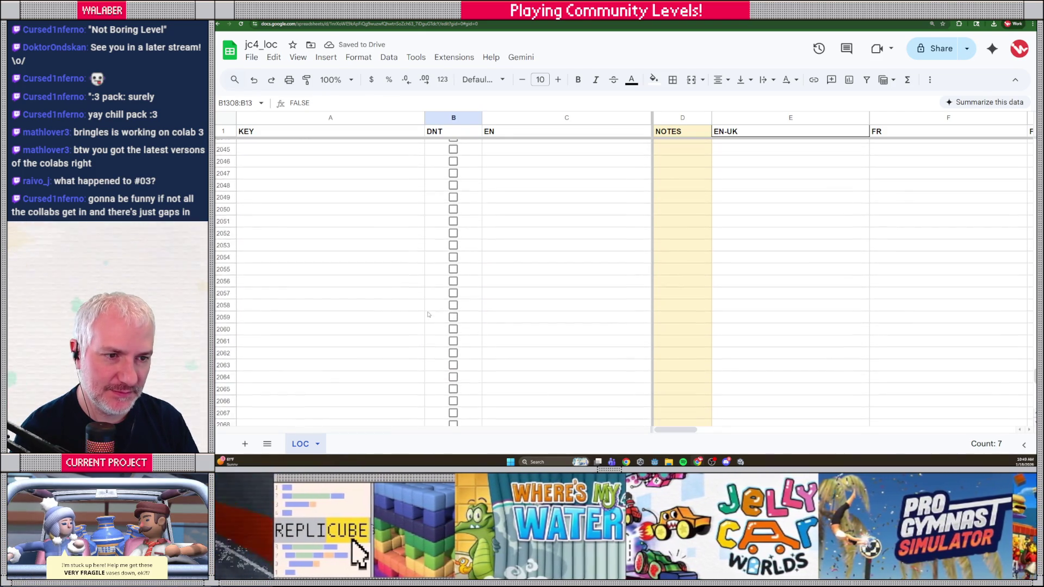
pyautogui.scroll(20, 428, 314)
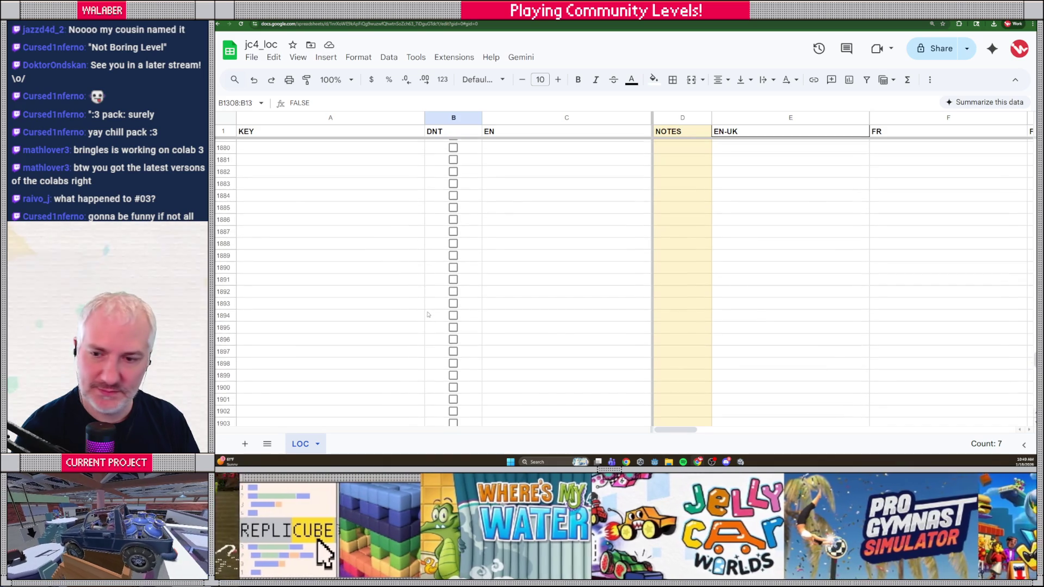
pyautogui.scroll(20, 428, 314)
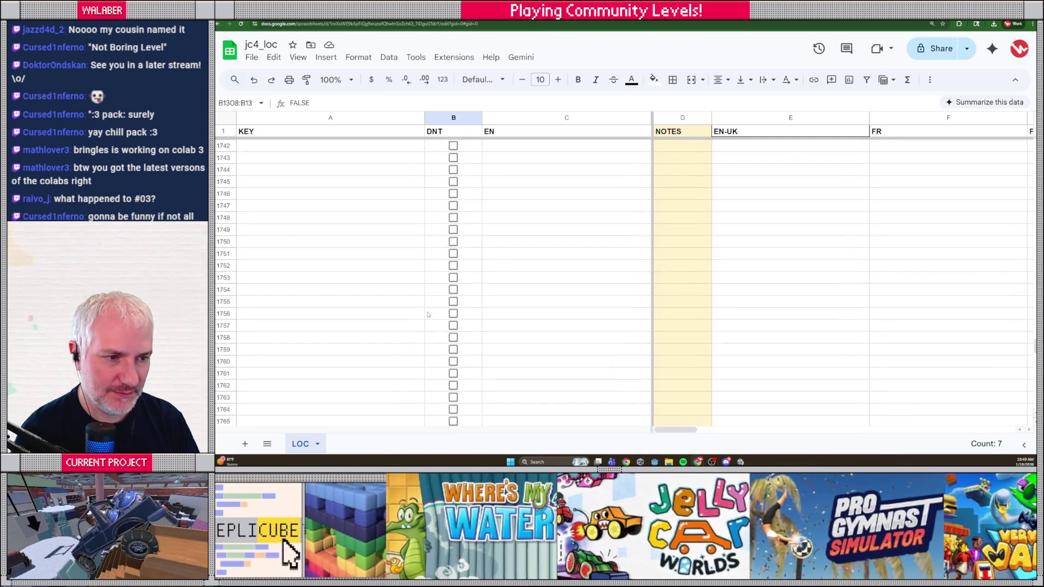
pyautogui.scroll(20, 428, 314)
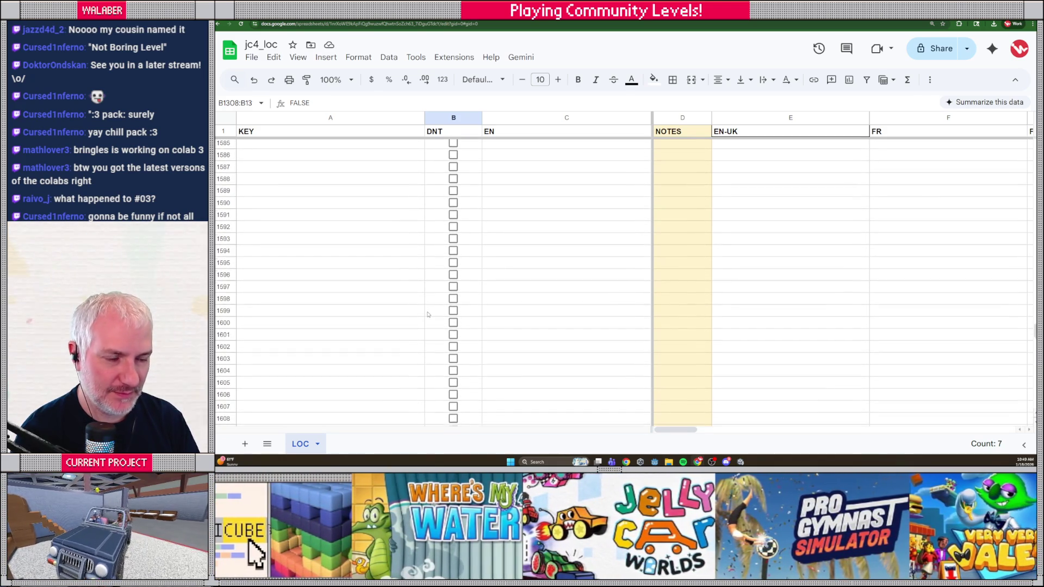
pyautogui.scroll(20, 428, 314)
pyautogui.click(368, 279)
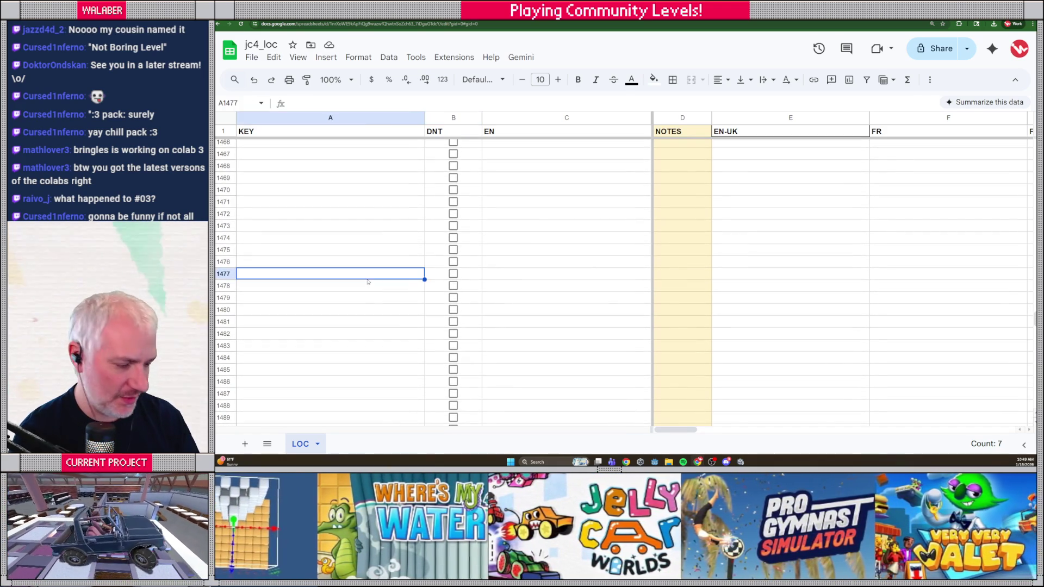
pyautogui.scroll(-5, 369, 279)
pyautogui.click(370, 278)
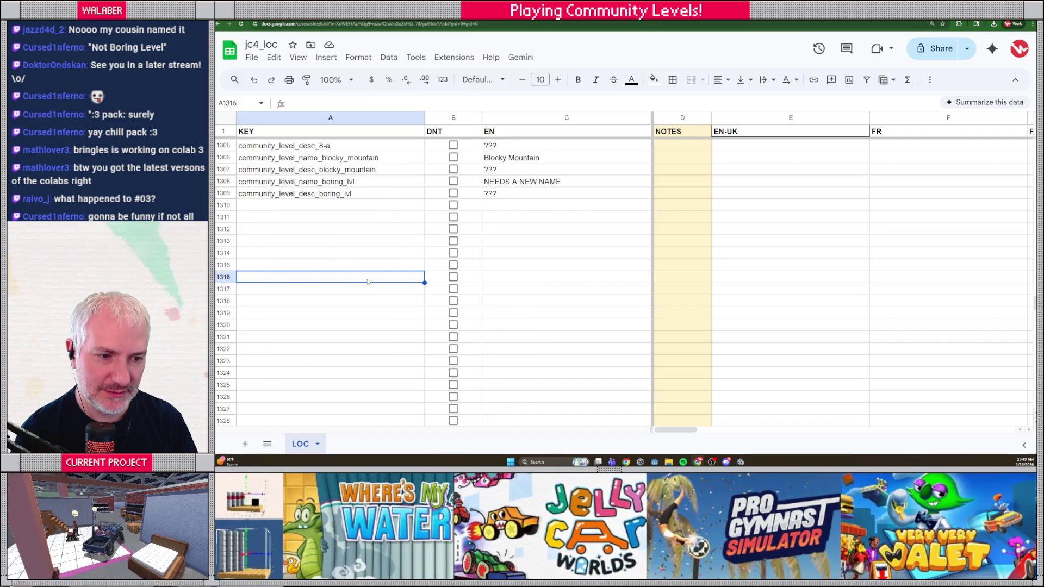
pyautogui.press('Up')
pyautogui.press('Up')
pyautogui.press('Up')
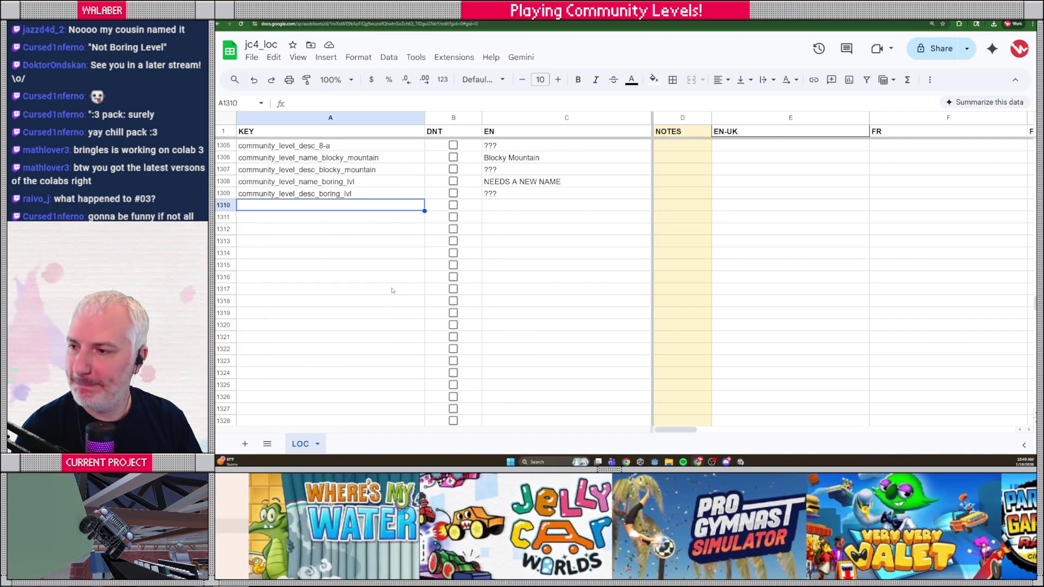
pyautogui.hotkey('alt', 'Tab')
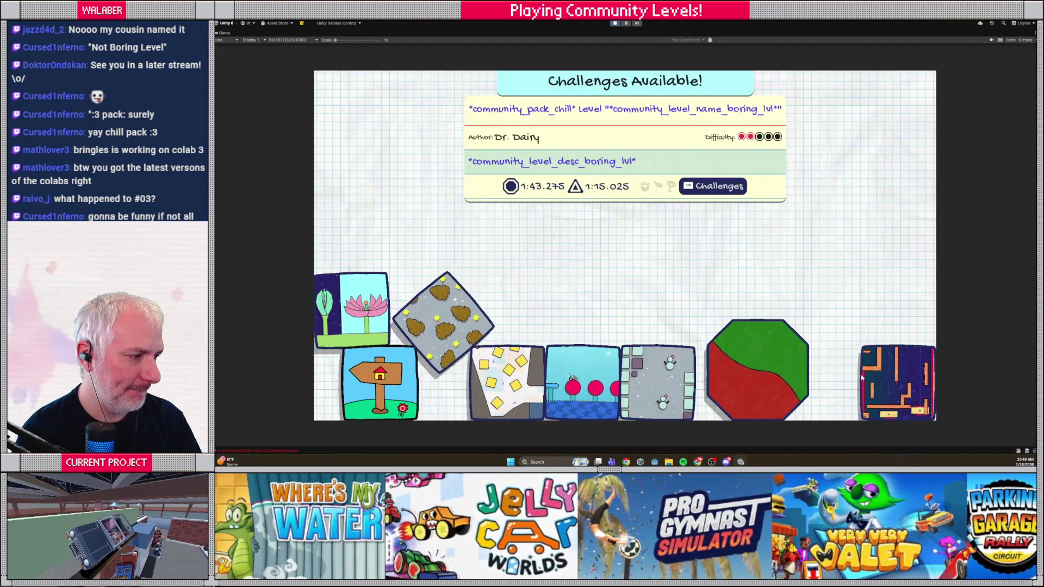
# - Add community_level_name_jellycube_adventure ('Jellycube Adventure') and community_level_desc_jellycube_adventure in rows 1310–1311
pyautogui.click(860, 377)
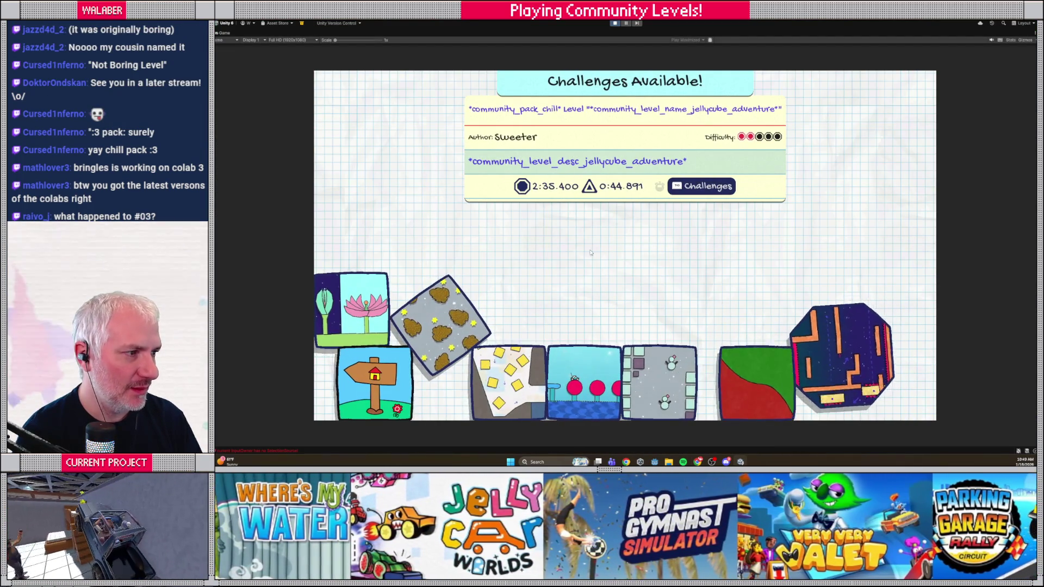
pyautogui.hotkey('alt', 'Tab')
pyautogui.write('c')
pyautogui.write('ommunity_')
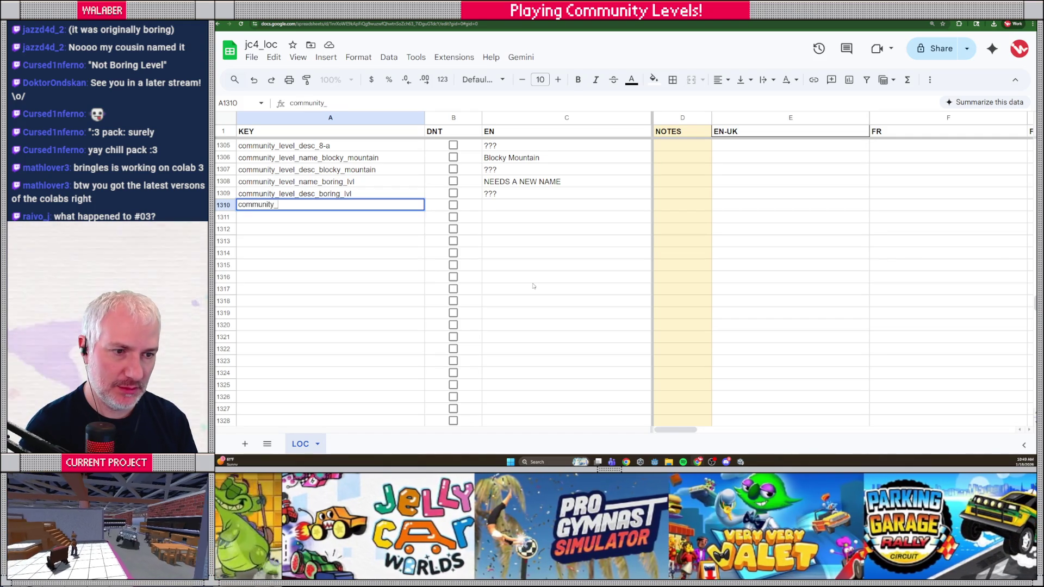
pyautogui.write('le')
pyautogui.write('vel_name_jellycube_a')
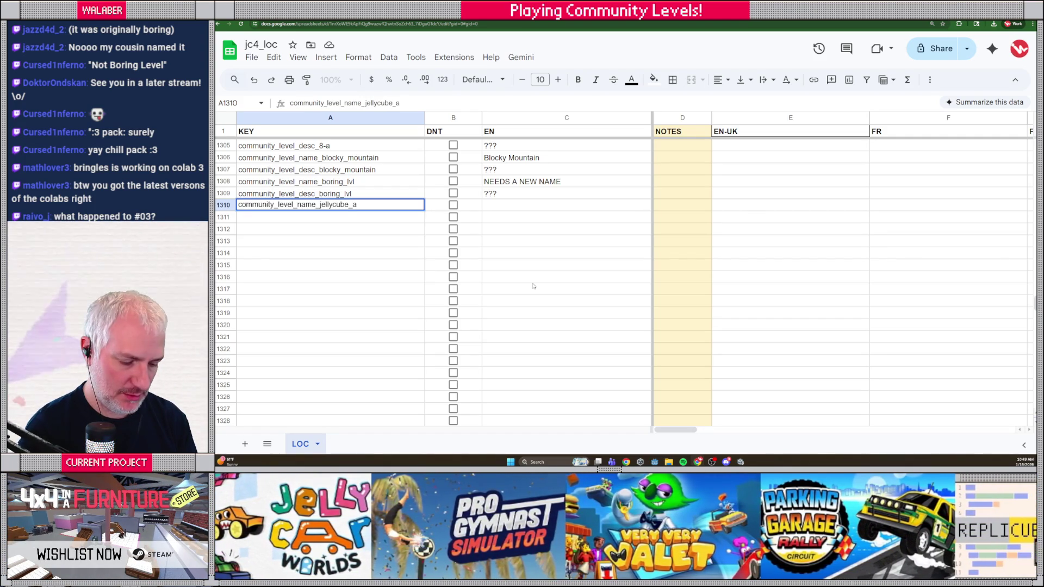
pyautogui.write('enture')
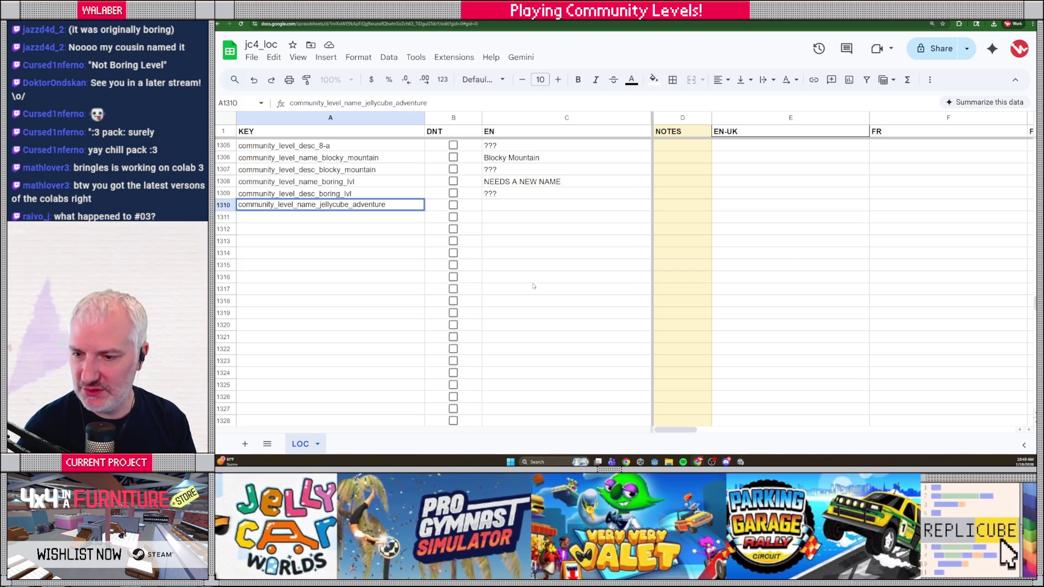
pyautogui.press('Tab')
pyautogui.press('Tab')
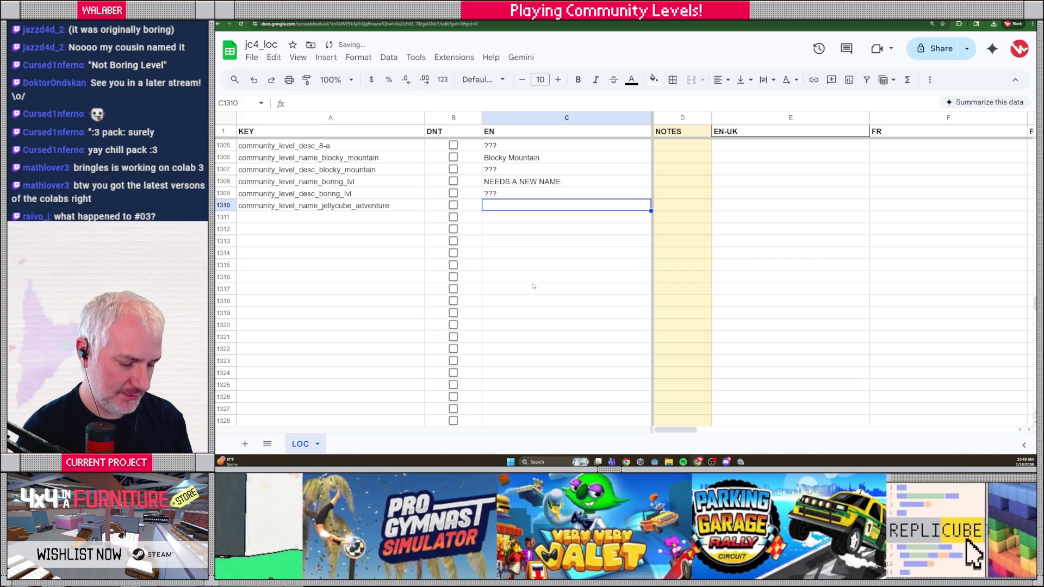
pyautogui.write('Jellycube Adventure')
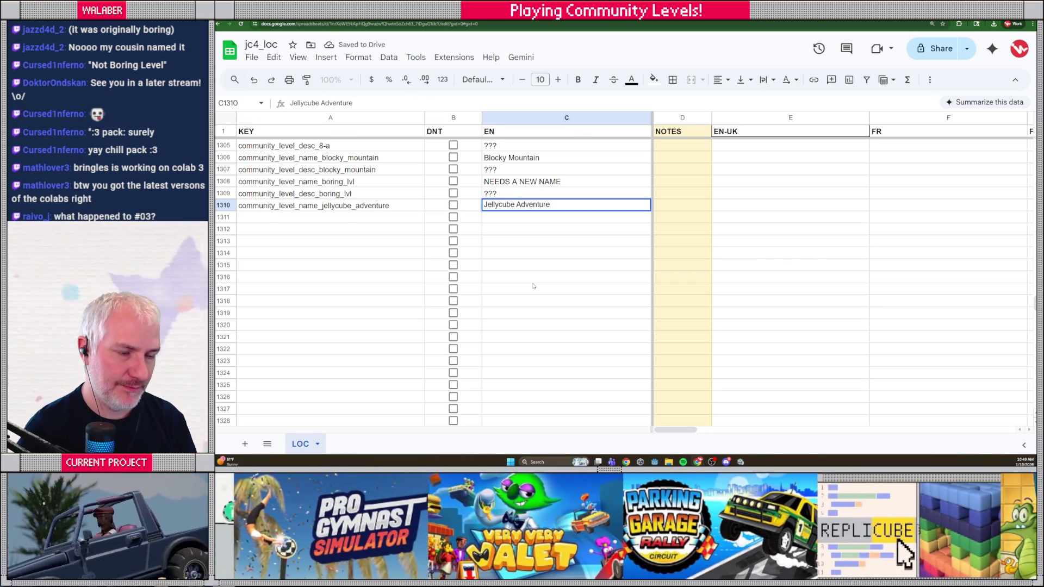
pyautogui.press('Return')
pyautogui.write('community_level_de')
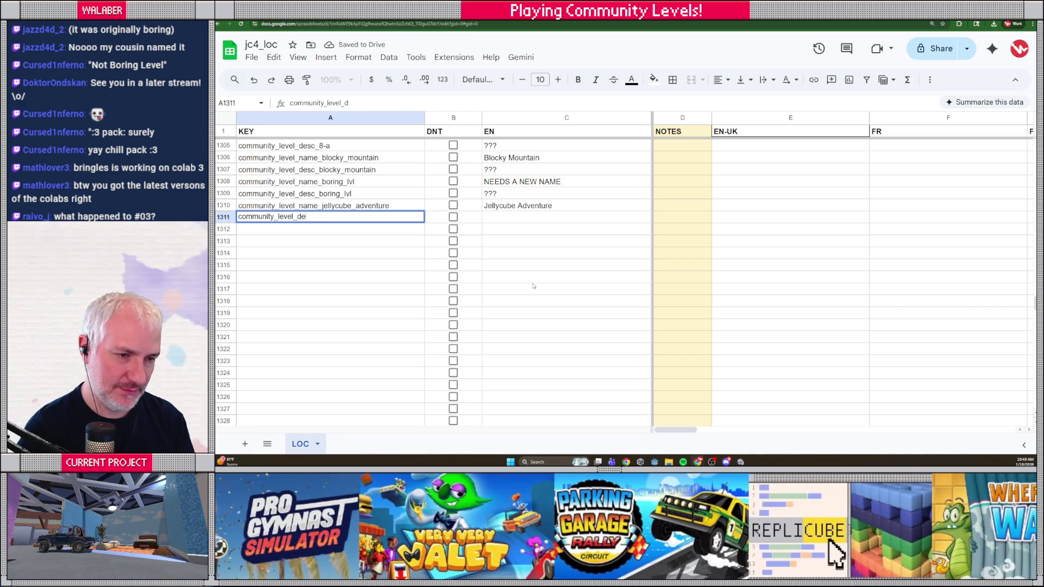
pyautogui.write('sc_jellycube')
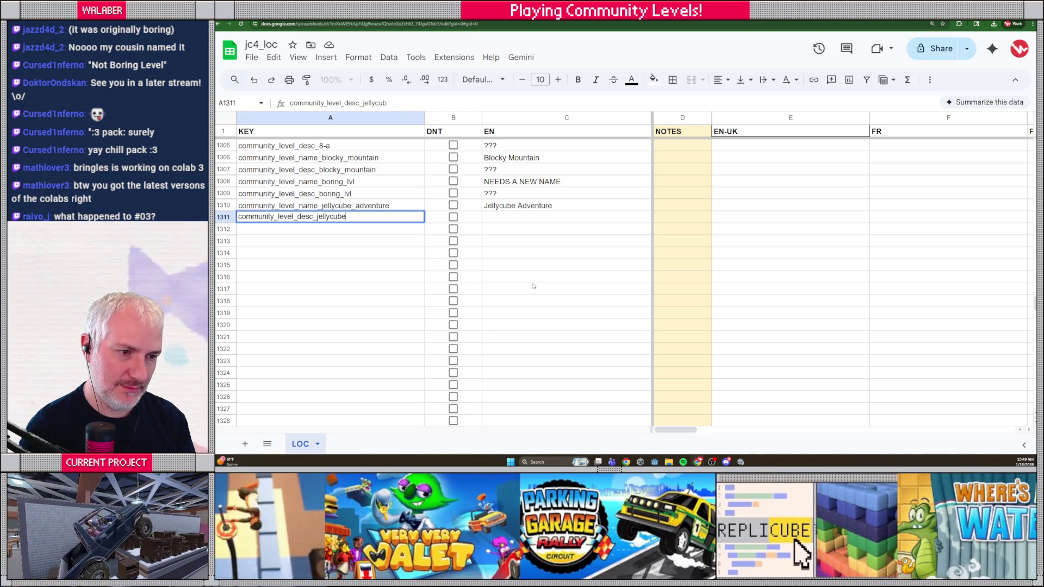
pyautogui.write('ure')
pyautogui.press('Tab')
pyautogui.press('Tab')
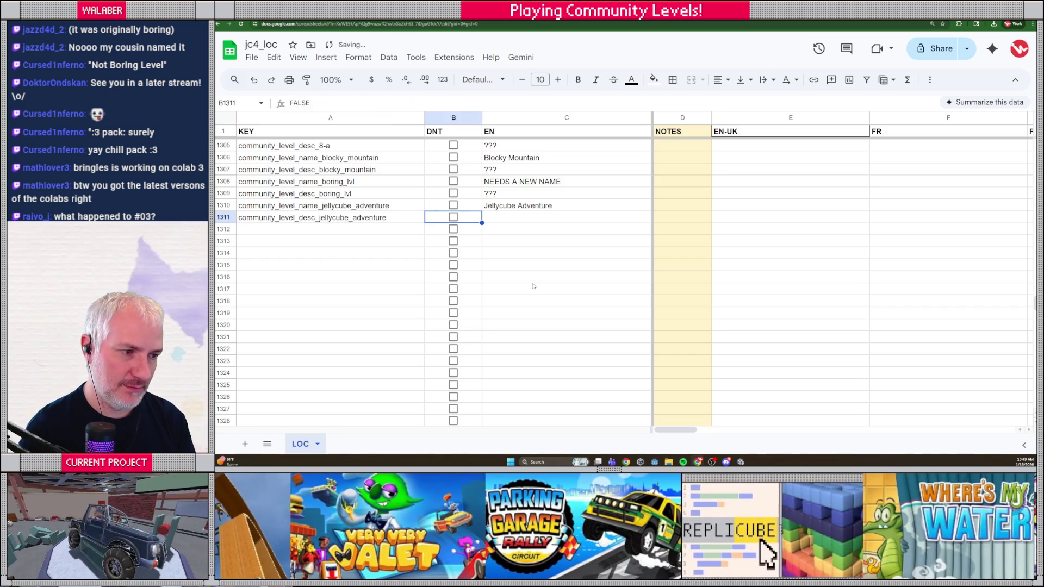
pyautogui.hotkey('alt', 'Tab')
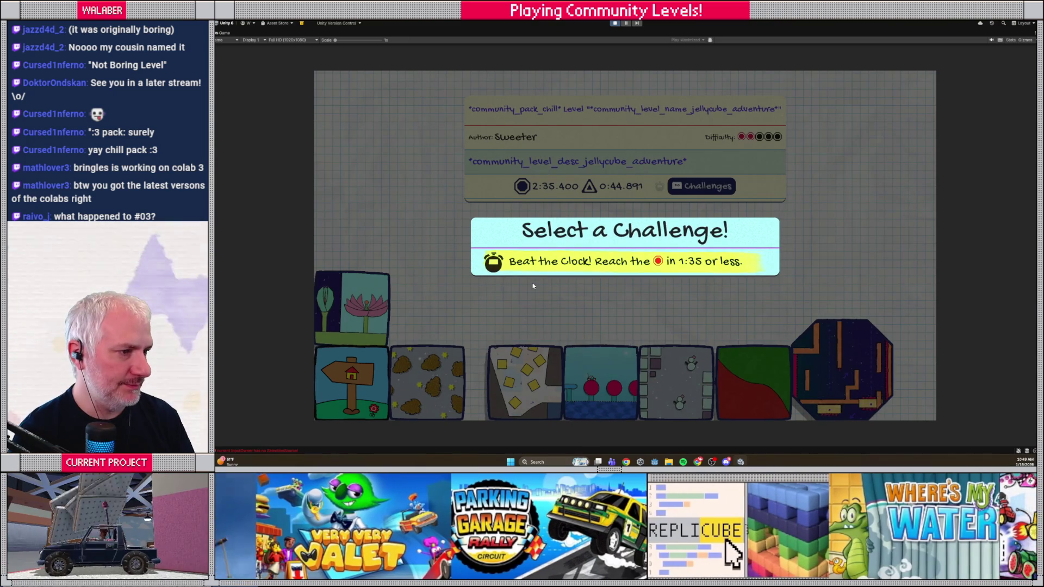
# - Add the community_level_name_wipeout key in A1312
pyautogui.click(580, 354)
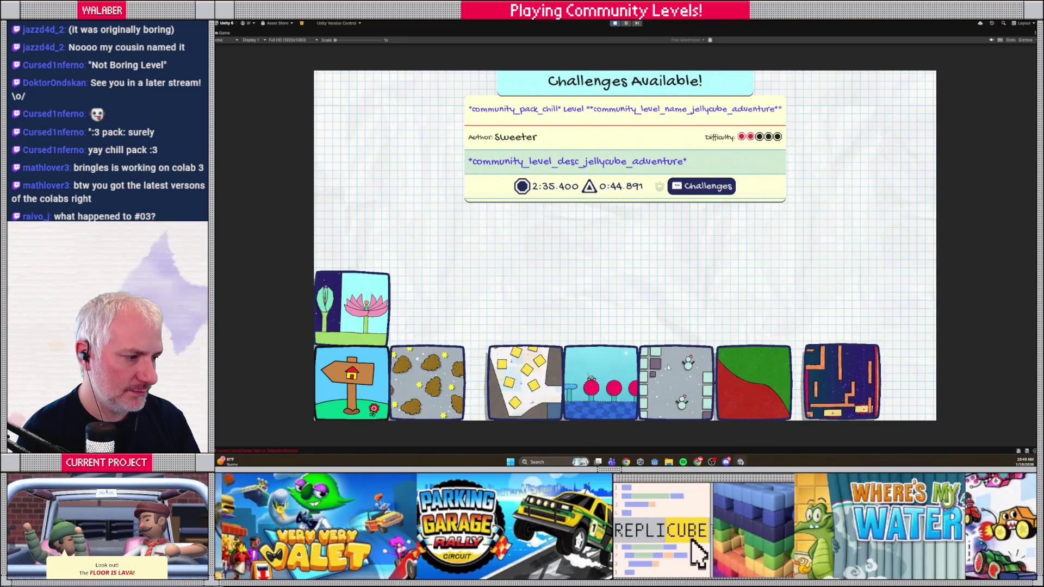
pyautogui.hotkey('alt', 'Tab')
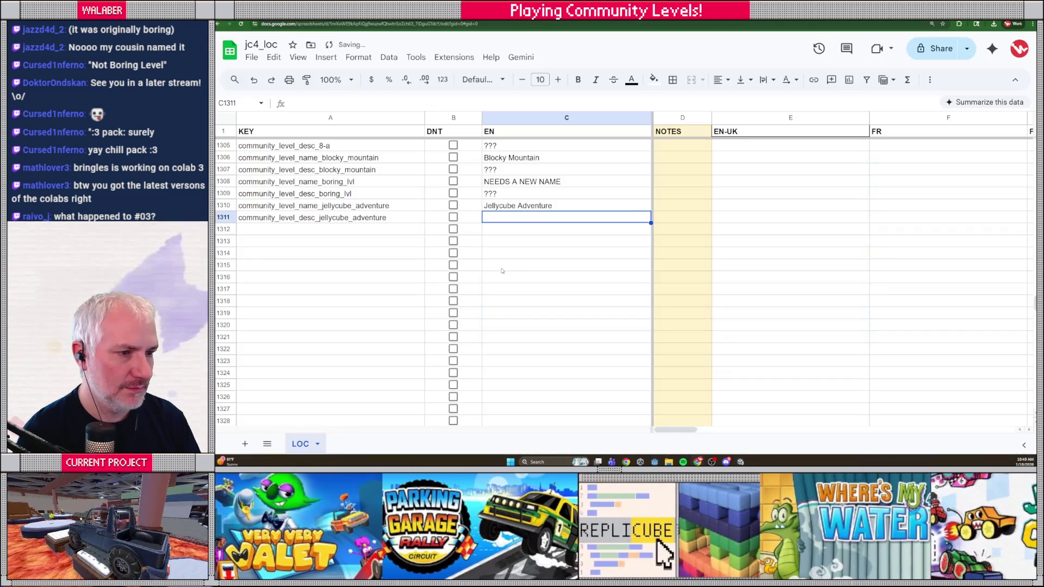
pyautogui.click(354, 231)
pyautogui.write('comm')
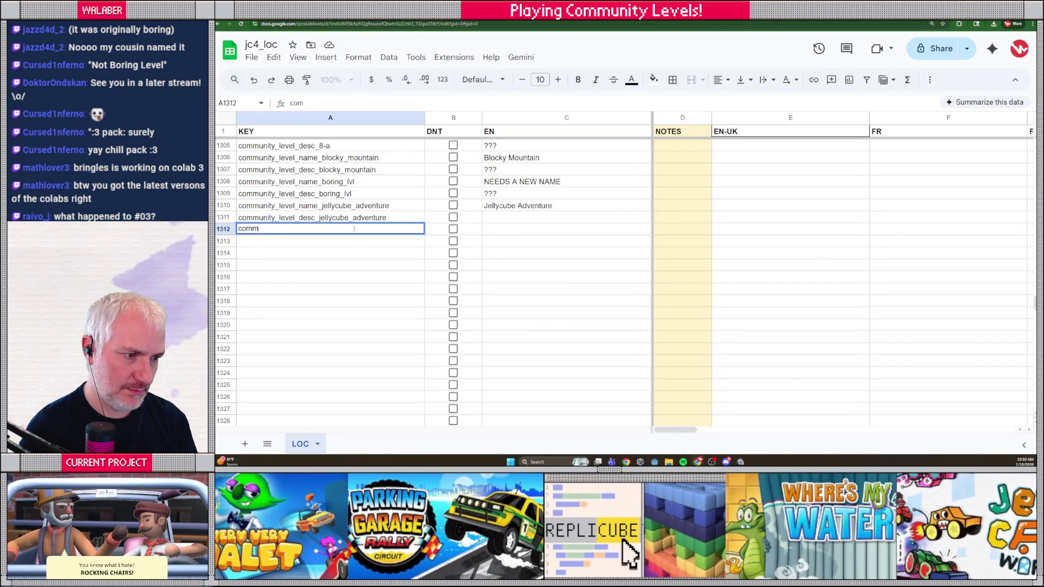
pyautogui.write('_name_wi')
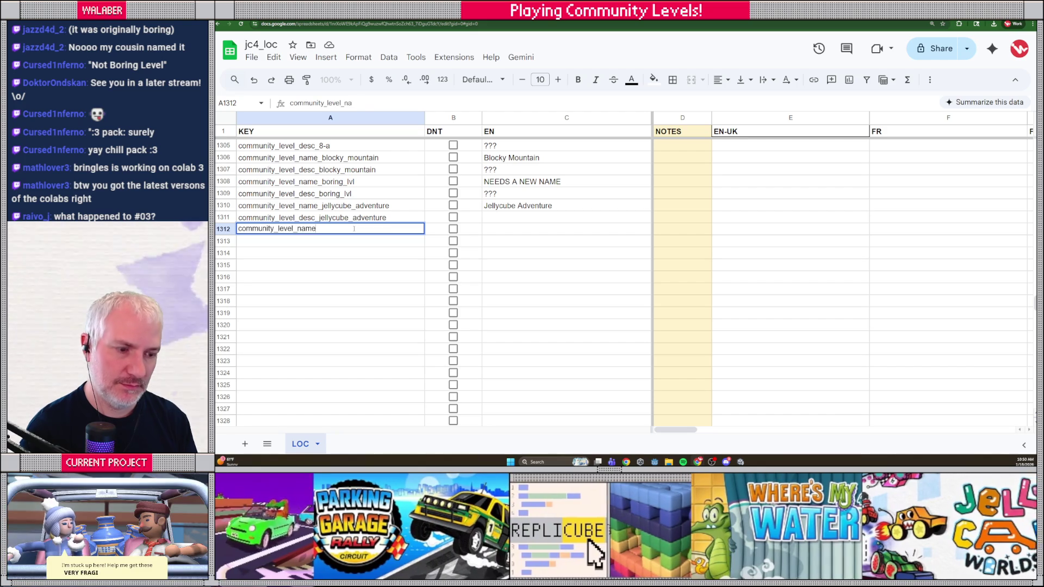
pyautogui.press('Tab')
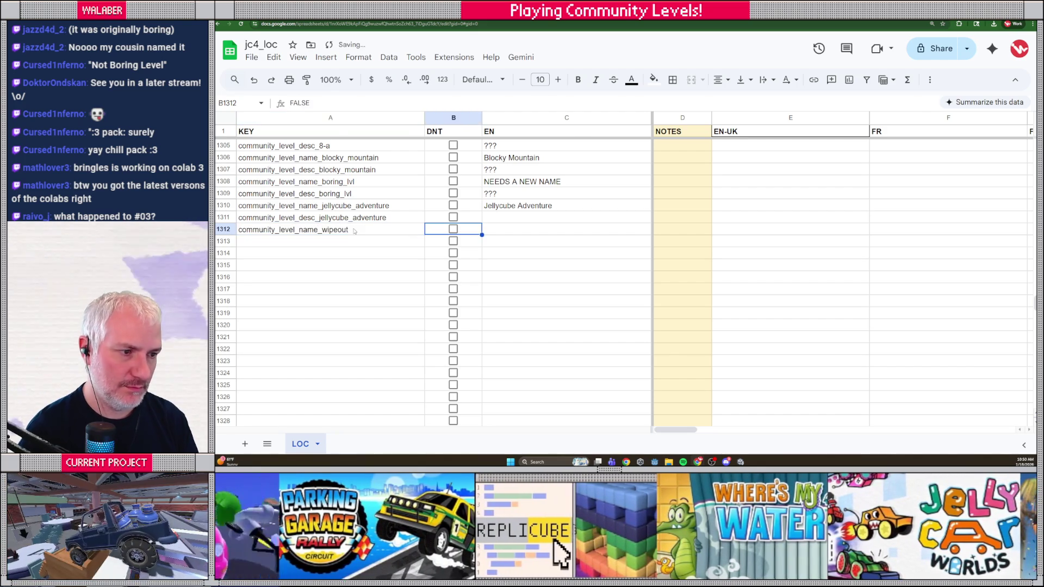
pyautogui.hotkey('alt', 'Tab')
pyautogui.hotkey('alt', 'Tab')
# - Enter '???' for the jellycube description and 'Knockout' as the wipeout name
pyautogui.click(514, 221)
pyautogui.write('???')
pyautogui.press('Return')
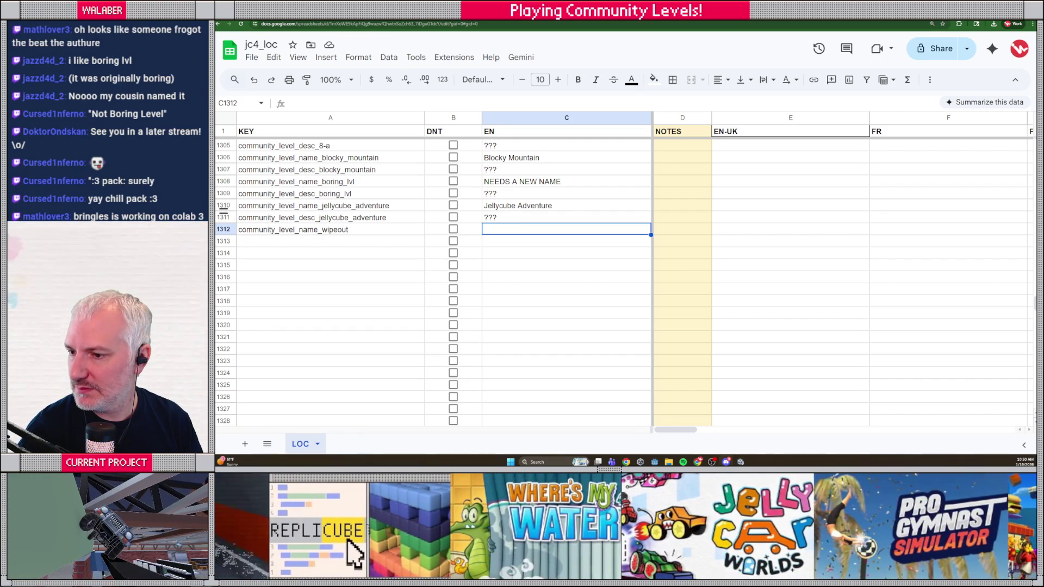
pyautogui.write('Knockout')
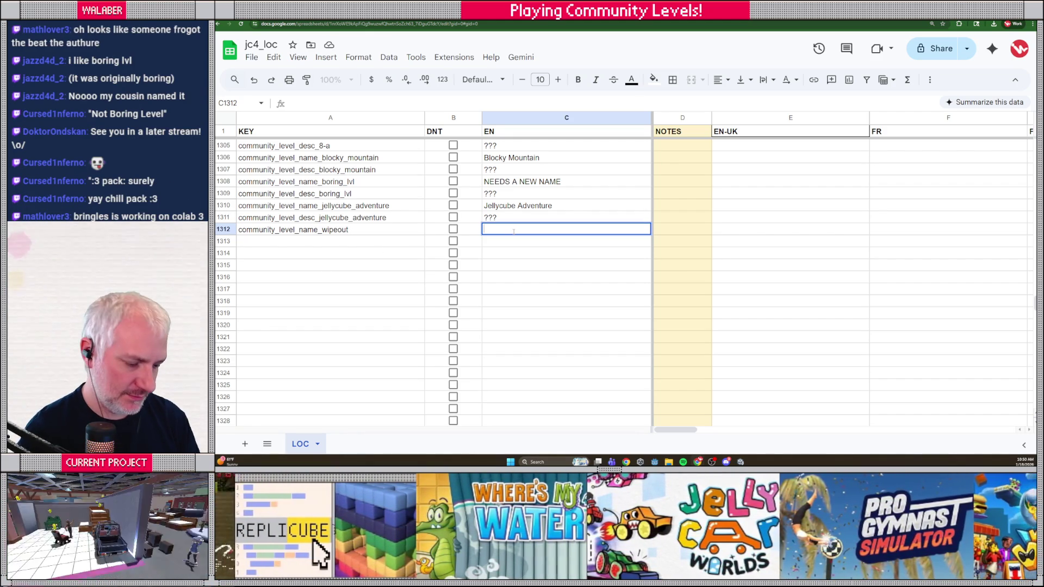
pyautogui.press('Return')
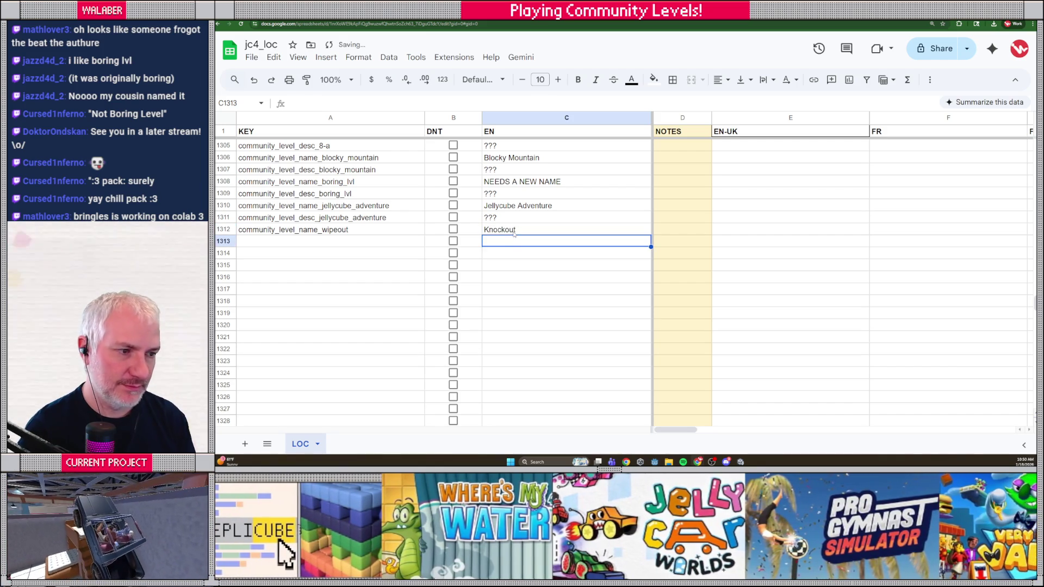
# - Add community_level_desc_wipeout with '???' in row 1313
pyautogui.press('Left')
pyautogui.press('Left')
pyautogui.write('commu')
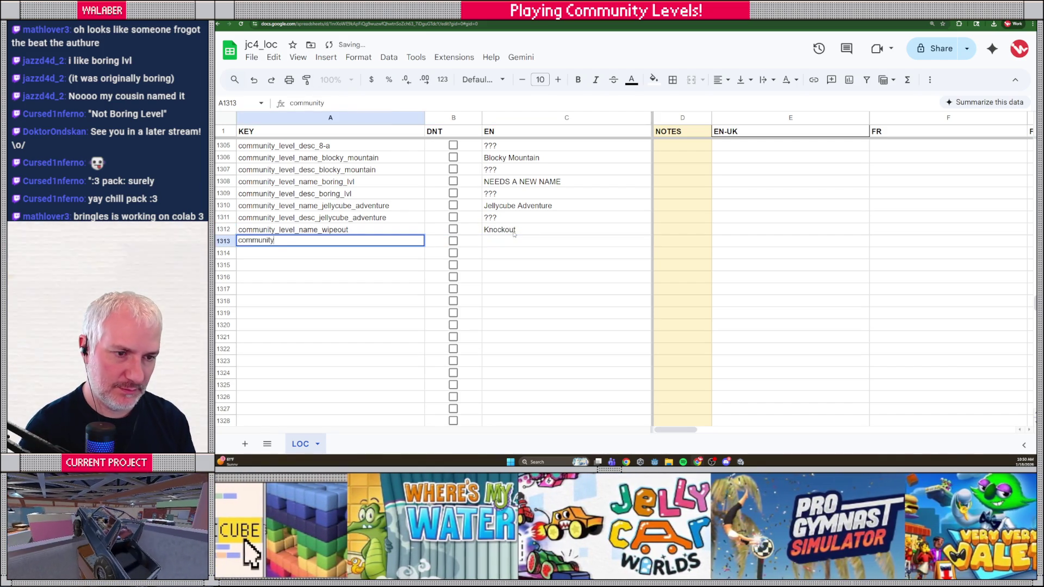
pyautogui.write('_level_desd_')
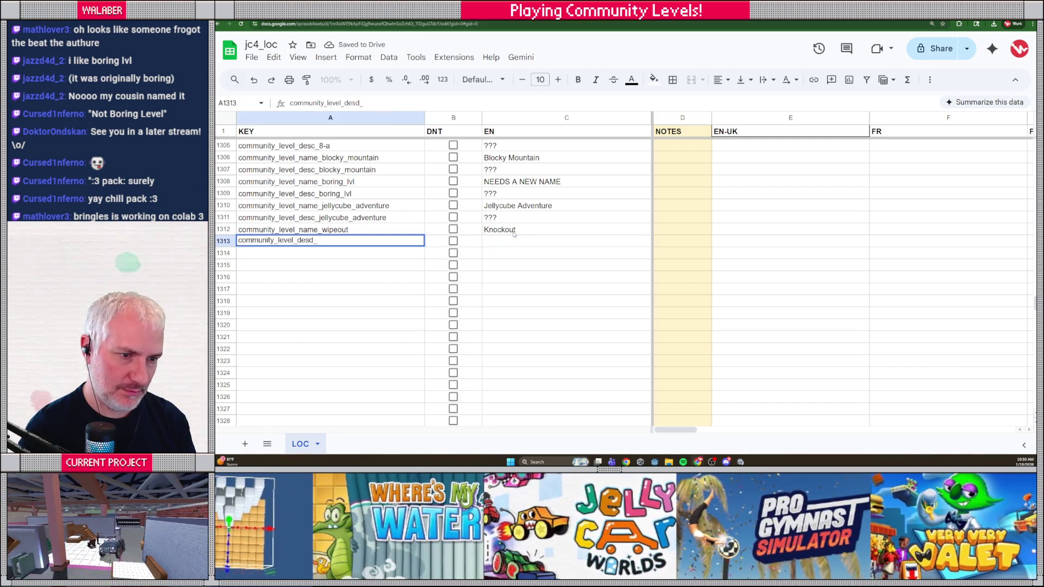
pyautogui.write('c_wipeout')
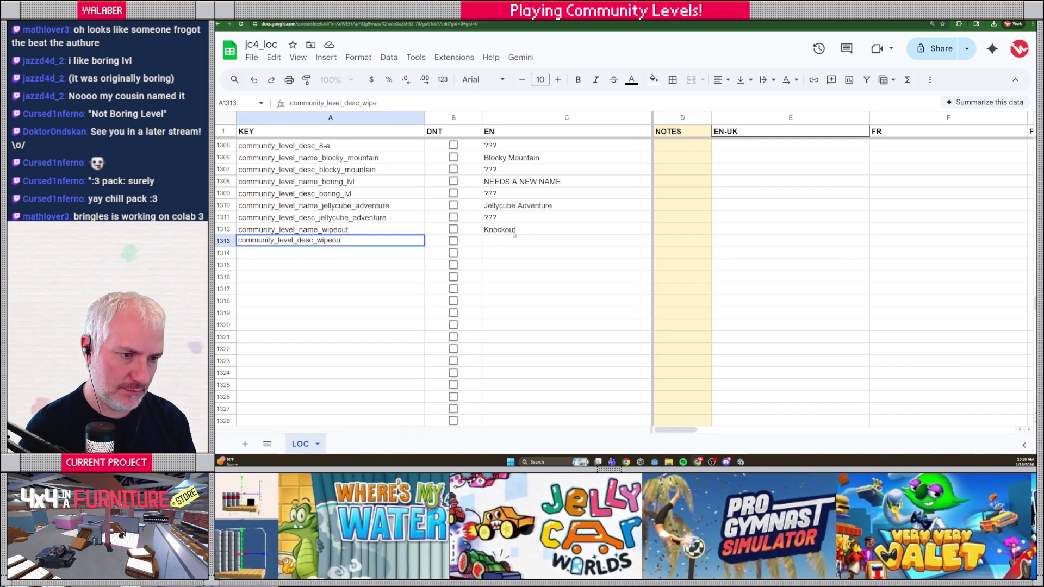
pyautogui.press('Tab')
pyautogui.press('Tab')
pyautogui.write('???')
pyautogui.press('Return')
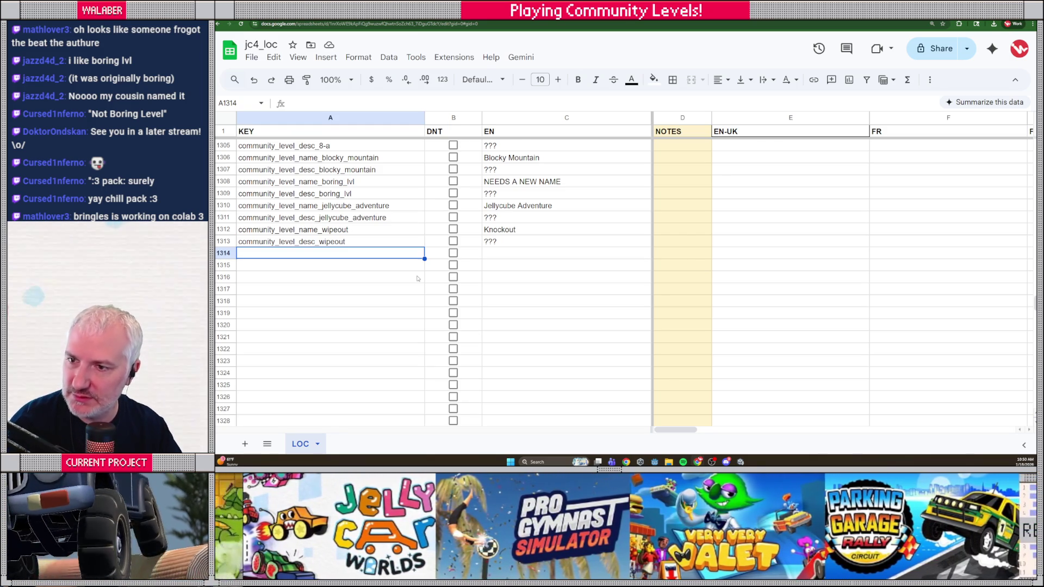
pyautogui.hotkey('alt', 'Tab')
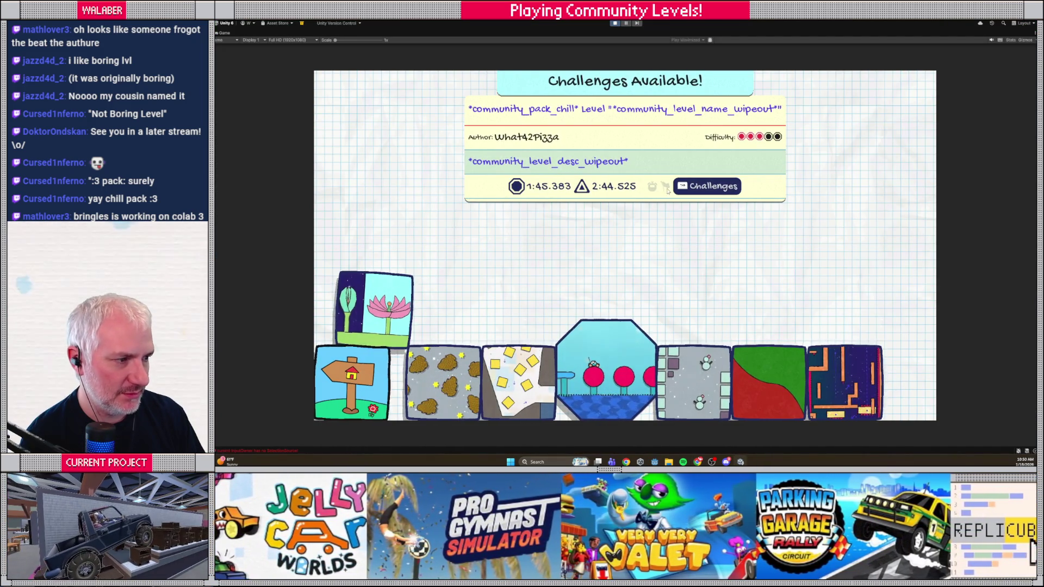
# - Play the wipeout level, return to the level list, and step through to pinecone_christmas
pyautogui.click(592, 340)
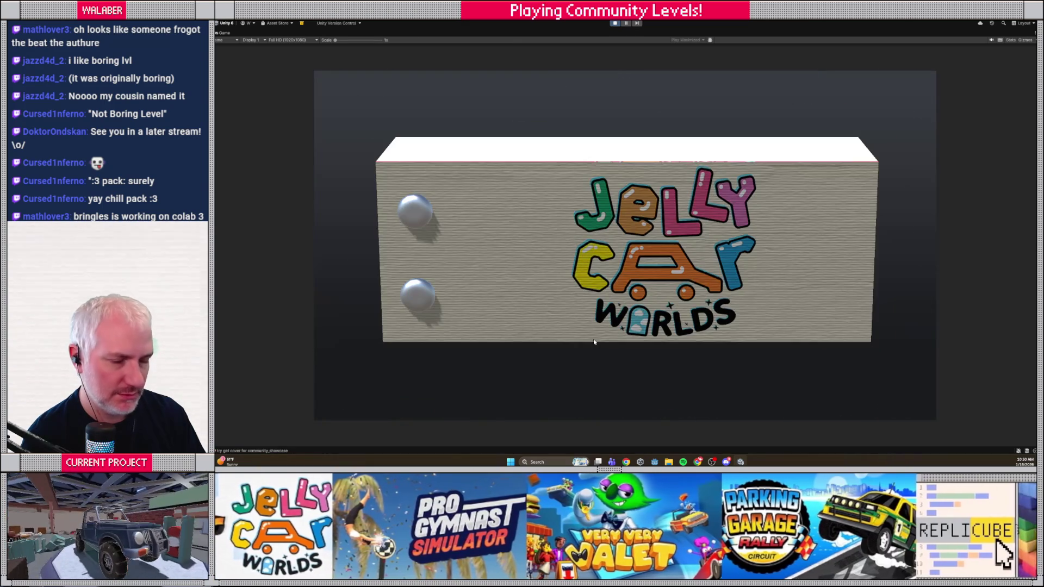
pyautogui.press('Escape')
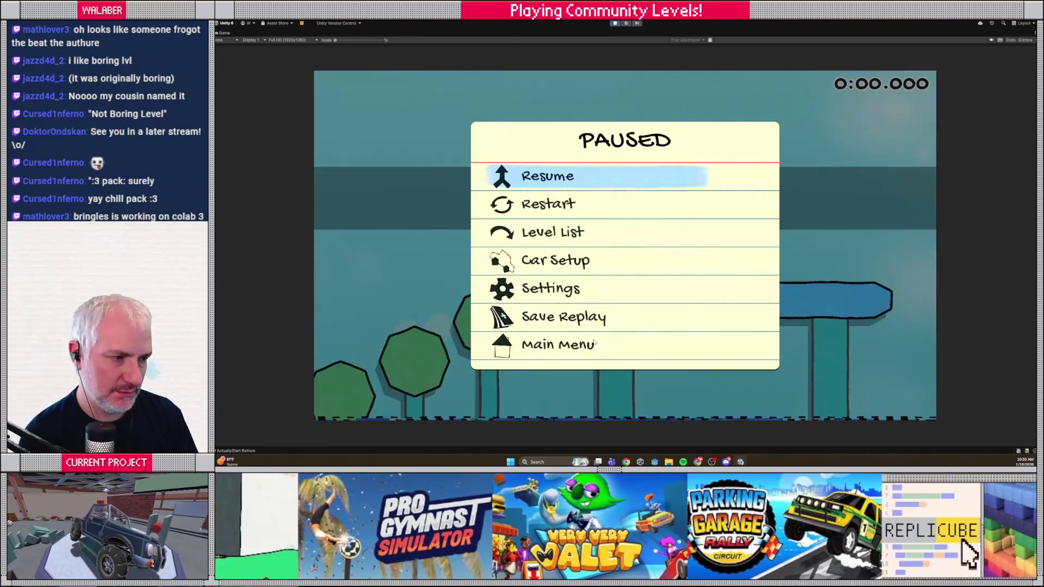
pyautogui.press('Down')
pyautogui.press('Down')
pyautogui.press('Return')
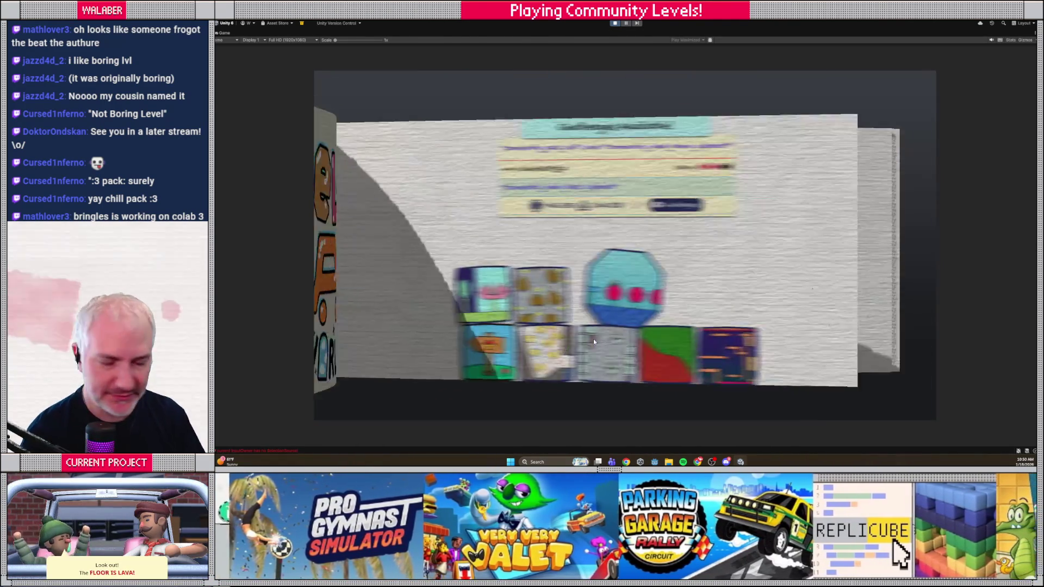
pyautogui.press('Right')
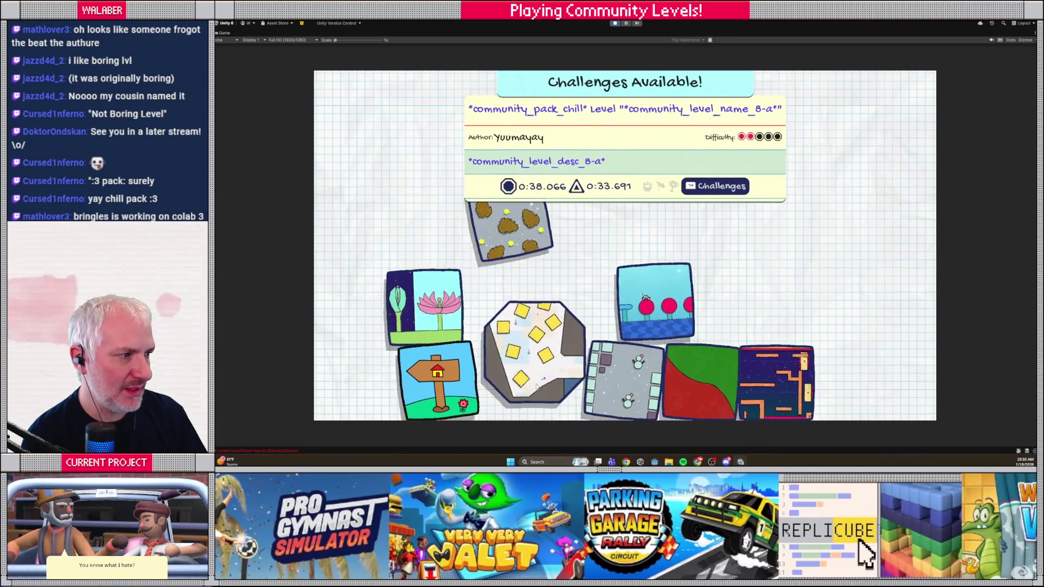
pyautogui.press('Right')
pyautogui.press('Right')
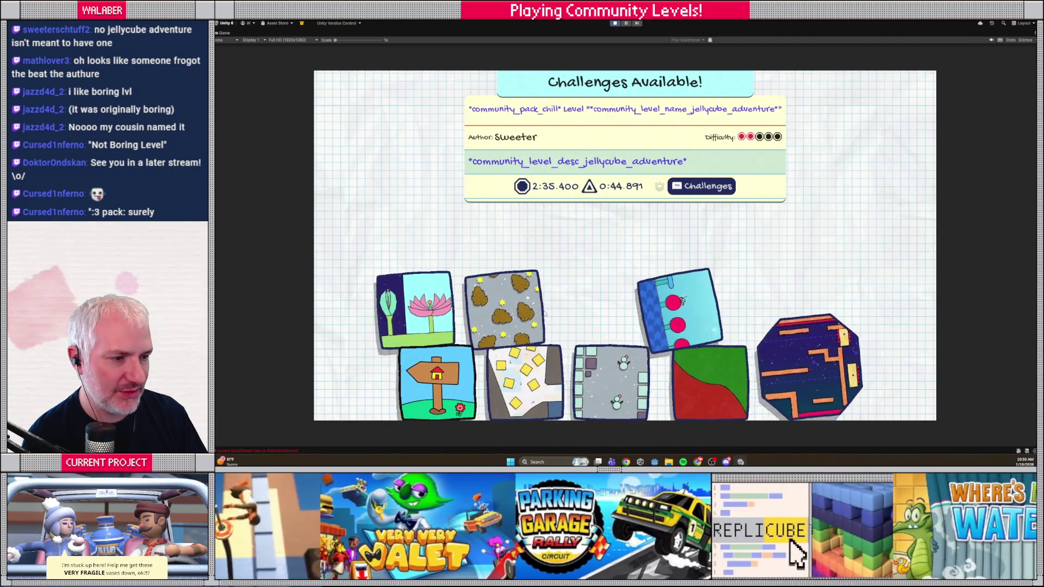
pyautogui.click(653, 334)
pyautogui.click(544, 318)
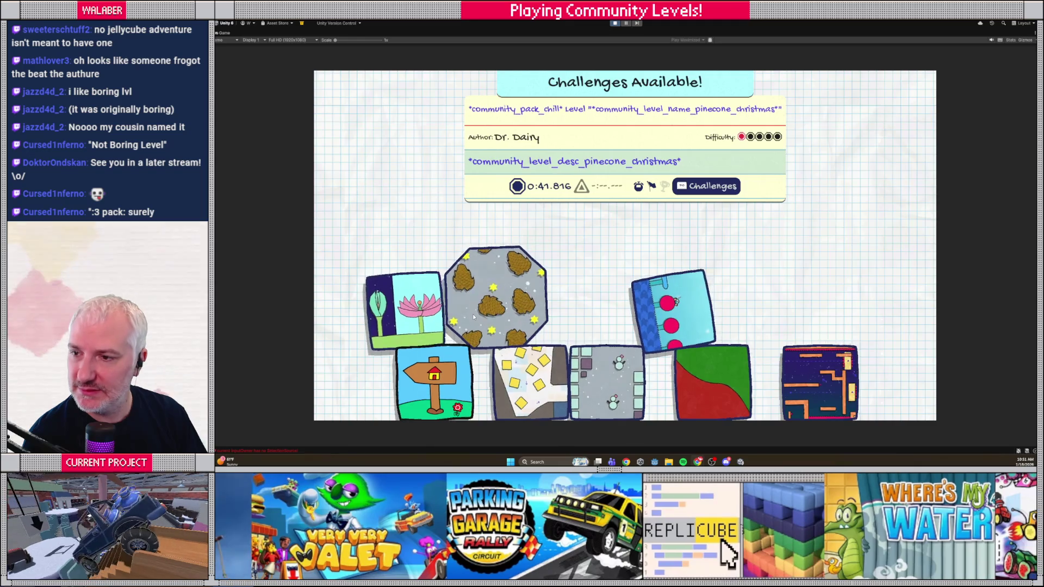
pyautogui.hotkey('alt', 'Tab')
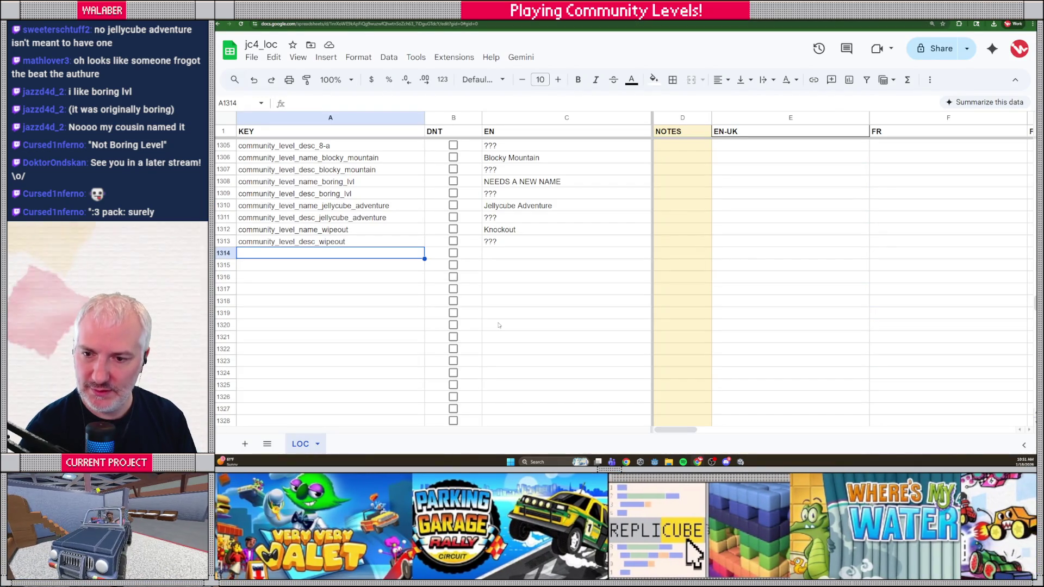
# - Add community_level_name_pinecone_christmas with English name 'Pinecone Christmas'
pyautogui.write('communit')
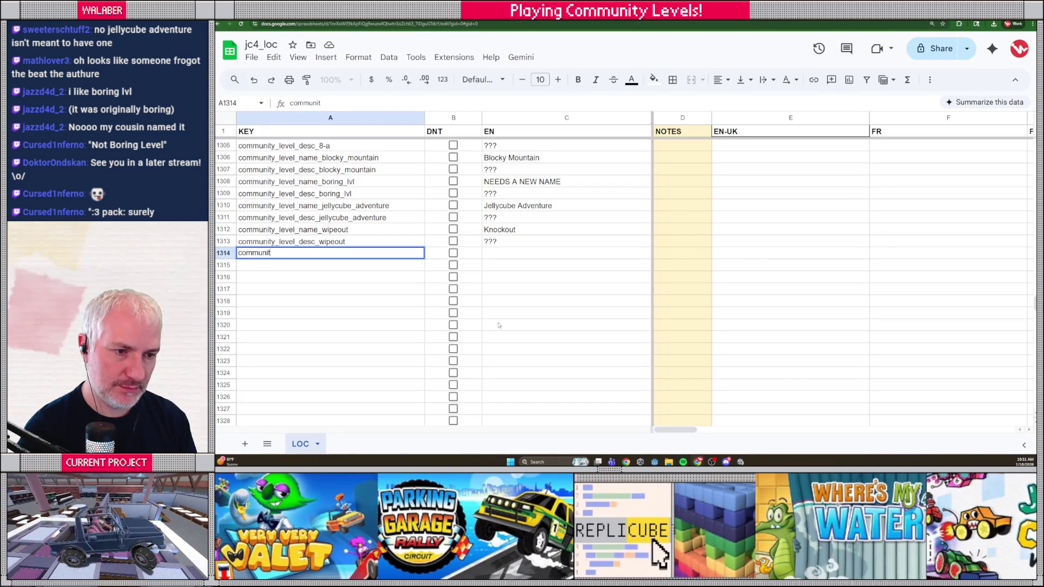
pyautogui.write('y_level_name_pinecone_c')
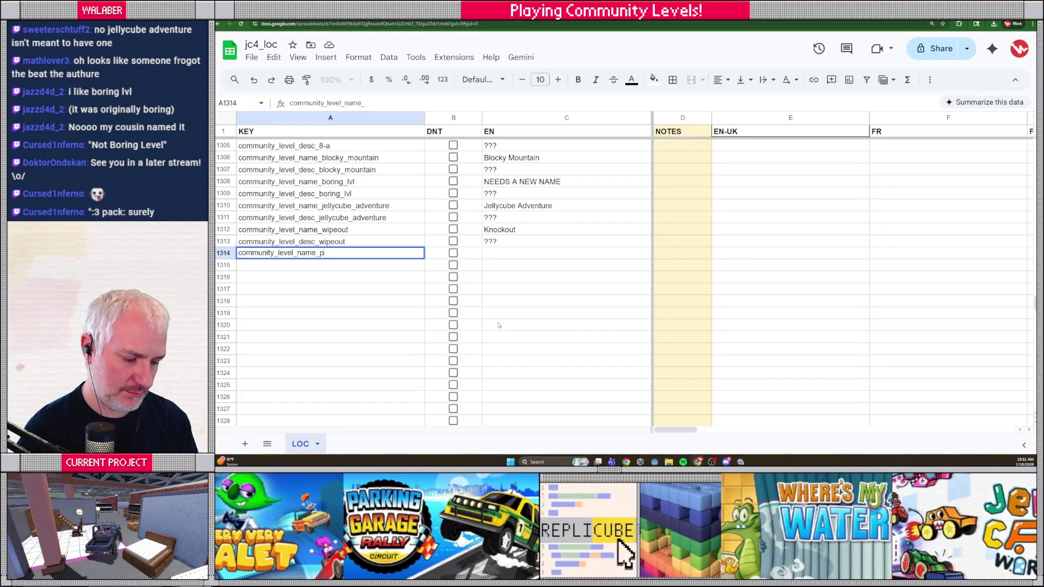
pyautogui.write('hris')
pyautogui.press('Tab')
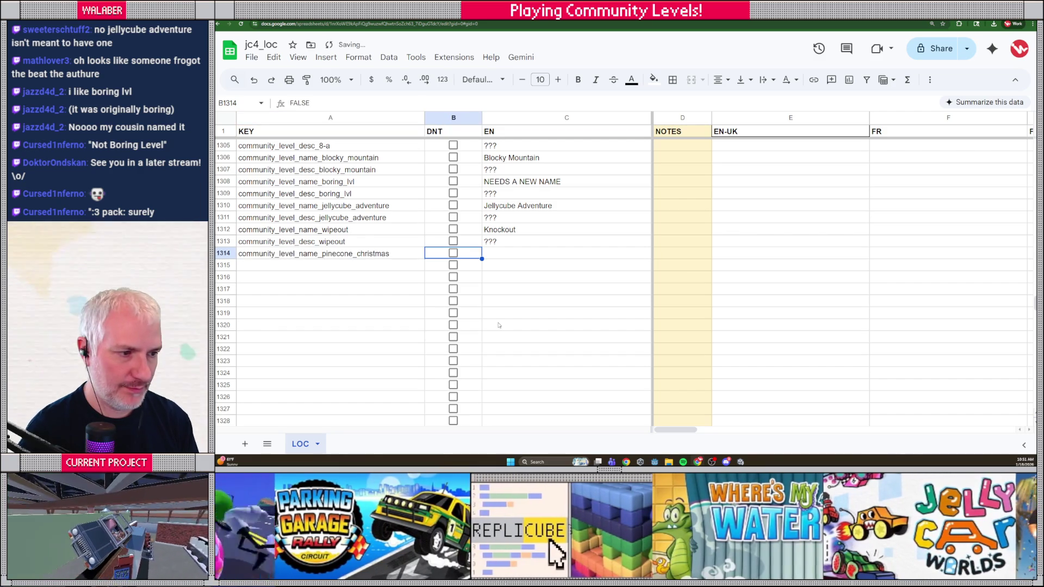
pyautogui.press('Tab')
pyautogui.write('Pinecone Ch')
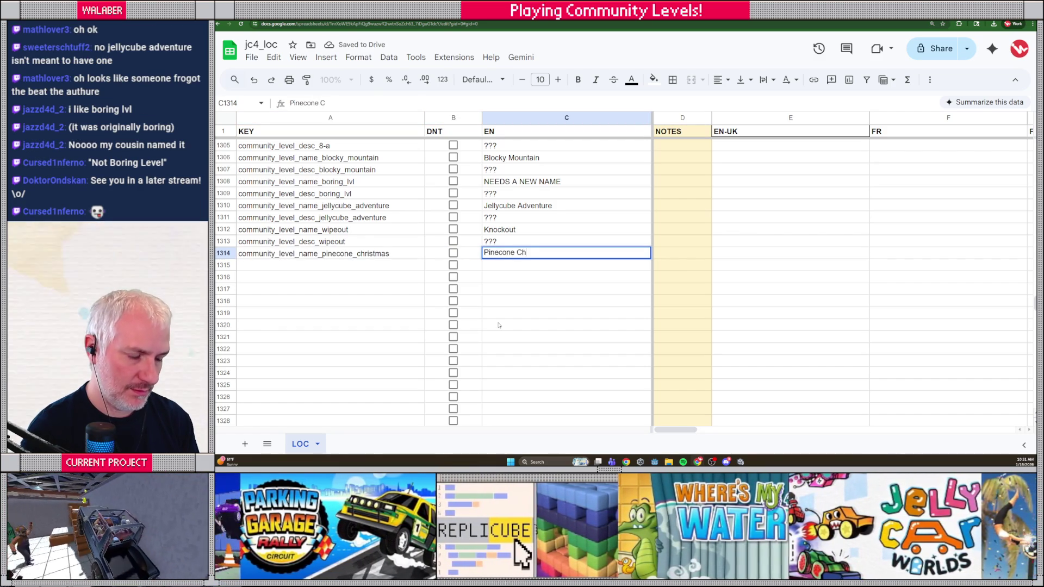
pyautogui.write('ristmas')
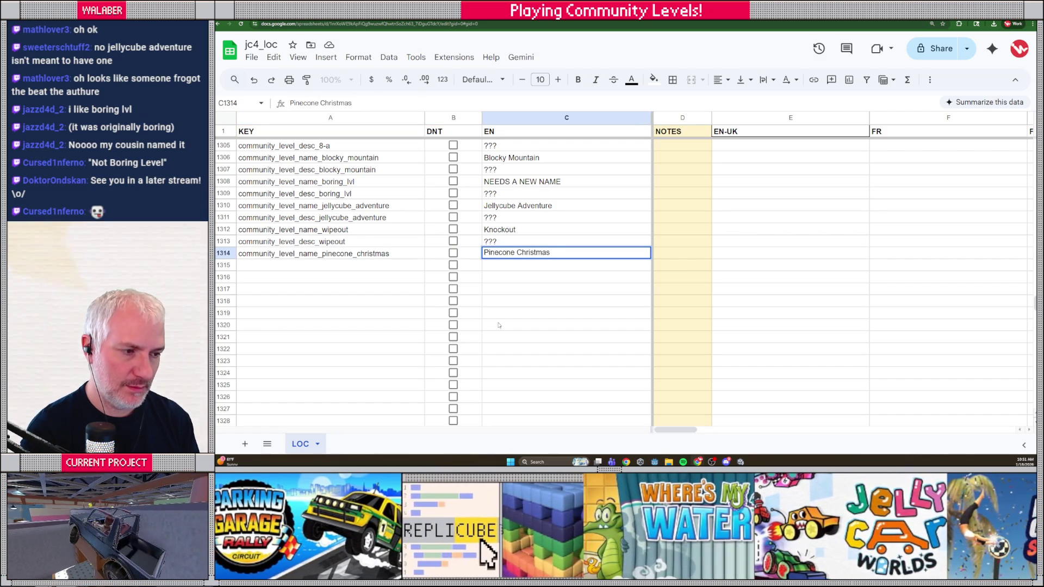
pyautogui.press('BackSpace')
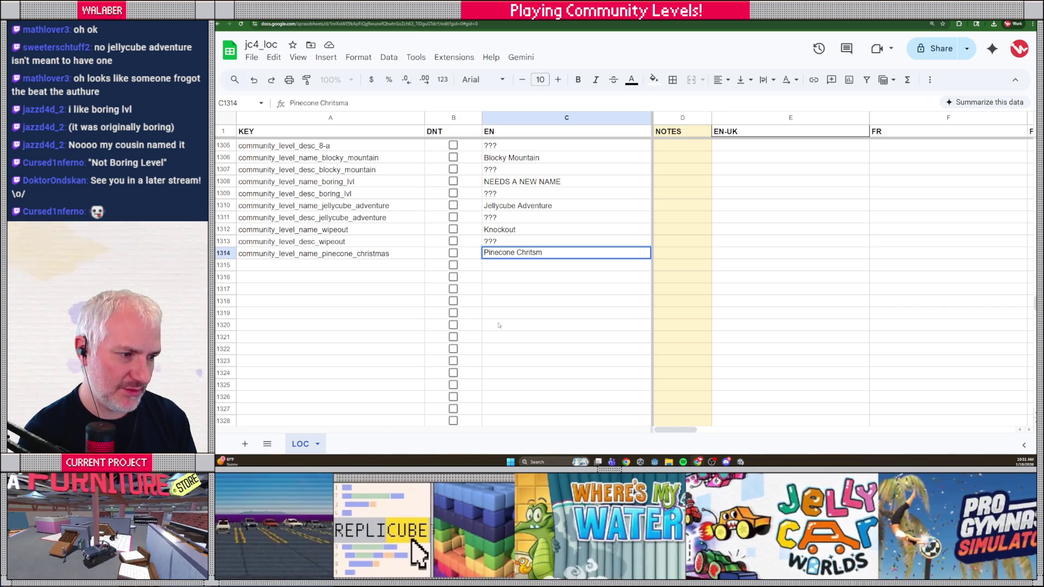
pyautogui.write('stma')
pyautogui.press('Return')
# - Add community_level_desc_pinecone_christmas with '???' and return to the game
pyautogui.write('community_level_desc_pi')
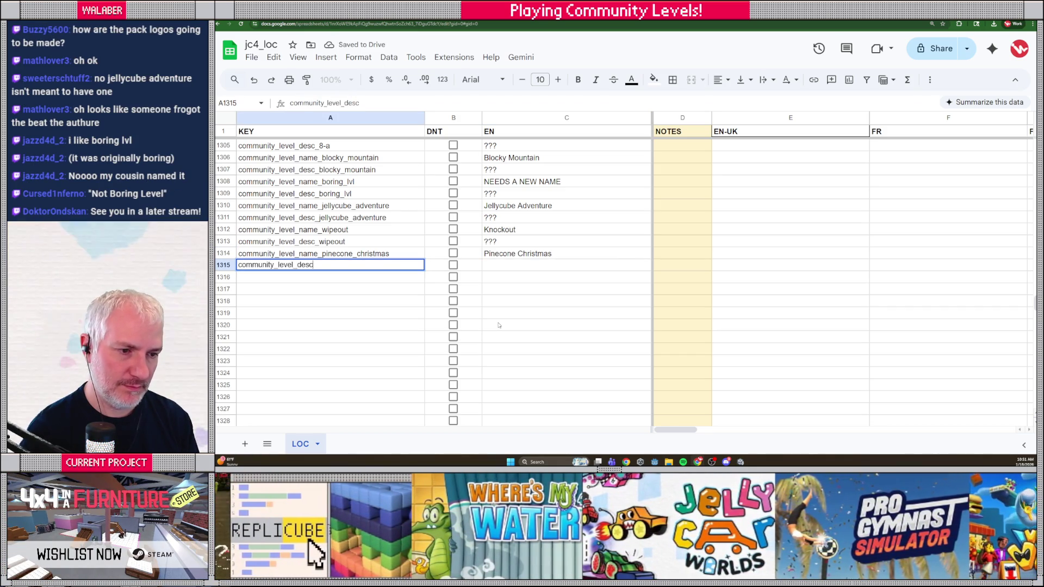
pyautogui.write('necone_christmas')
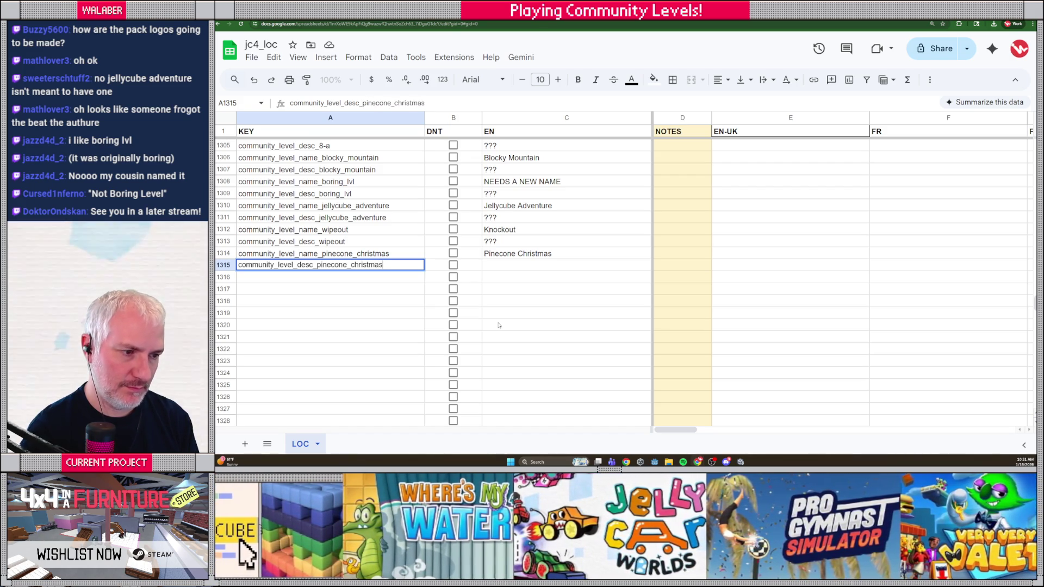
pyautogui.press('Tab')
pyautogui.press('Tab')
pyautogui.write('???')
pyautogui.press('Return')
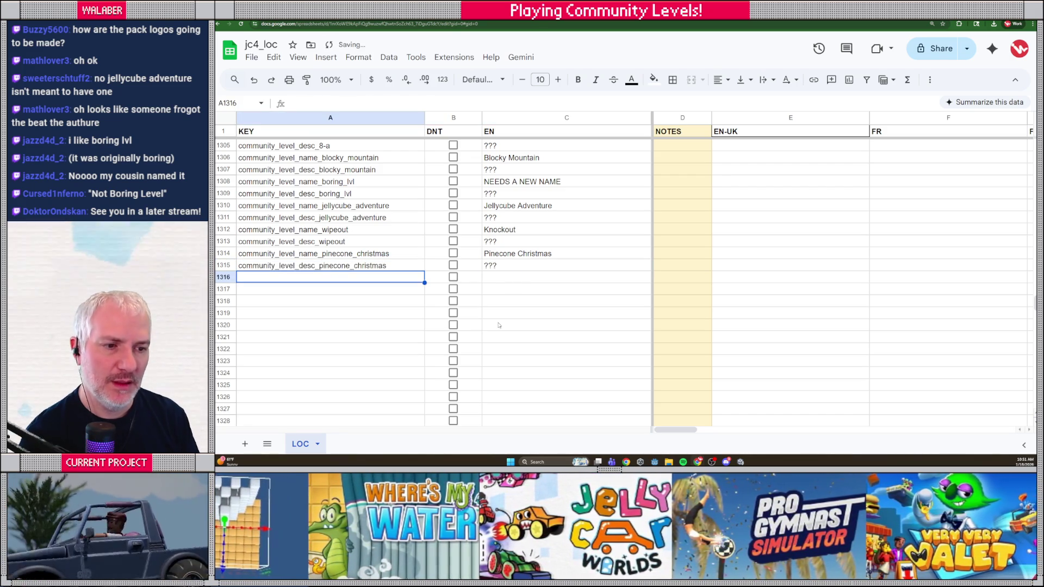
pyautogui.hotkey('alt', 'Tab')
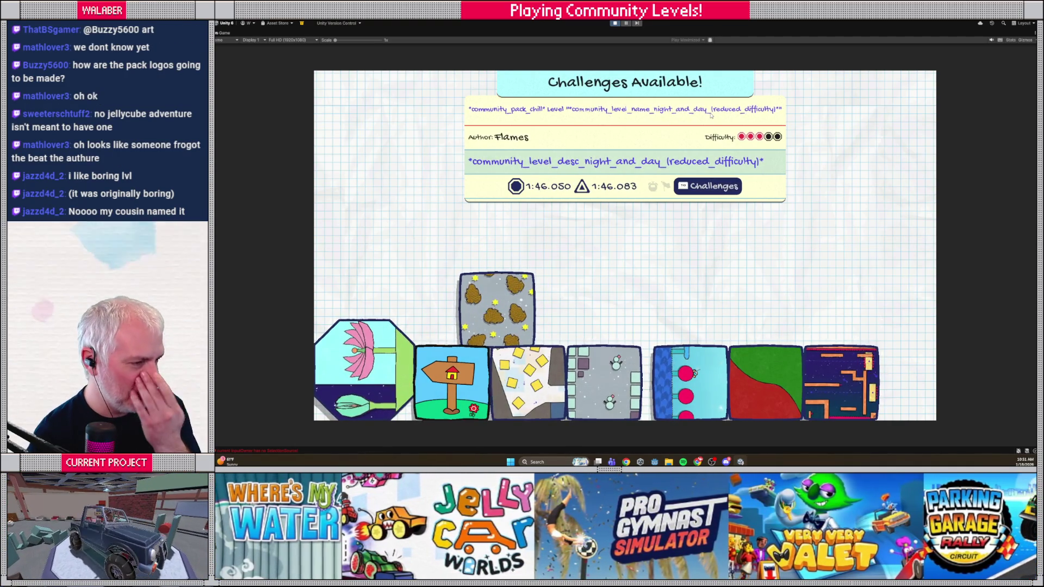
# - Enter the key community_level_name_night_and_day (reduced_difficulty) in A1316, checking it against the game
pyautogui.hotkey('alt', 'Tab')
pyautogui.write('c')
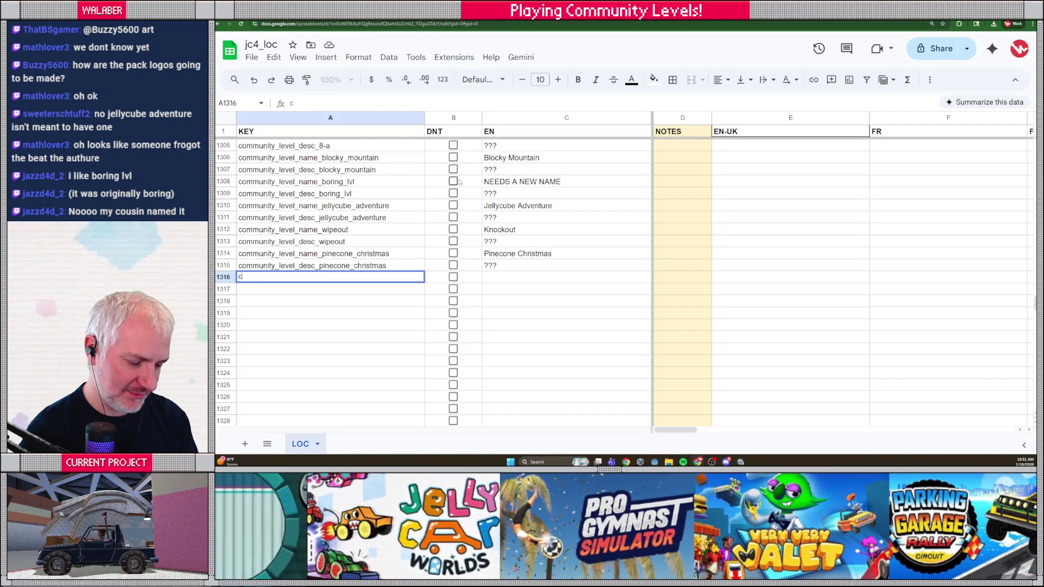
pyautogui.write('ommunity_le')
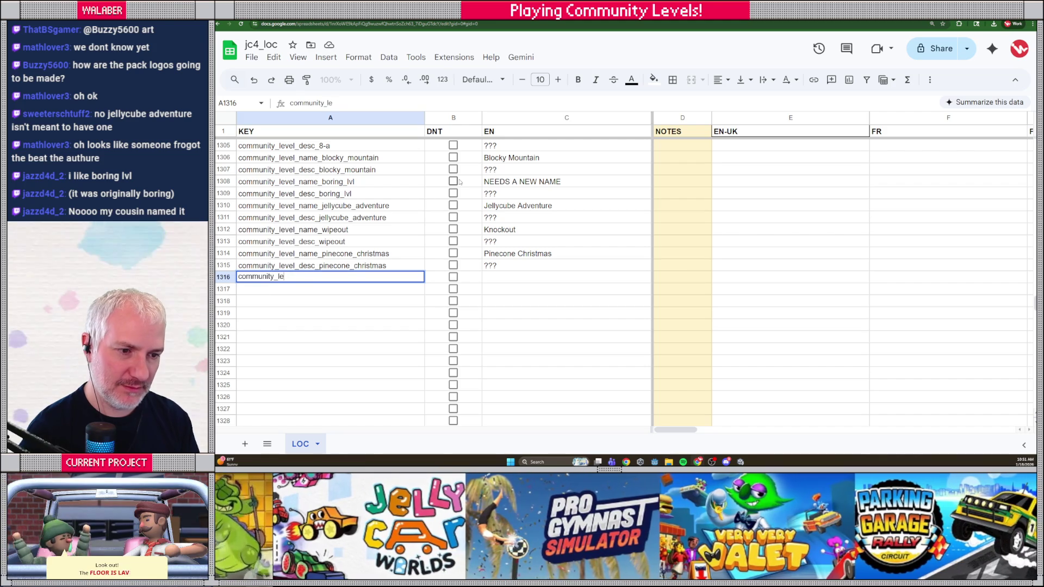
pyautogui.write('vel_name_night_and_day (')
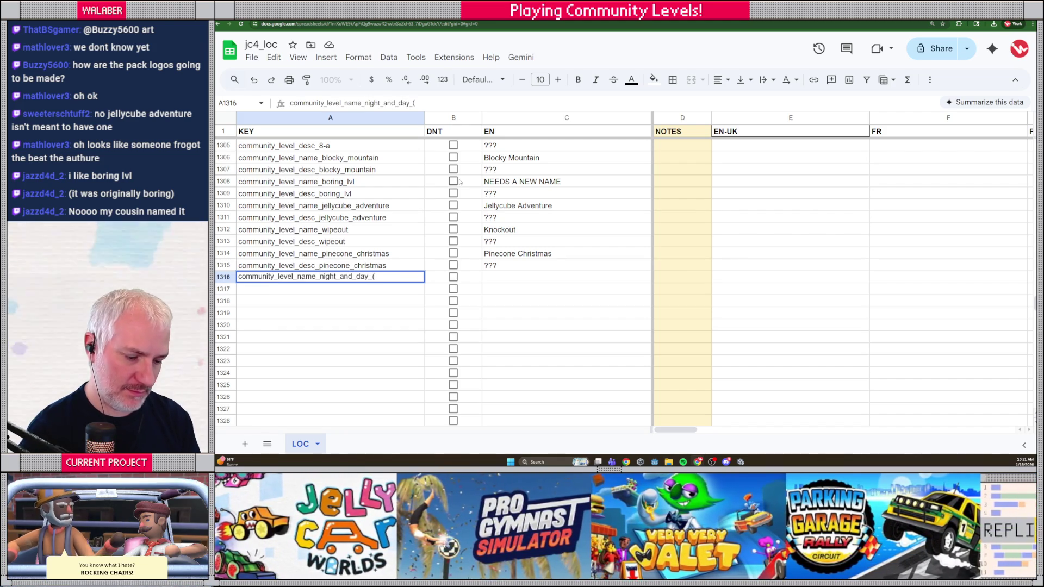
pyautogui.write('reduced_difficulty)')
pyautogui.hotkey('alt', 'Tab')
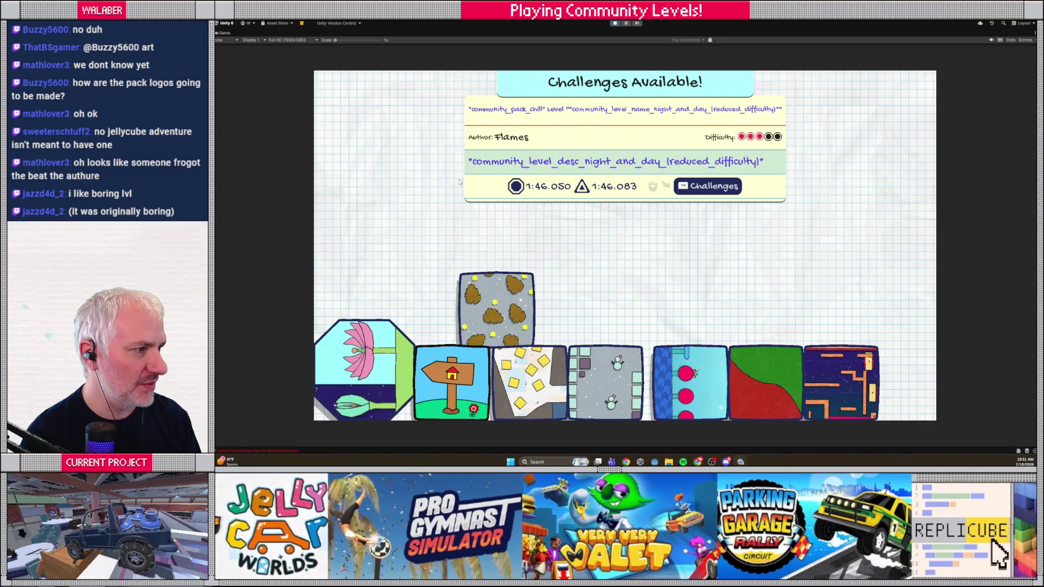
pyautogui.hotkey('alt', 'Tab')
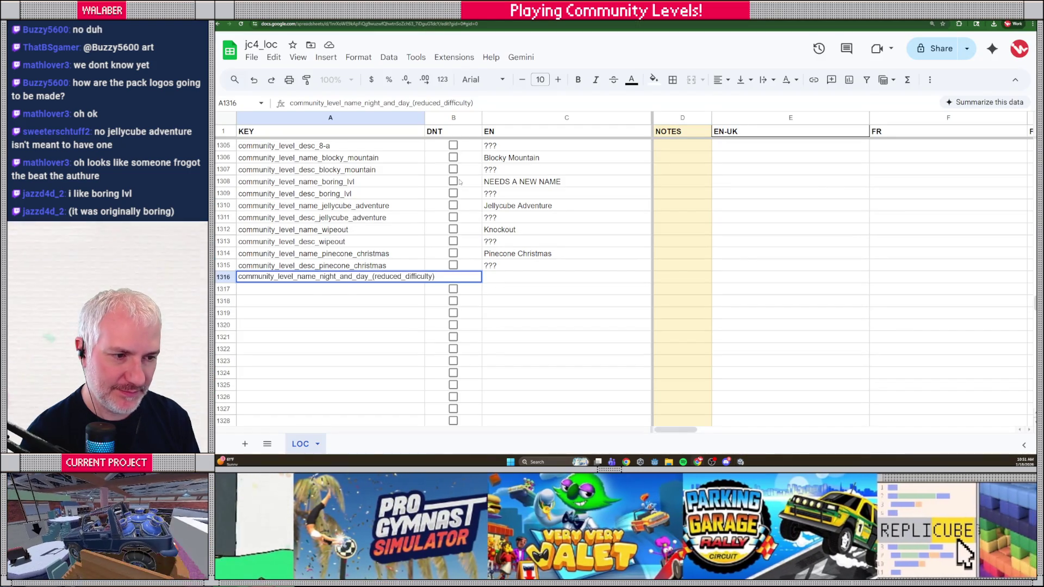
pyautogui.press('Return')
# - Duplicate the key into A1317 as the matching 'desc' description key
pyautogui.click(328, 280)
pyautogui.hotkey('ctrl', 'c')
pyautogui.click(323, 291)
pyautogui.hotkey('ctrl', 'v')
pyautogui.doubleClick(286, 290)
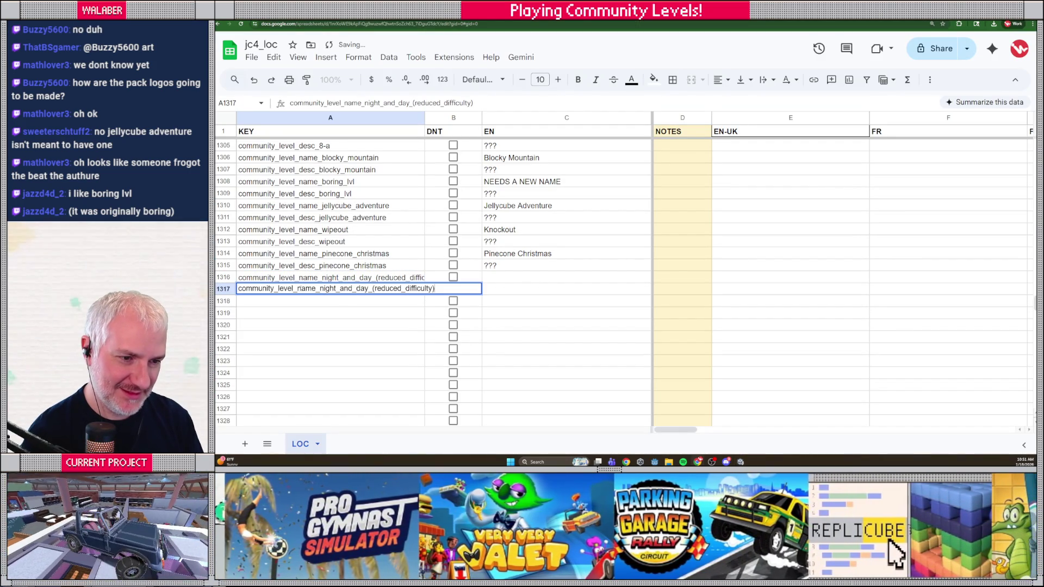
pyautogui.press('BackSpace')
pyautogui.press('BackSpace')
pyautogui.press('Delete')
pyautogui.press('Delete')
pyautogui.write('desc')
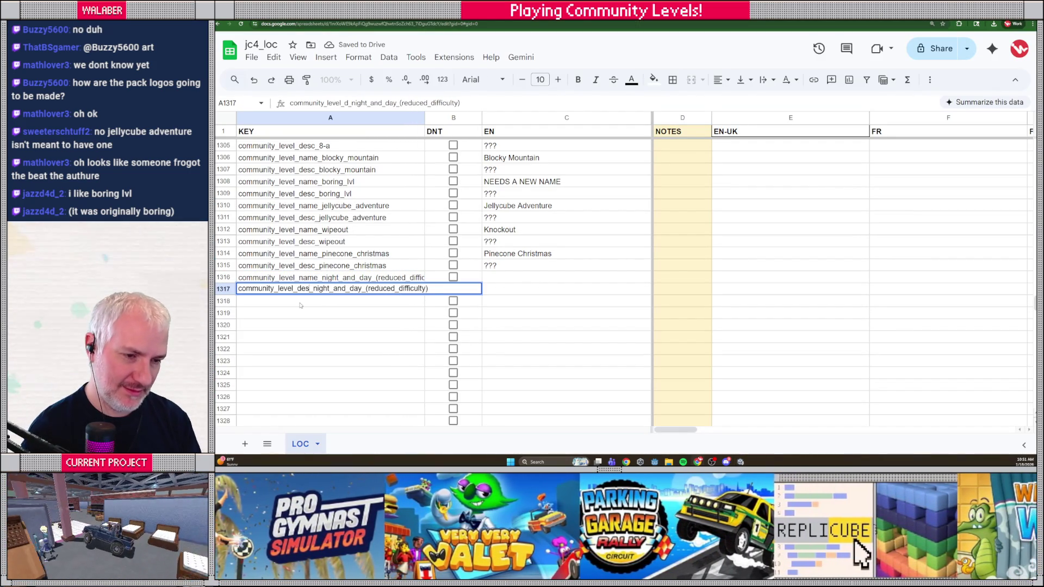
pyautogui.press('Return')
# - Give the name key English text 'Night and Day' and the description '???', then return to the game
pyautogui.press('Up')
pyautogui.press('Up')
pyautogui.press('Right')
pyautogui.press('Right')
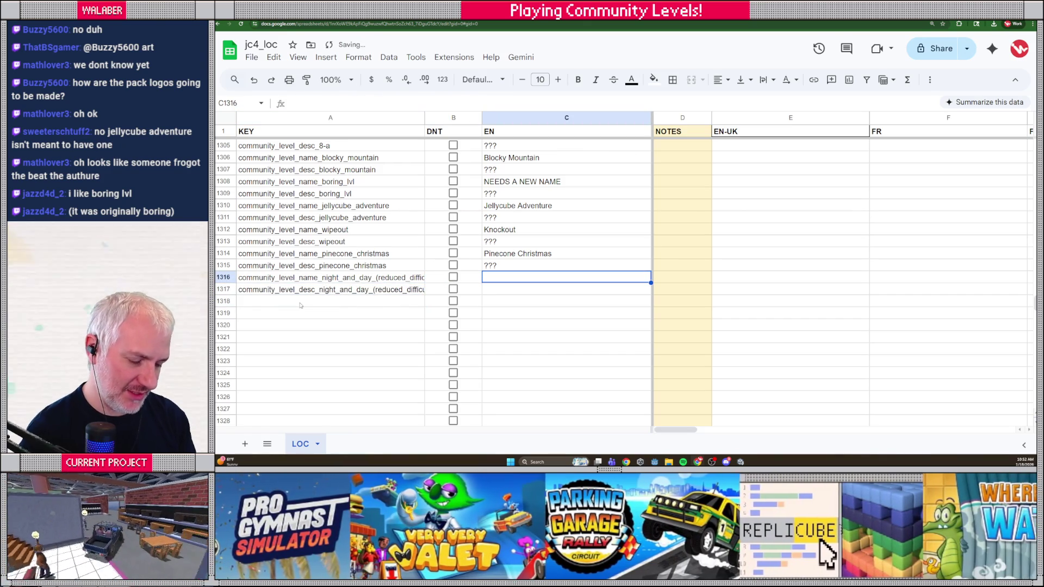
pyautogui.write('Night and Day')
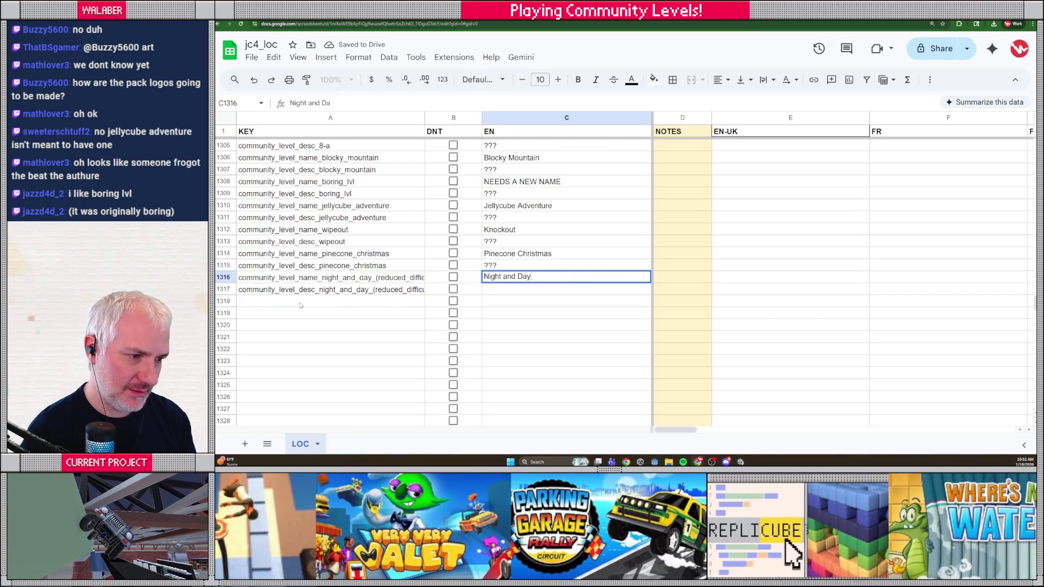
pyautogui.press('Return')
pyautogui.write('???')
pyautogui.press('Return')
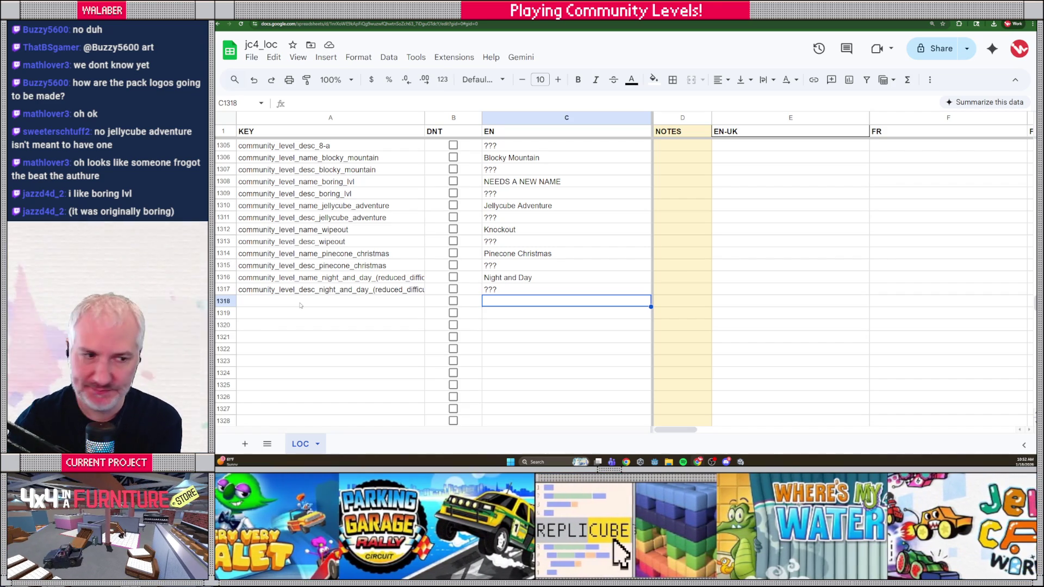
pyautogui.hotkey('alt', 'Tab')
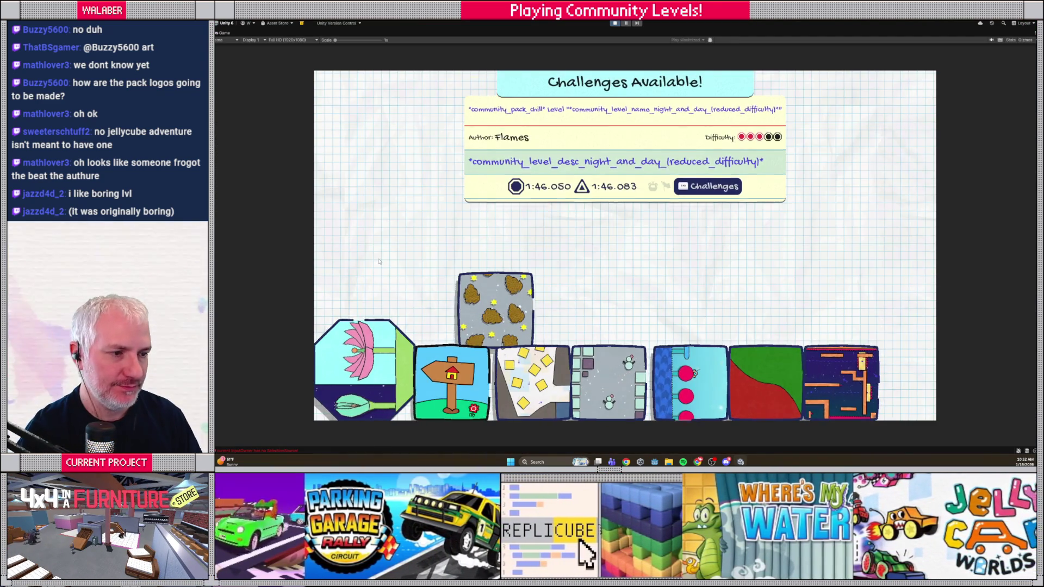
# - Move the pack selection down to Theme Park and Ability Showcase, then exit Play mode
pyautogui.press('Down')
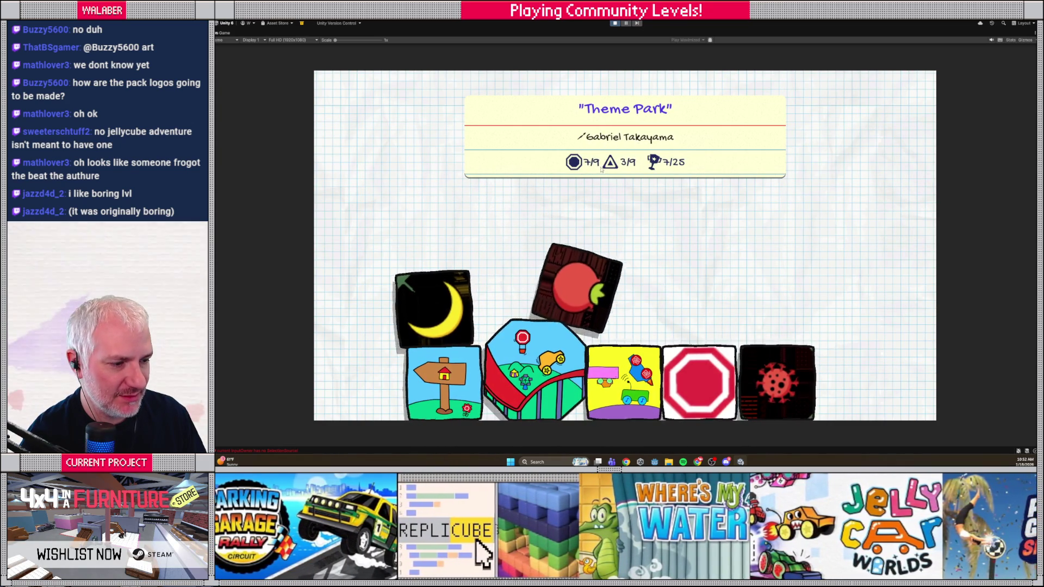
pyautogui.press('Down')
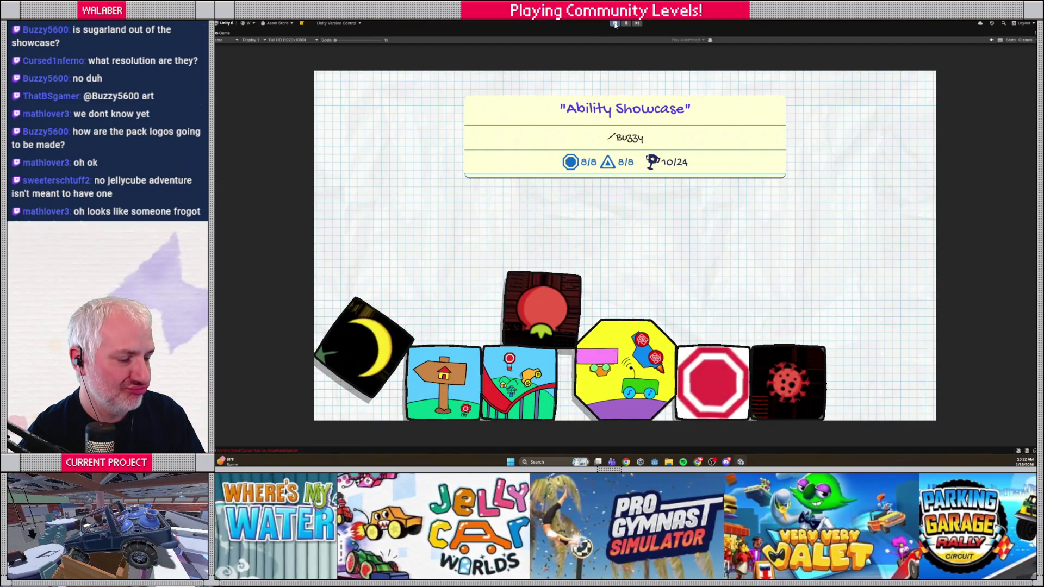
pyautogui.hotkey('ctrl', 'p')
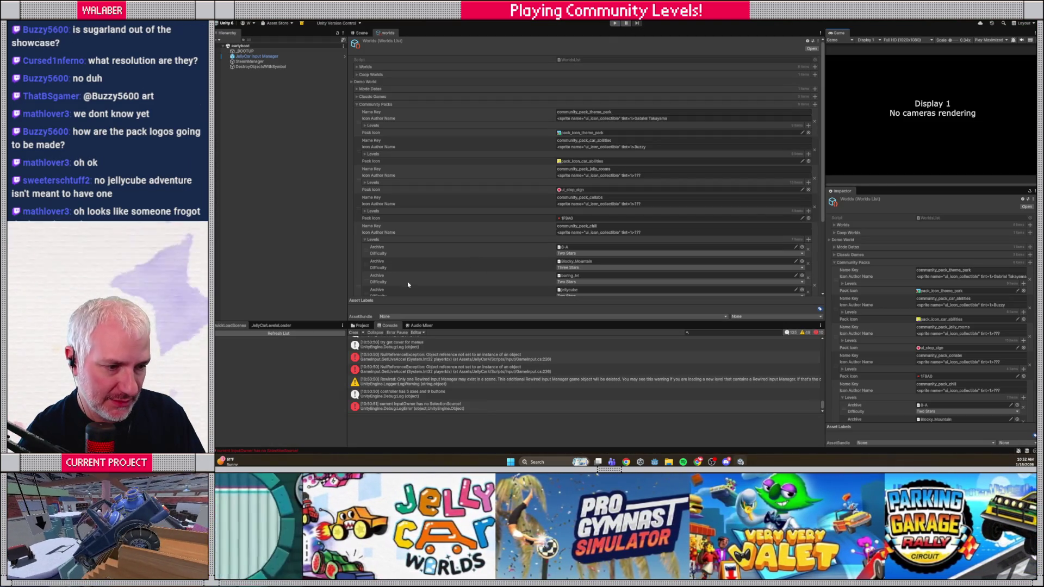
# - Locate and preview the pack_icon_car_abilities texture in the Project panel
pyautogui.click(585, 162)
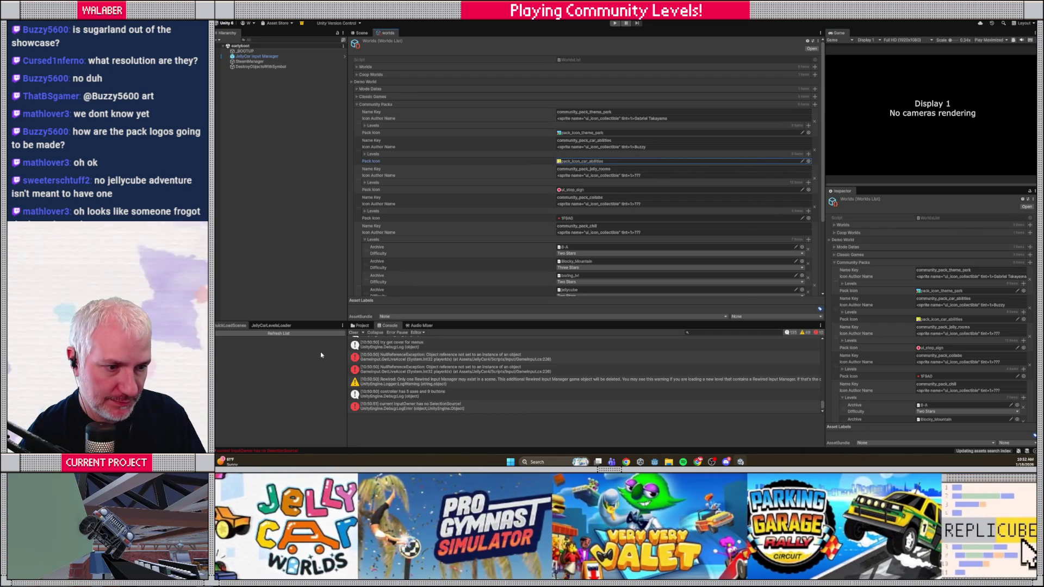
pyautogui.click(360, 325)
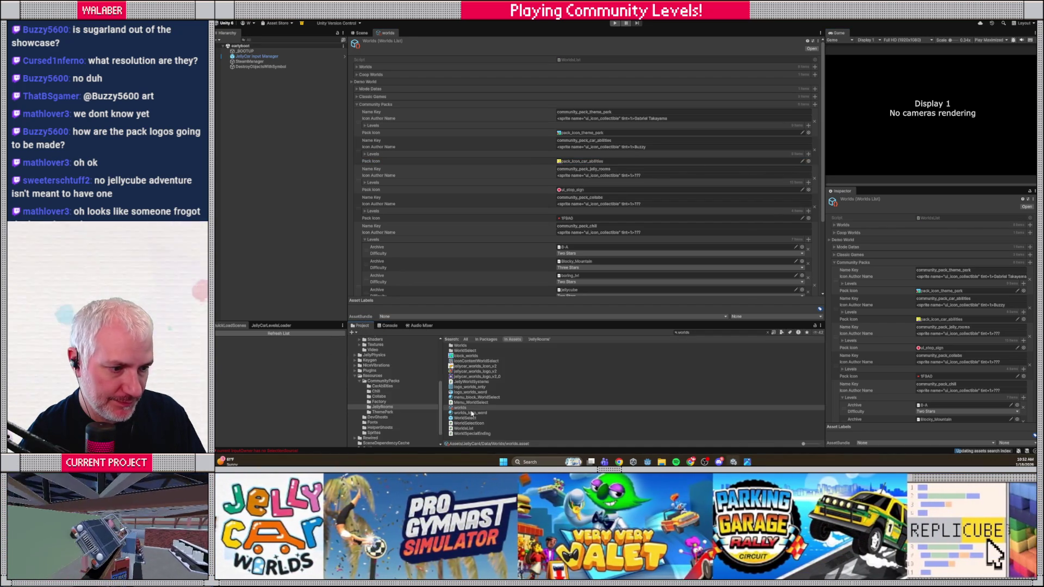
pyautogui.click(571, 161)
pyautogui.click(491, 346)
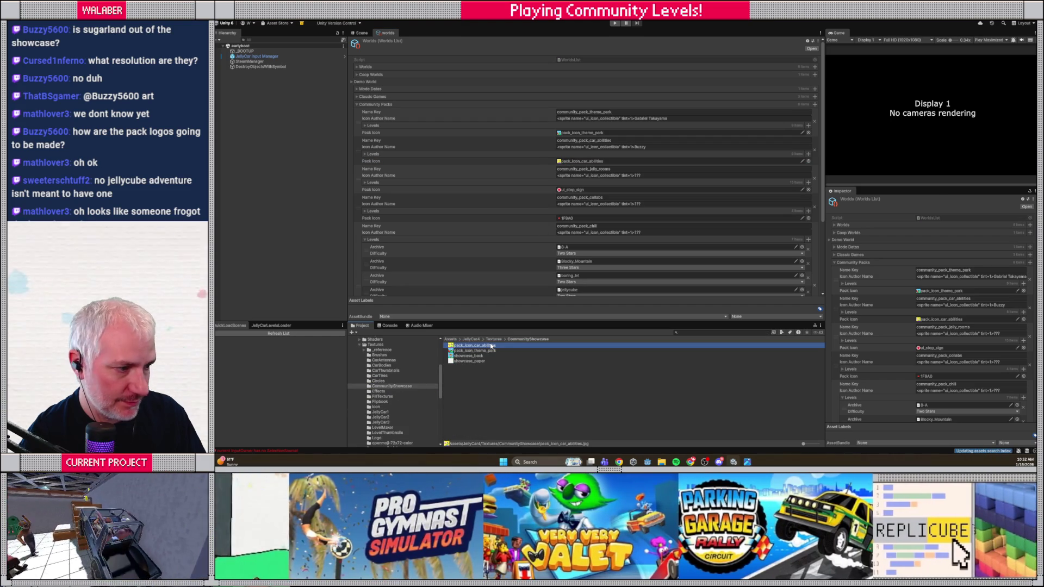
pyautogui.moveTo(892, 348)
pyautogui.mouseDown()
pyautogui.moveTo(882, 237)
pyautogui.moveTo(895, 375)
pyautogui.mouseUp()
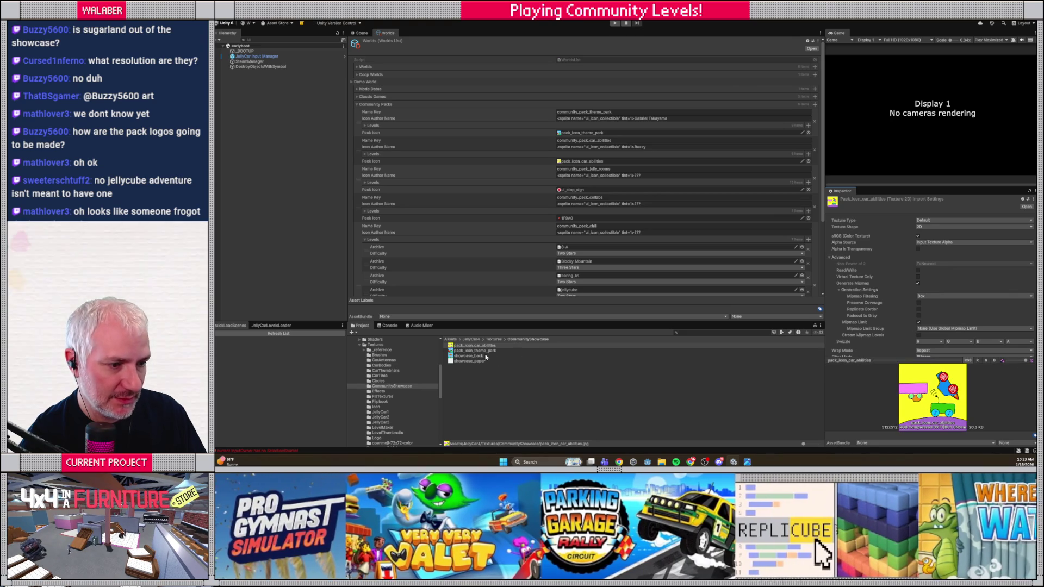
# - Inspect the pack_icon_theme_park and showcase_back textures, collapse chill's levels, and go to Sheets
pyautogui.click(482, 351)
pyautogui.click(481, 356)
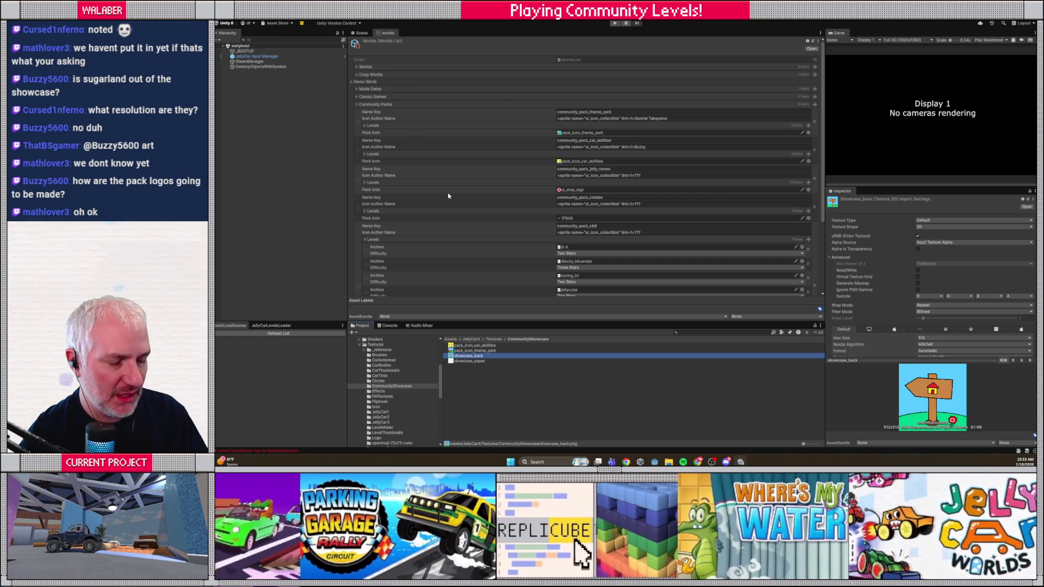
pyautogui.click(365, 240)
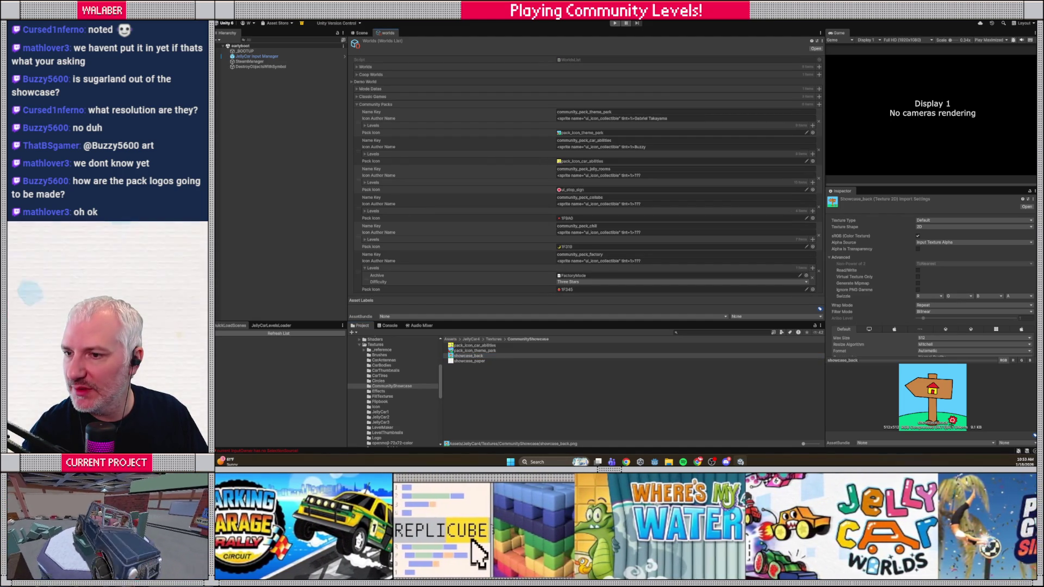
pyautogui.hotkey('alt', 'Tab')
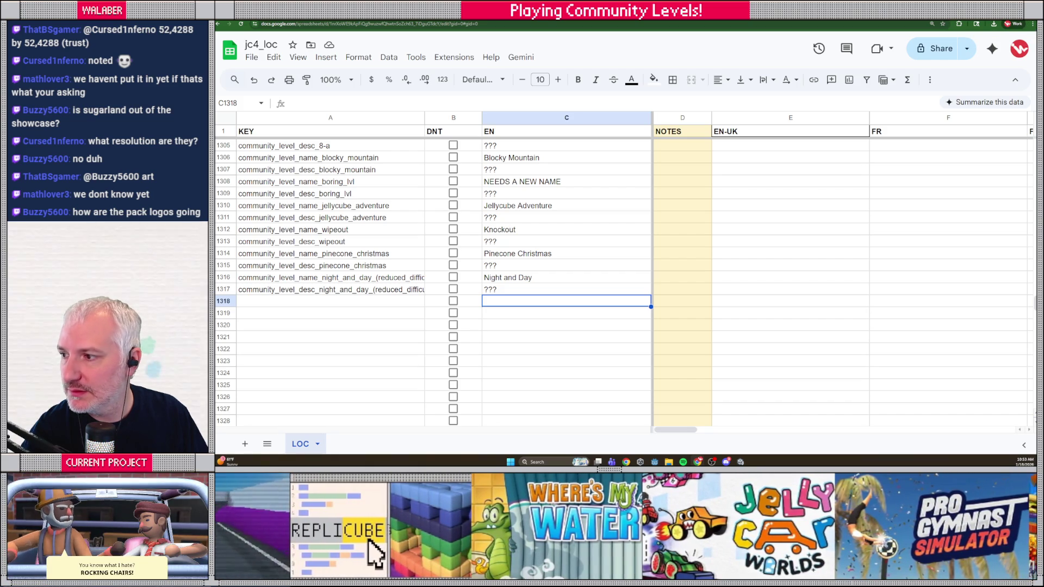
pyautogui.hotkey('ctrl', '-')
pyautogui.hotkey('ctrl', '-')
pyautogui.hotkey('ctrl', '-')
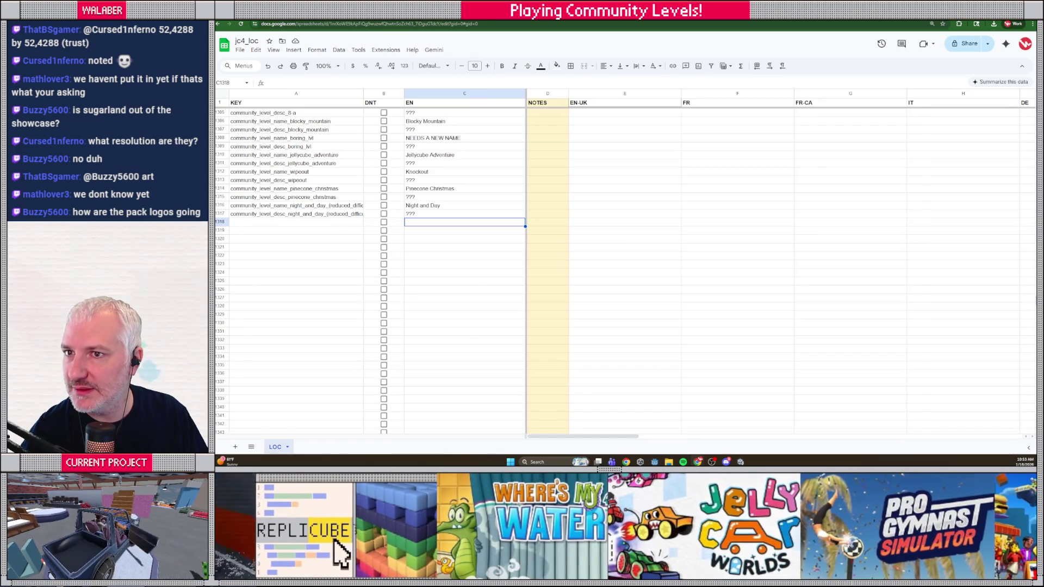
pyautogui.hotkey('ctrl', '-')
pyautogui.hotkey('ctrl', '+')
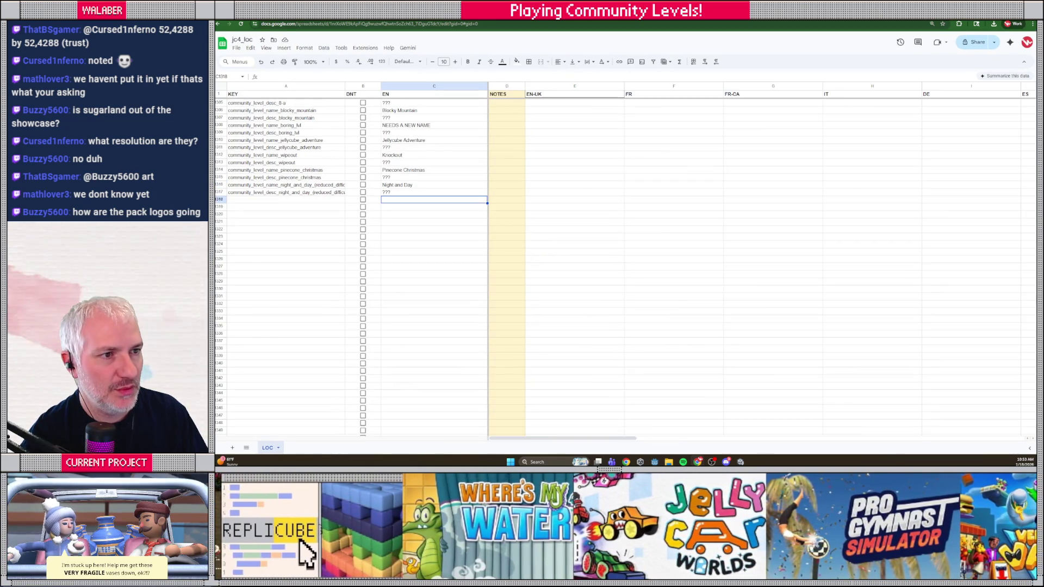
pyautogui.hotkey('ctrl', '-')
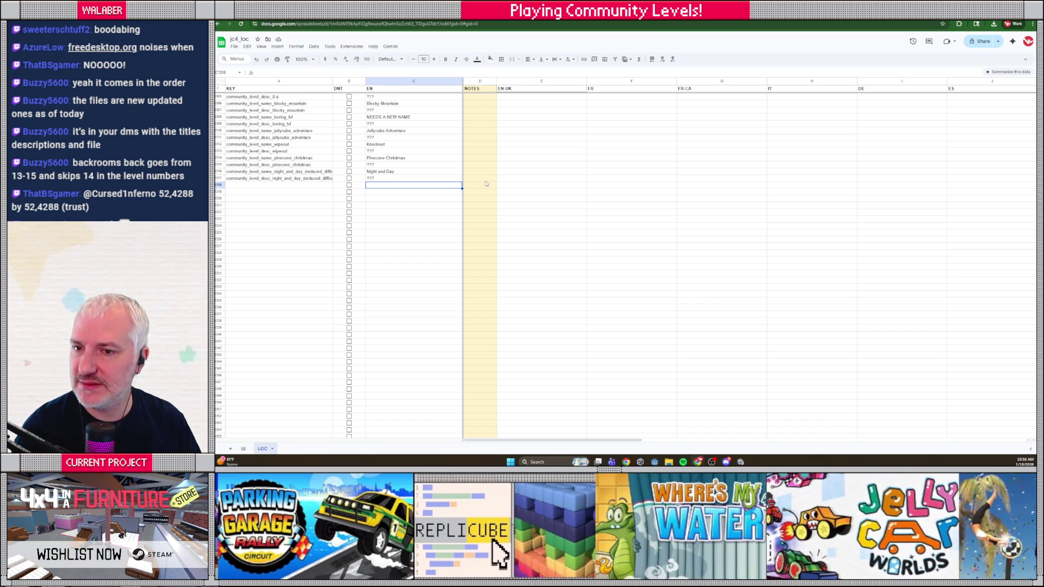
pyautogui.hotkey('alt', 'Tab')
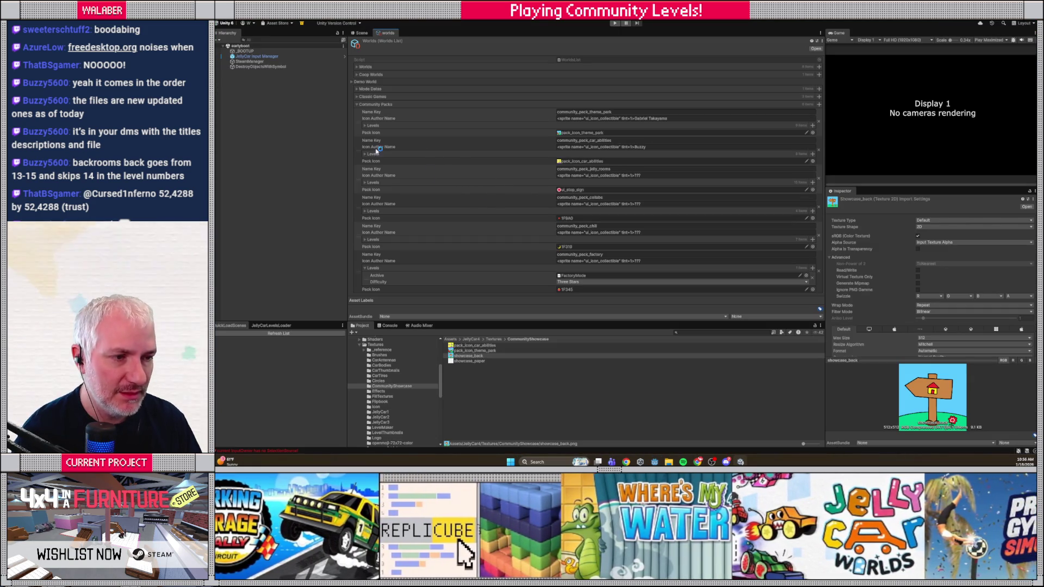
# - Add a new community pack named community_pack_candy
pyautogui.click(820, 105)
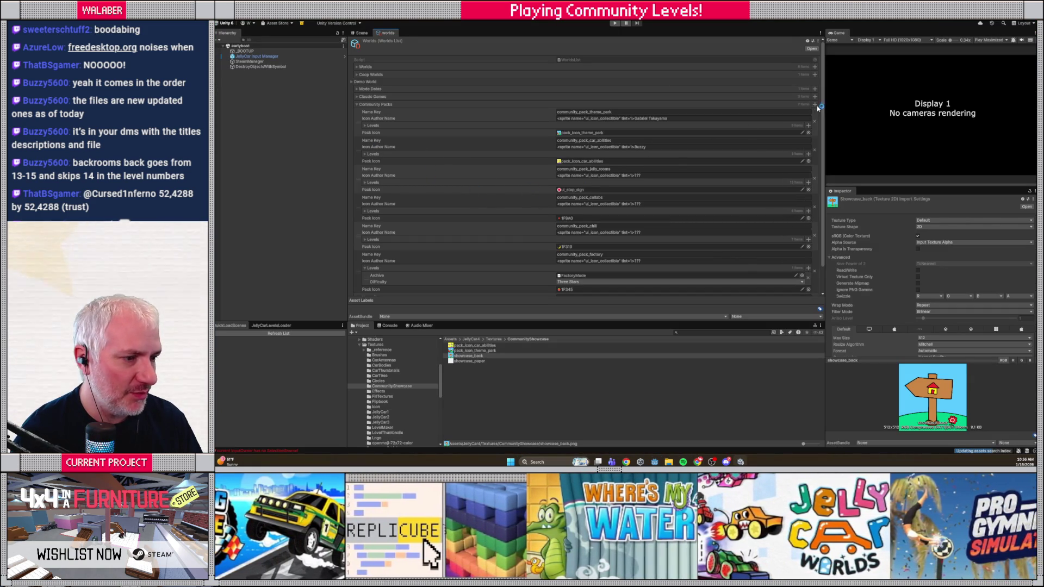
pyautogui.scroll(-2, 511, 215)
pyautogui.click(570, 268)
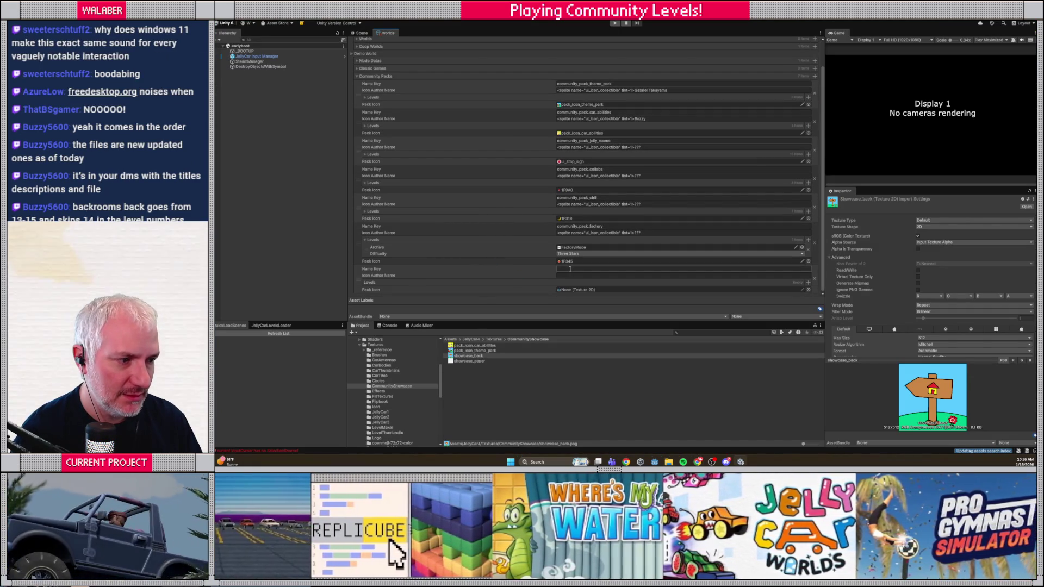
pyautogui.write('community')
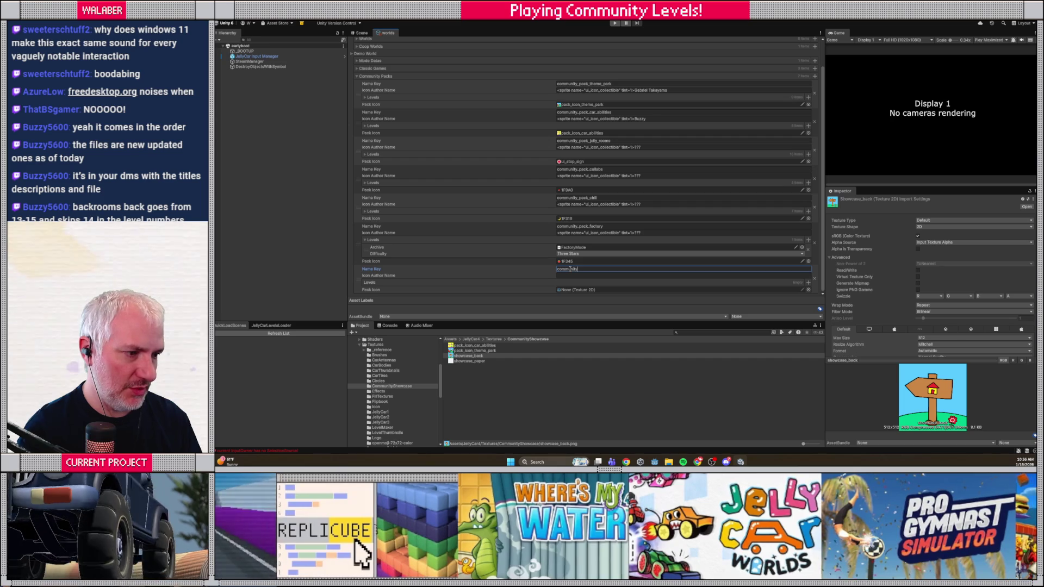
pyautogui.write('_pack_car')
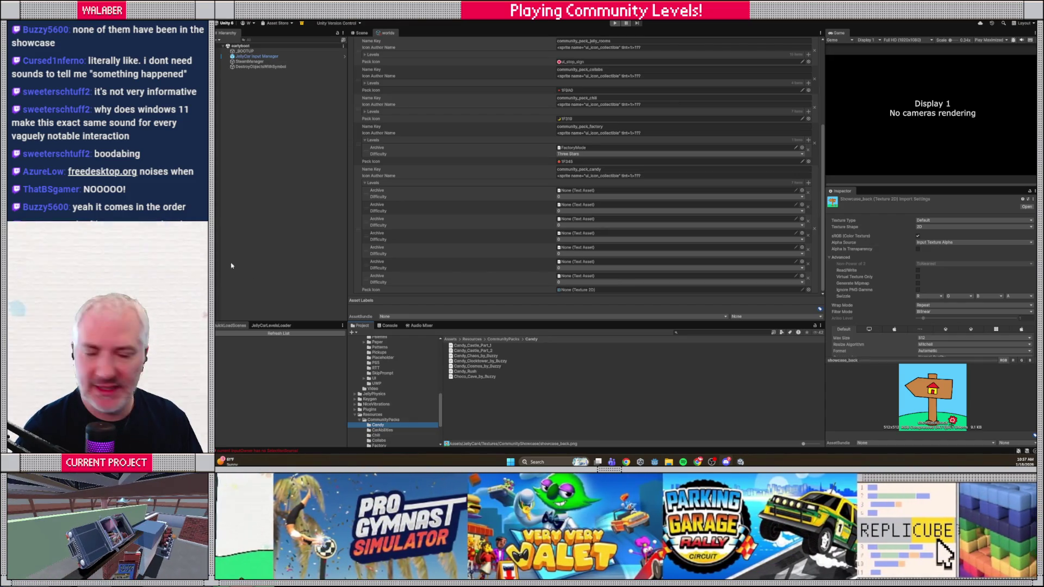
# - Fill its levels with Candy_Castle_Part_1, Clocktower, Choco_Cave, Castle_Part_2, Cosmos, Chaos, Candy_Rush
pyautogui.moveTo(467, 346)
pyautogui.mouseDown()
pyautogui.moveTo(531, 272)
pyautogui.moveTo(570, 193)
pyautogui.mouseUp()
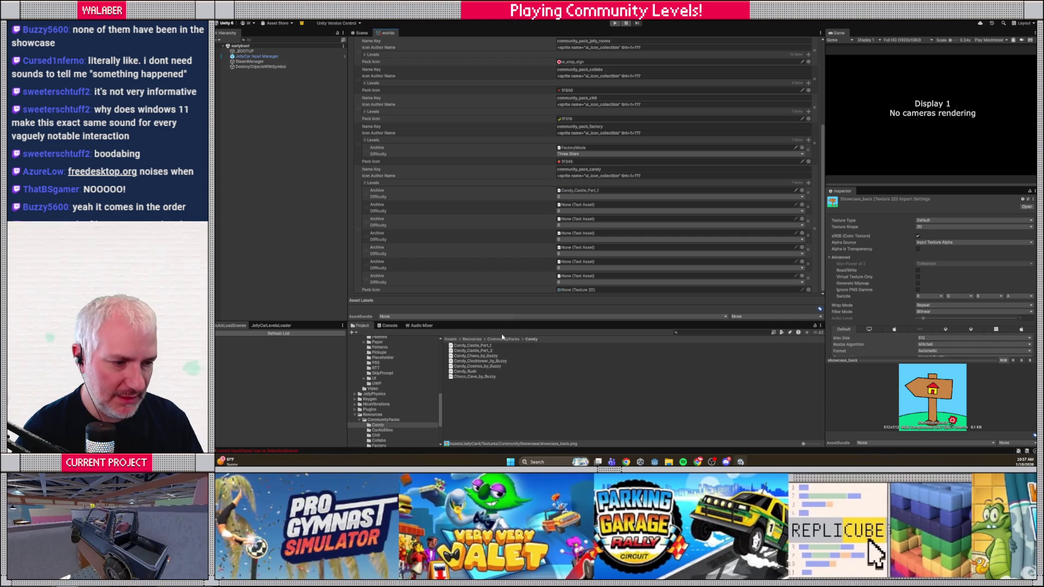
pyautogui.moveTo(478, 363); pyautogui.dragTo(580, 207)
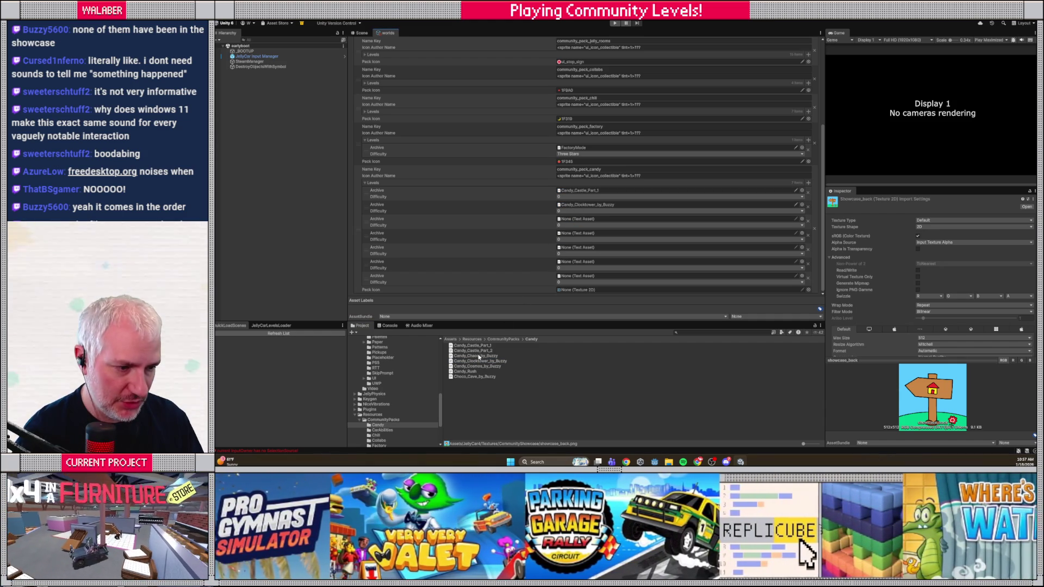
pyautogui.moveTo(470, 375)
pyautogui.mouseDown()
pyautogui.moveTo(571, 248)
pyautogui.moveTo(572, 223)
pyautogui.mouseUp()
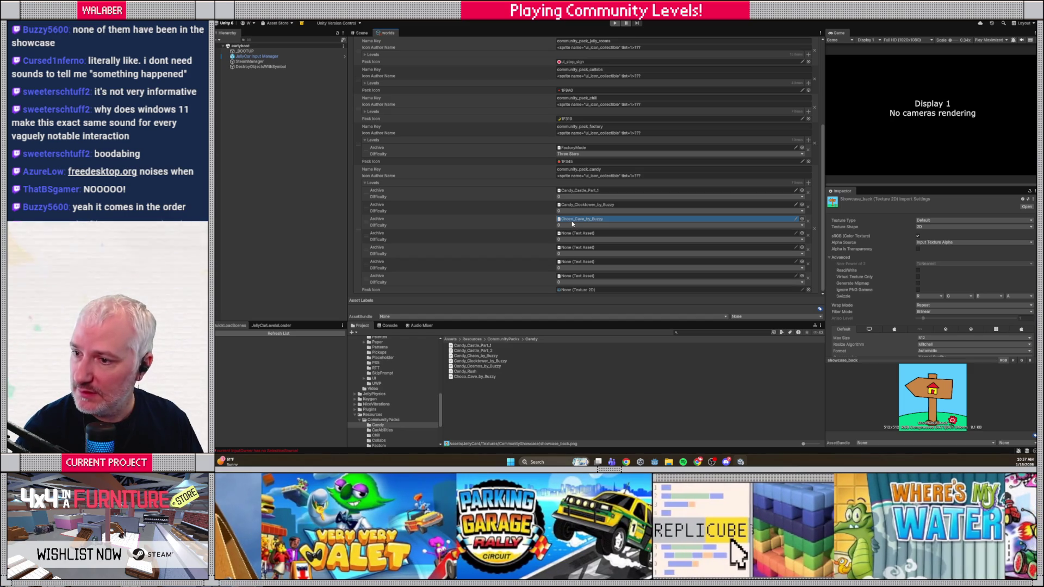
pyautogui.moveTo(468, 353)
pyautogui.mouseDown()
pyautogui.moveTo(566, 261)
pyautogui.moveTo(571, 234)
pyautogui.mouseUp()
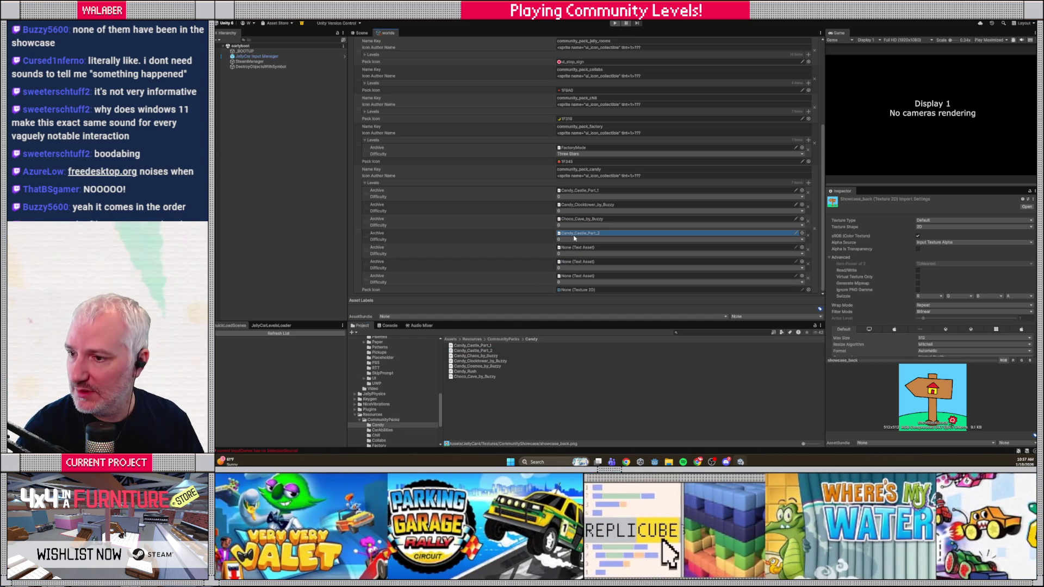
pyautogui.moveTo(475, 366); pyautogui.dragTo(572, 251)
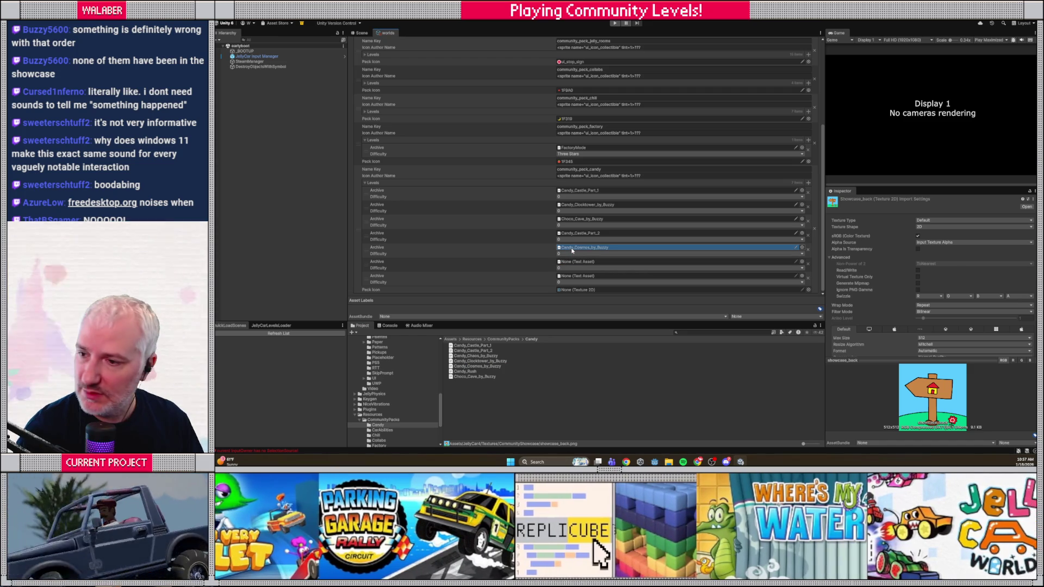
pyautogui.moveTo(469, 359); pyautogui.dragTo(575, 267)
pyautogui.moveTo(465, 371)
pyautogui.mouseDown()
pyautogui.moveTo(544, 315)
pyautogui.moveTo(571, 280)
pyautogui.mouseUp()
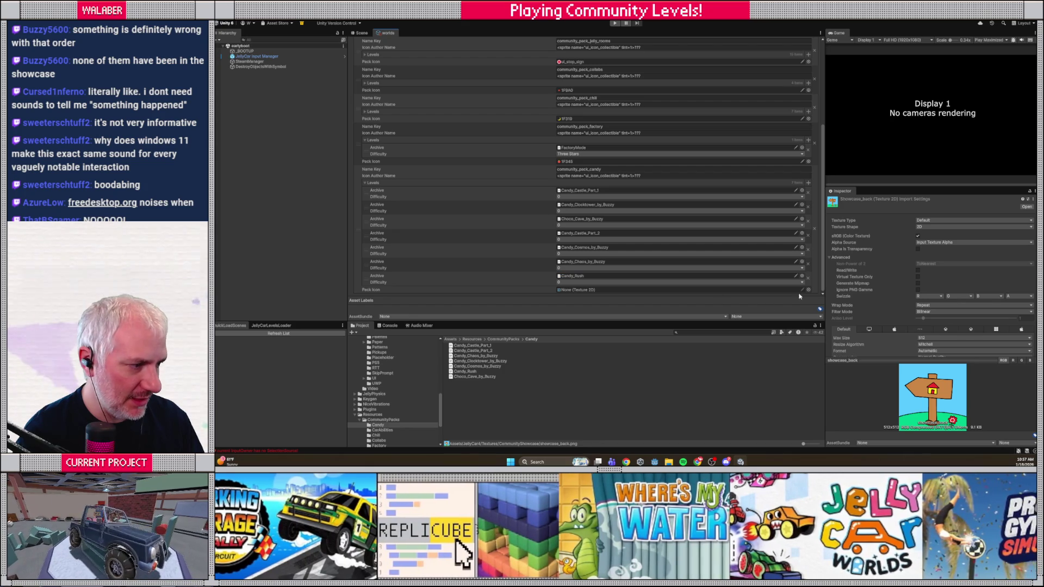
pyautogui.click(808, 290)
pyautogui.moveTo(1033, 89); pyautogui.dragTo(1032, 220)
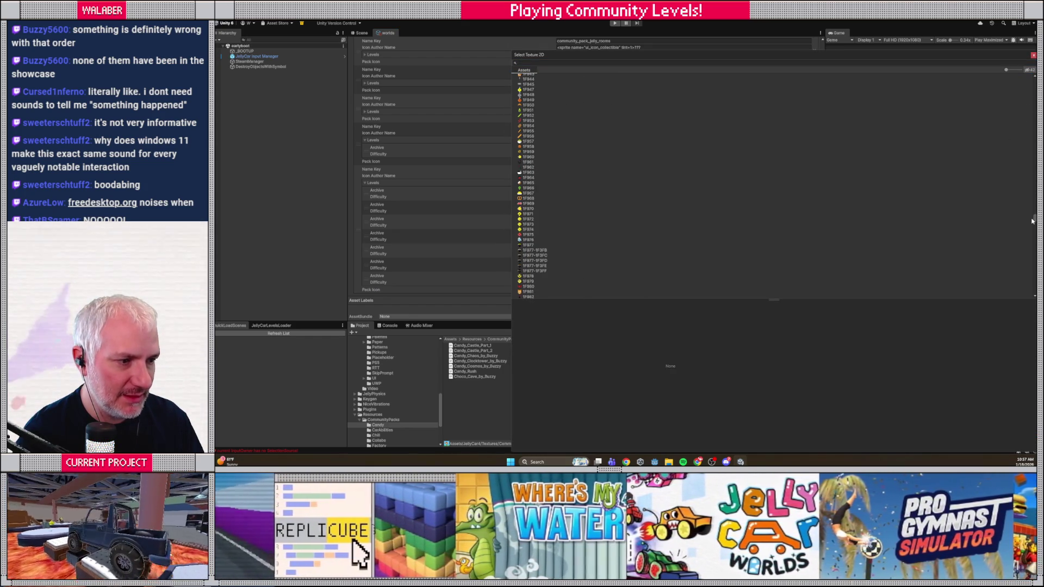
pyautogui.click(520, 188)
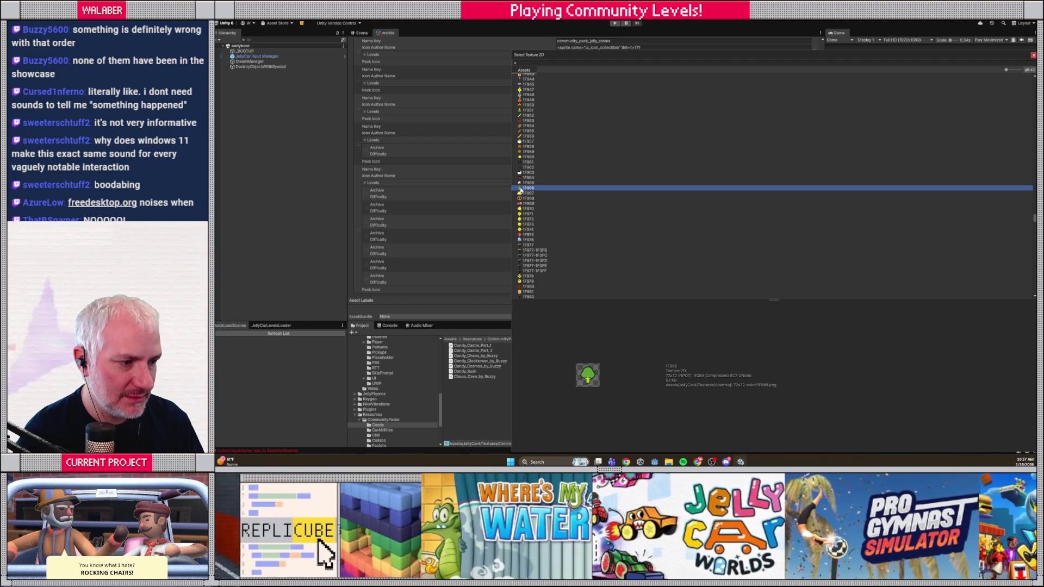
pyautogui.click(521, 193)
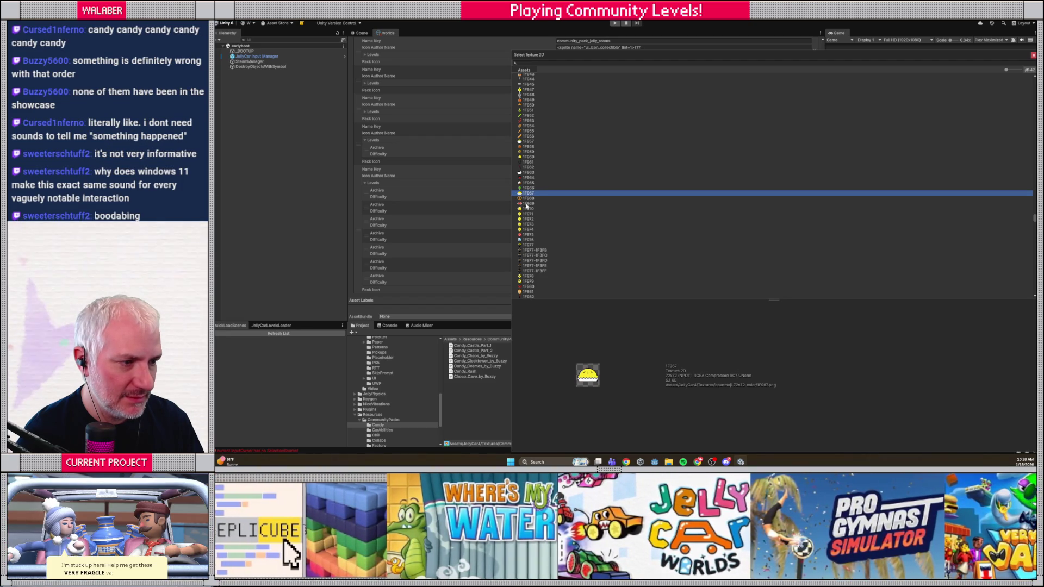
pyautogui.click(521, 199)
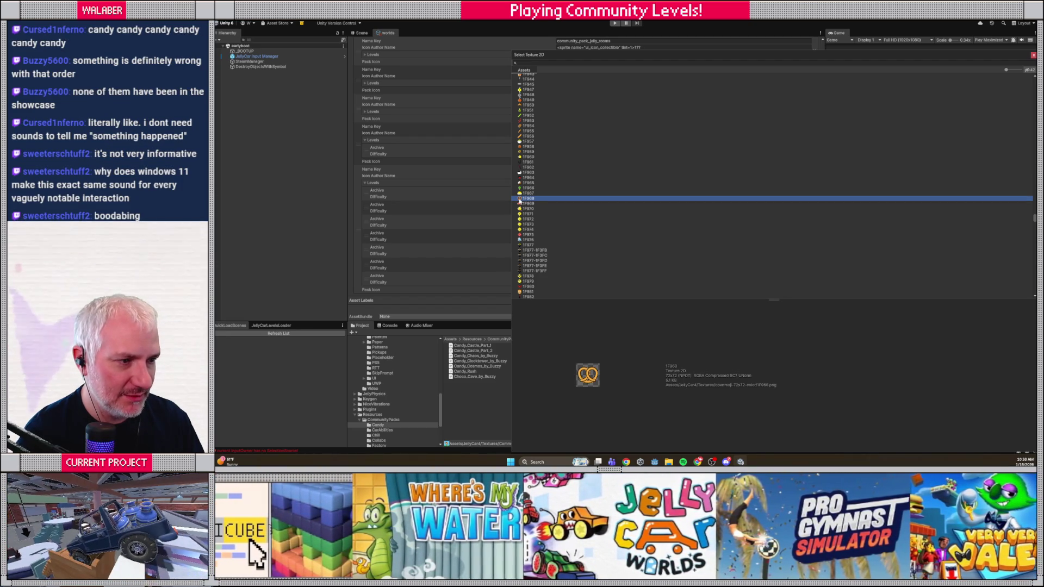
pyautogui.doubleClick(521, 199)
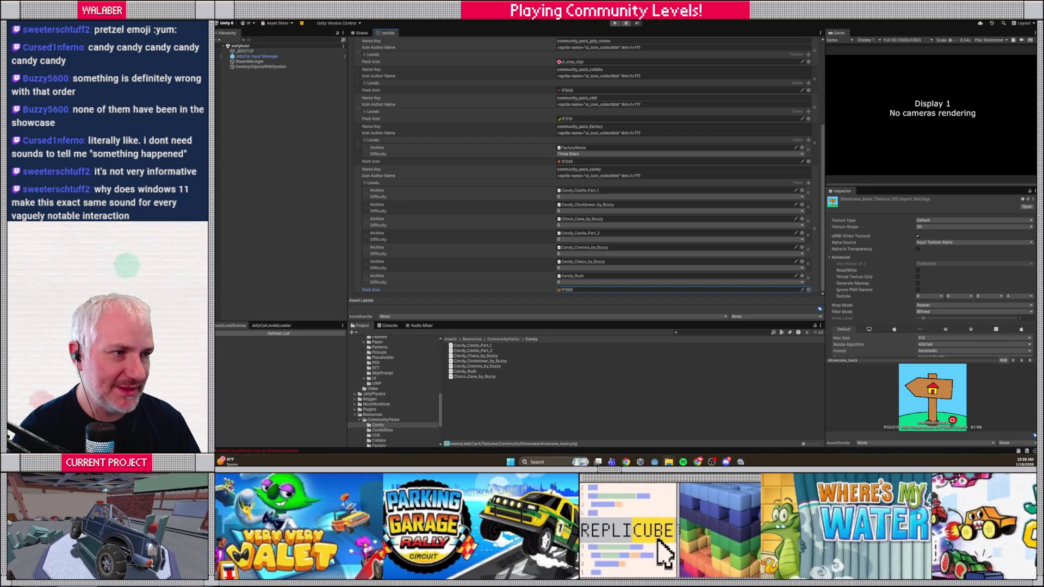
pyautogui.click(808, 183)
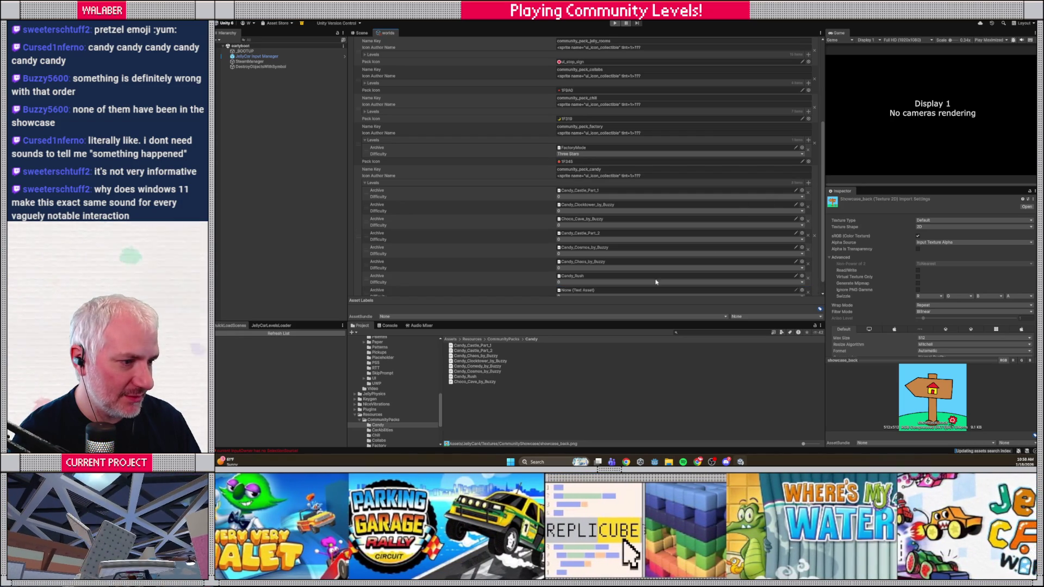
# - Assign Candy_Comedy_by_Buzzy to a new level slot in the Candy pack
pyautogui.click(802, 290)
pyautogui.write('omed')
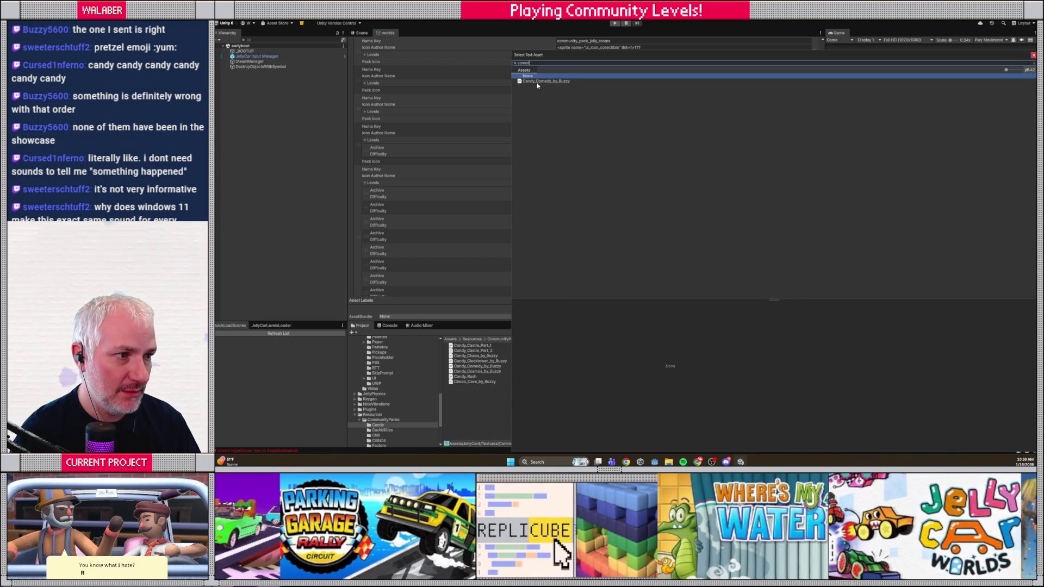
pyautogui.doubleClick(538, 83)
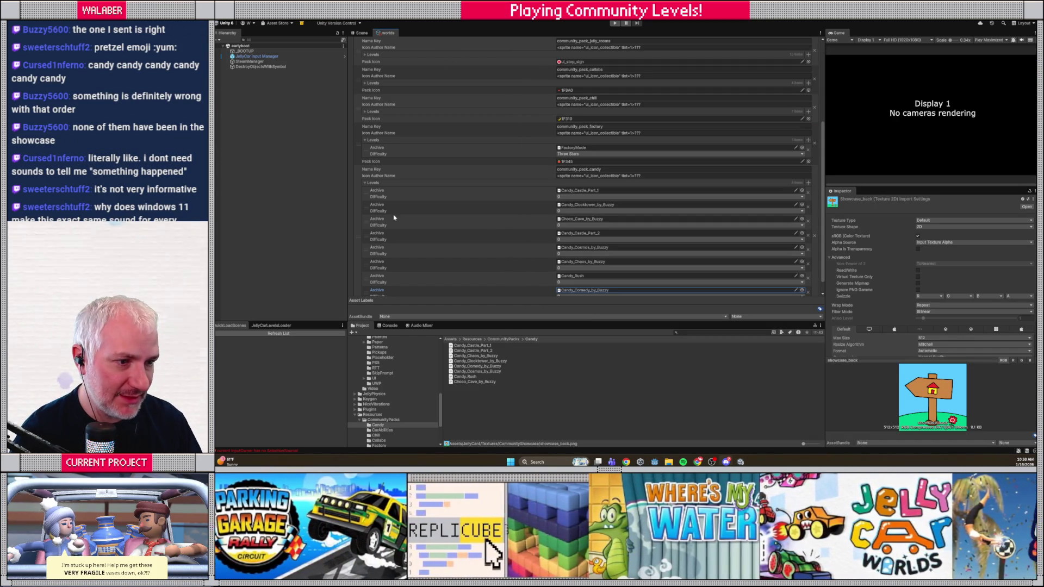
# - Reorder the Candy levels to start Clocktower, Choco Cave, Rush, Comedy, then start the game
pyautogui.moveTo(364, 209); pyautogui.dragTo(368, 200)
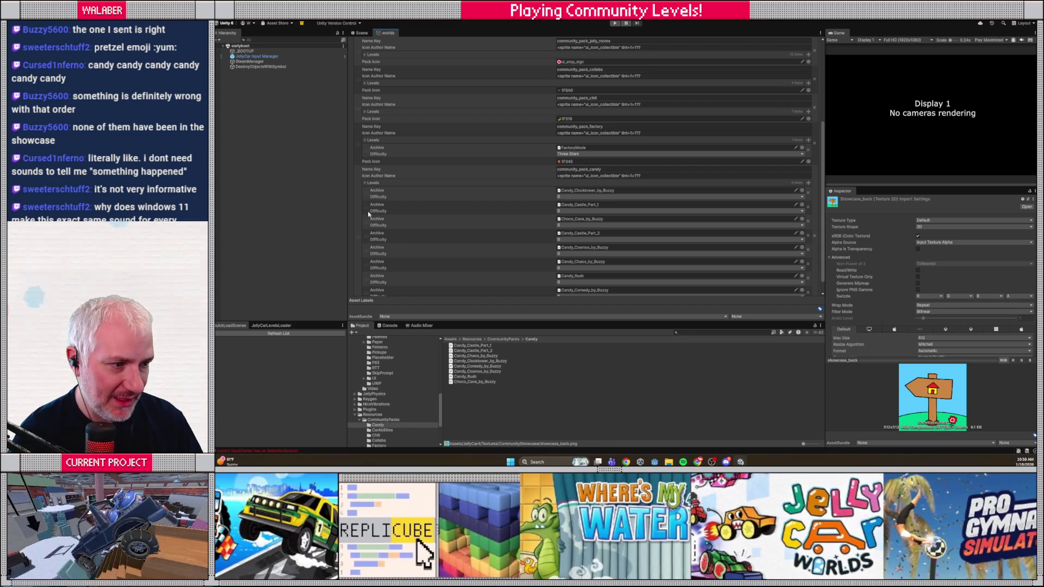
pyautogui.moveTo(366, 224); pyautogui.dragTo(366, 212)
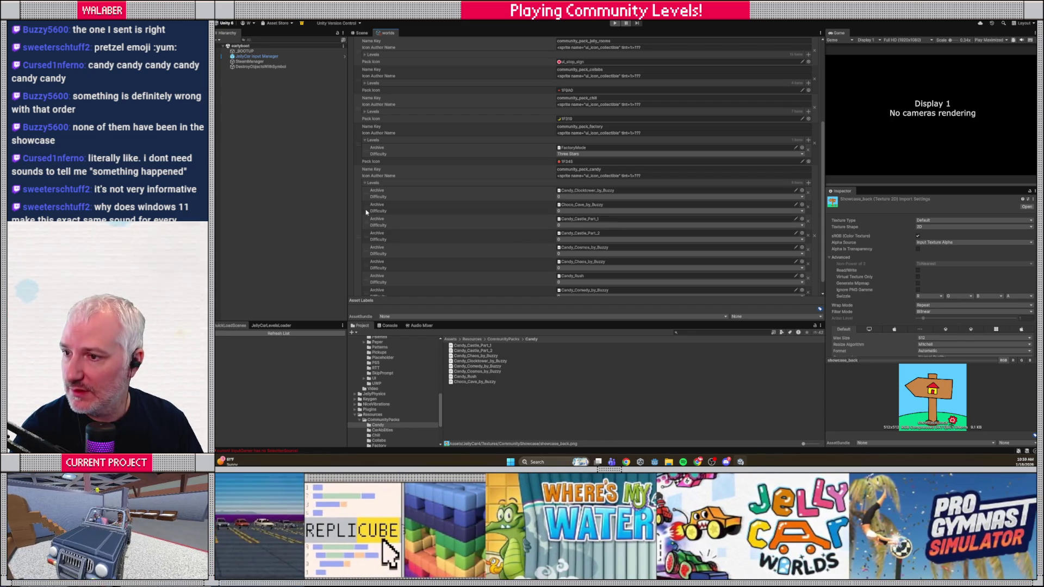
pyautogui.moveTo(366, 280); pyautogui.dragTo(371, 227)
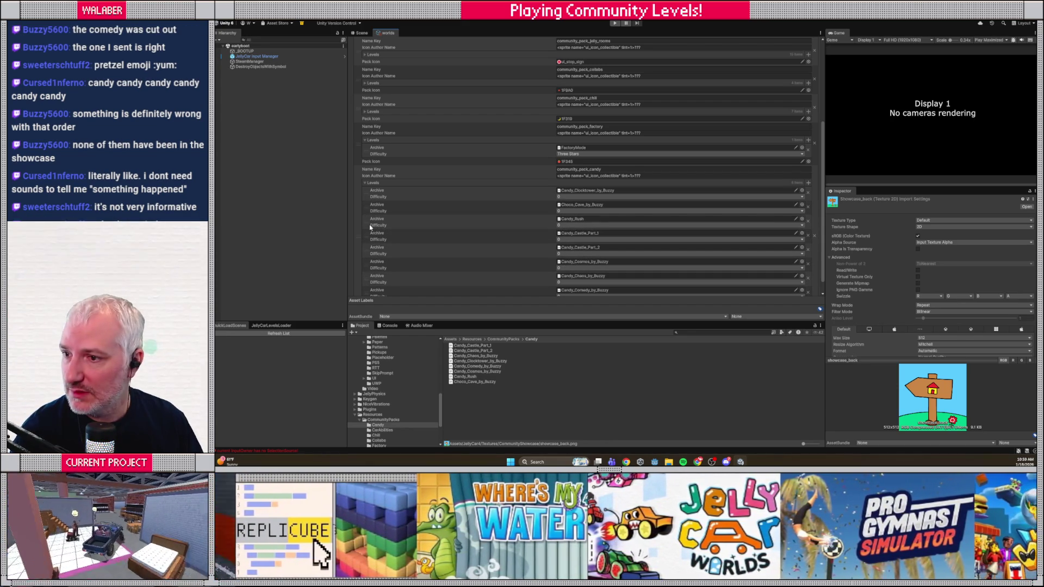
pyautogui.moveTo(368, 294); pyautogui.dragTo(368, 240)
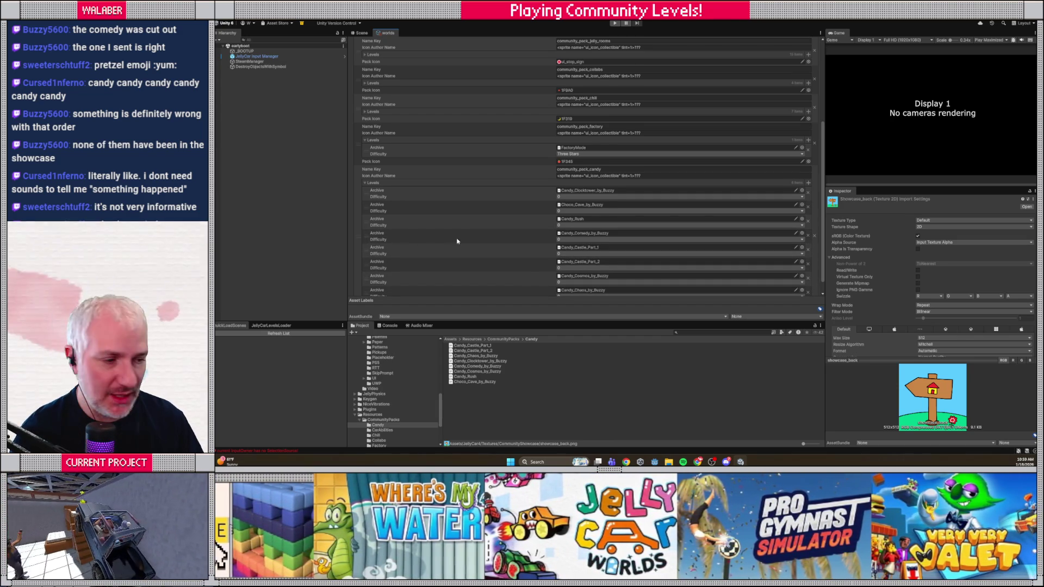
pyautogui.scroll(-1, 456, 241)
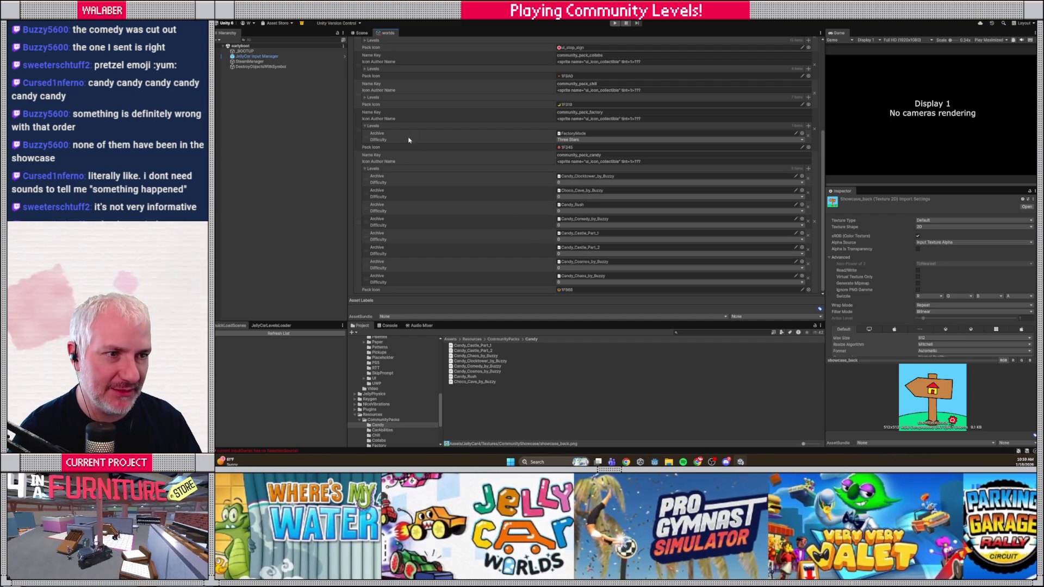
pyautogui.click(615, 24)
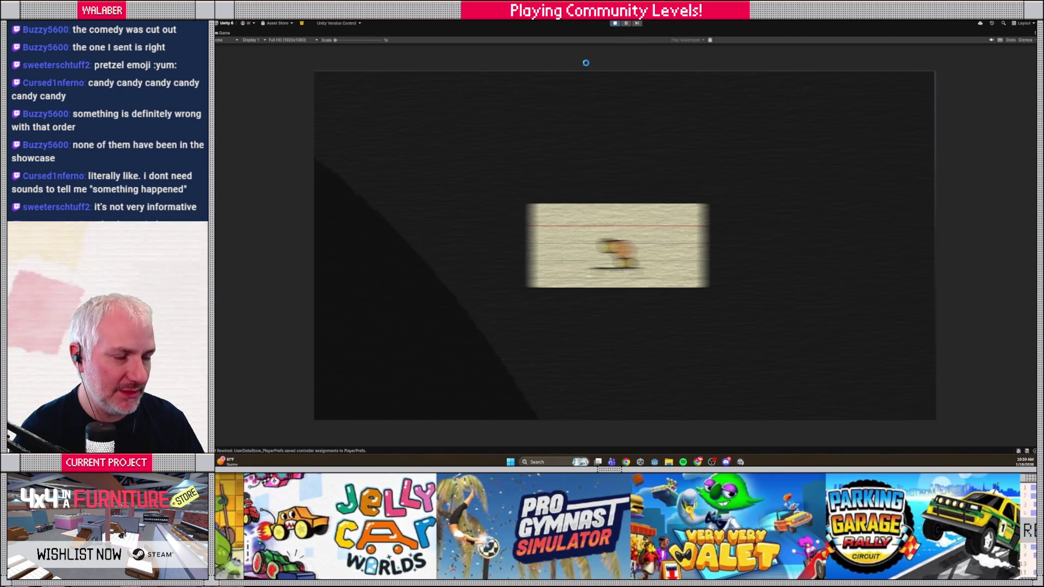
# - Exit Play mode and remove Candy_Comedy_by_Buzzy from the Candy pack's levels
pyautogui.hotkey('ctrl', 'p')
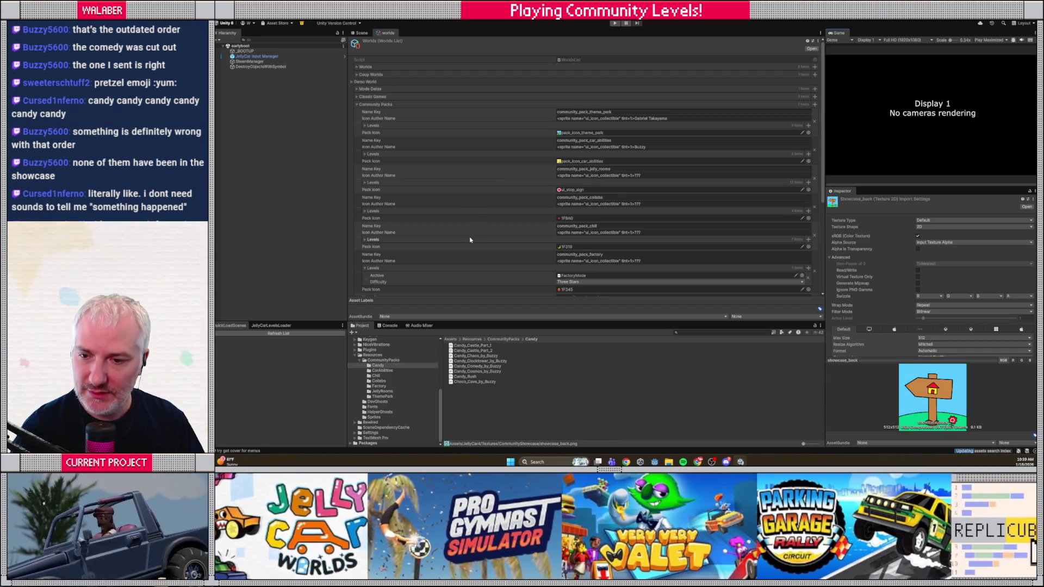
pyautogui.scroll(-3, 470, 239)
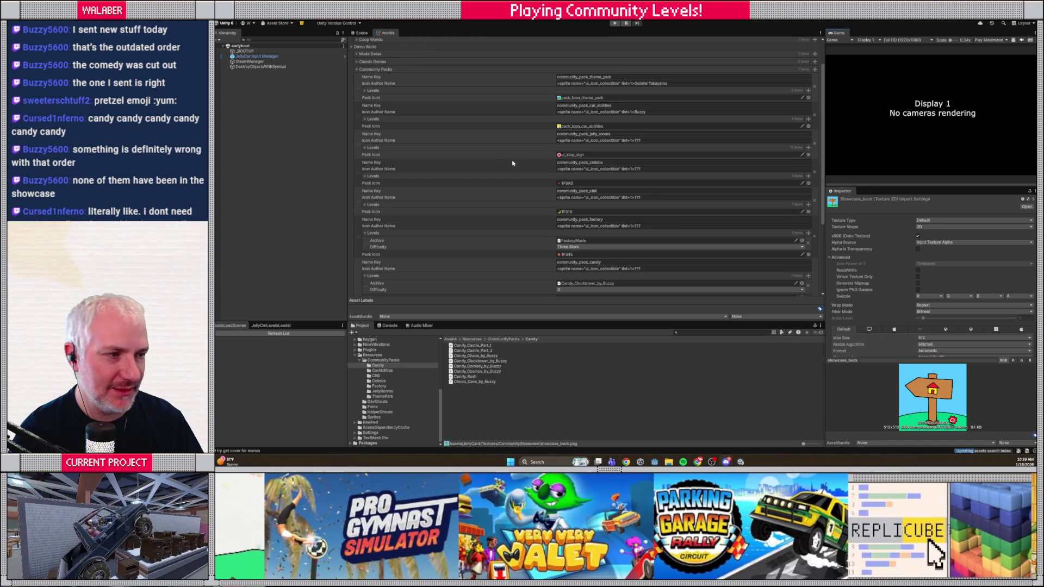
pyautogui.scroll(-8, 511, 234)
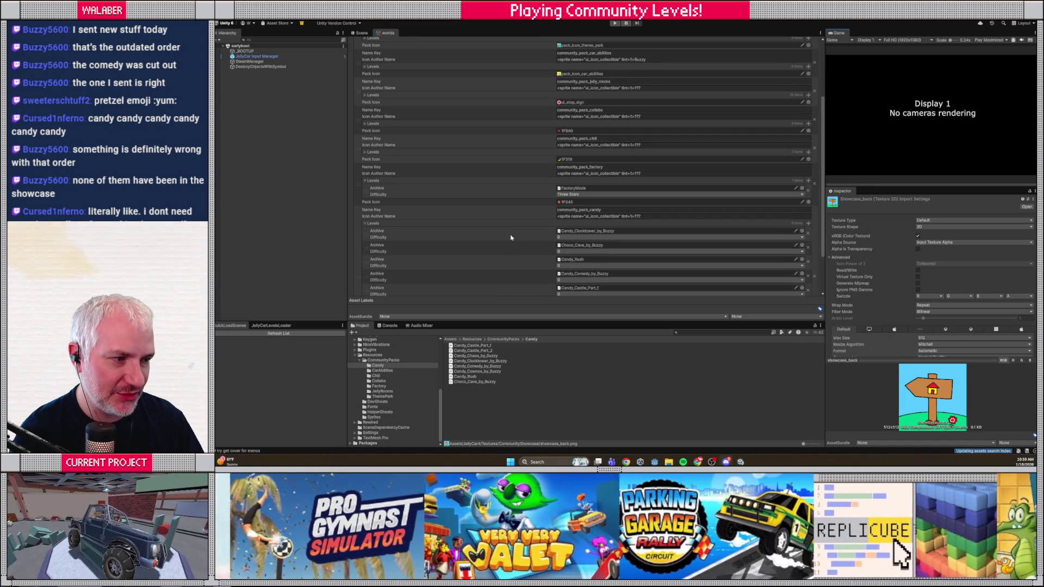
pyautogui.scroll(-2, 537, 228)
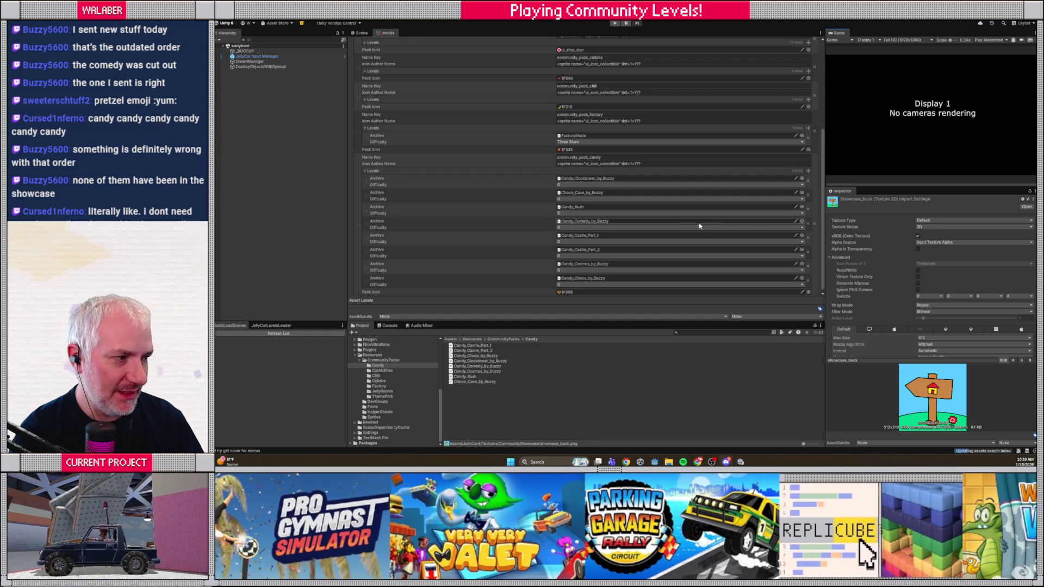
pyautogui.click(809, 224)
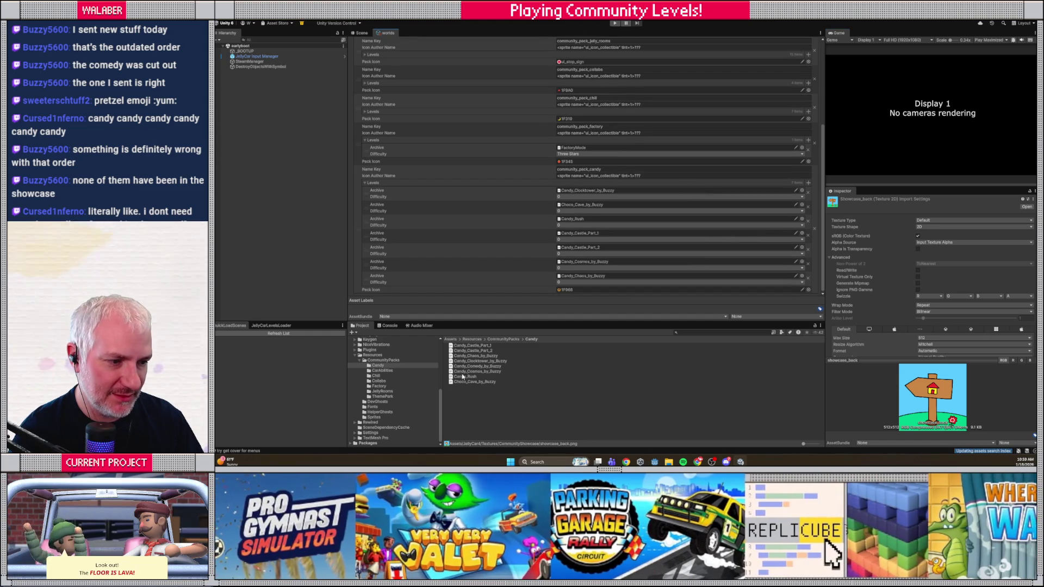
# - Delete the Candy_Comedy_by_Buzzy level asset from the project and relaunch the game
pyautogui.click(474, 367)
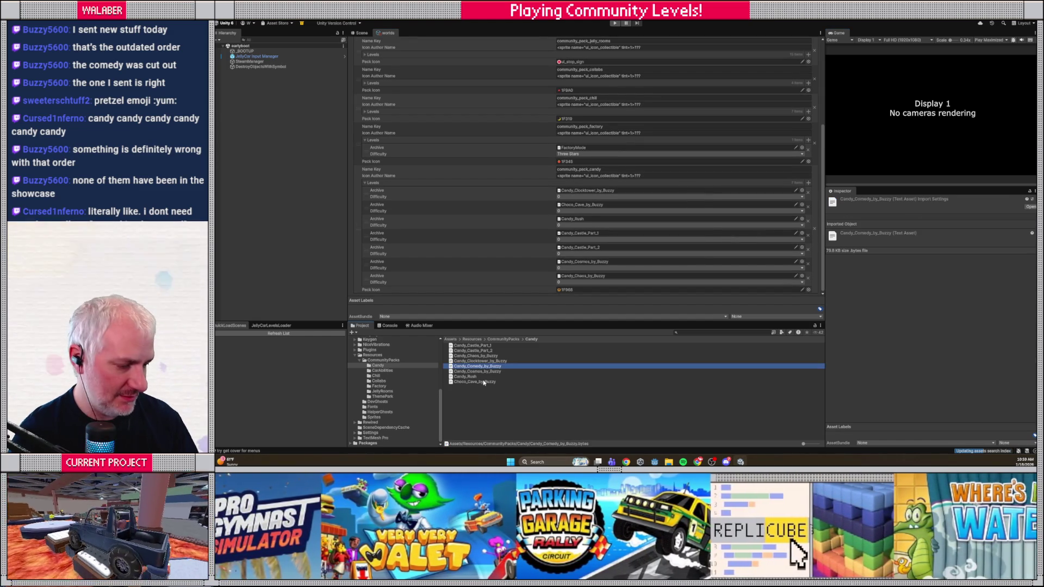
pyautogui.press('Delete')
pyautogui.press('Return')
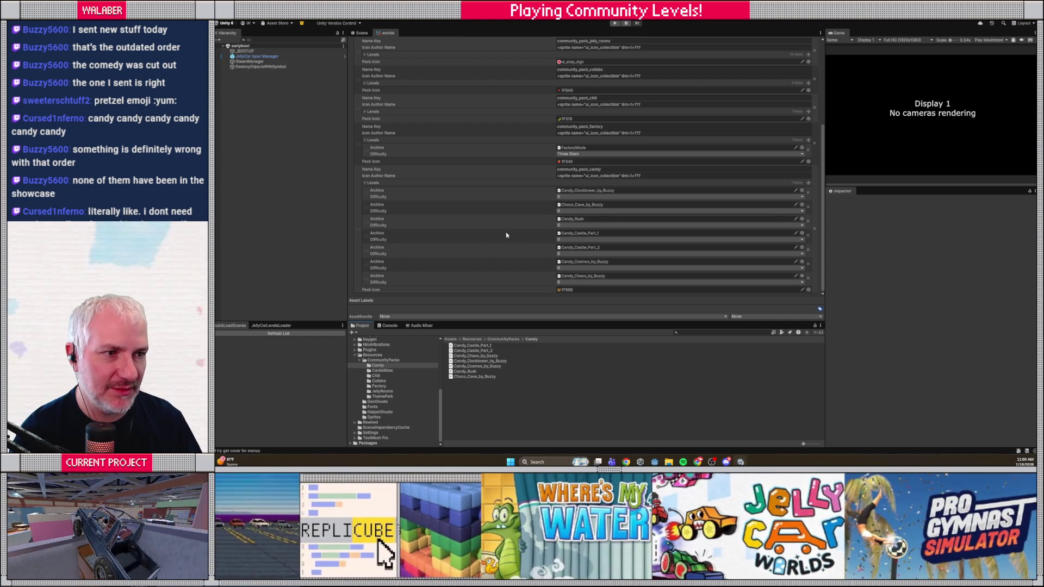
pyautogui.click(616, 23)
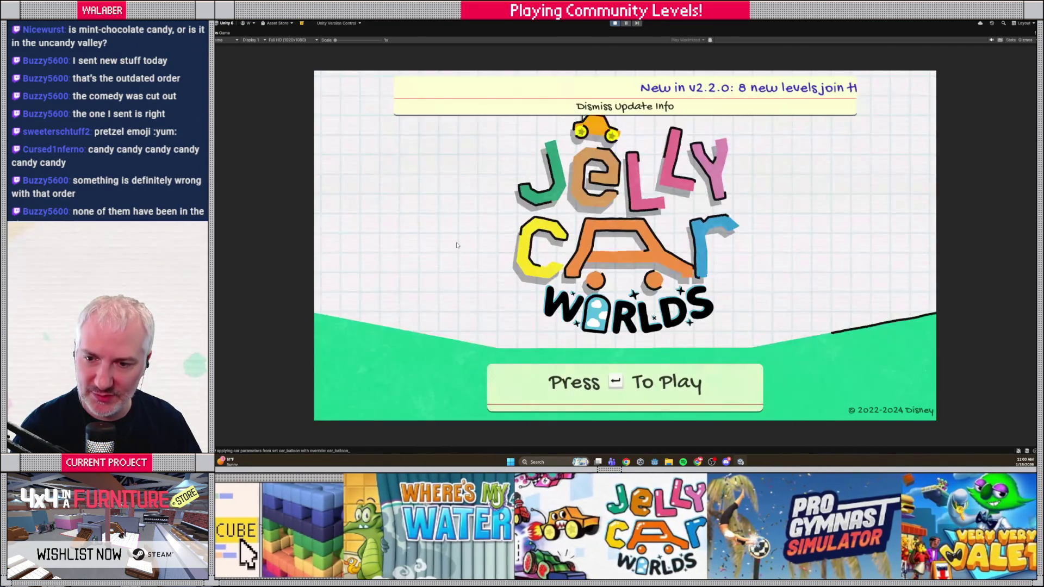
# - Pass the title screen, pick save slot 1, and open Community Showcase to view the candy pack
pyautogui.press('Return')
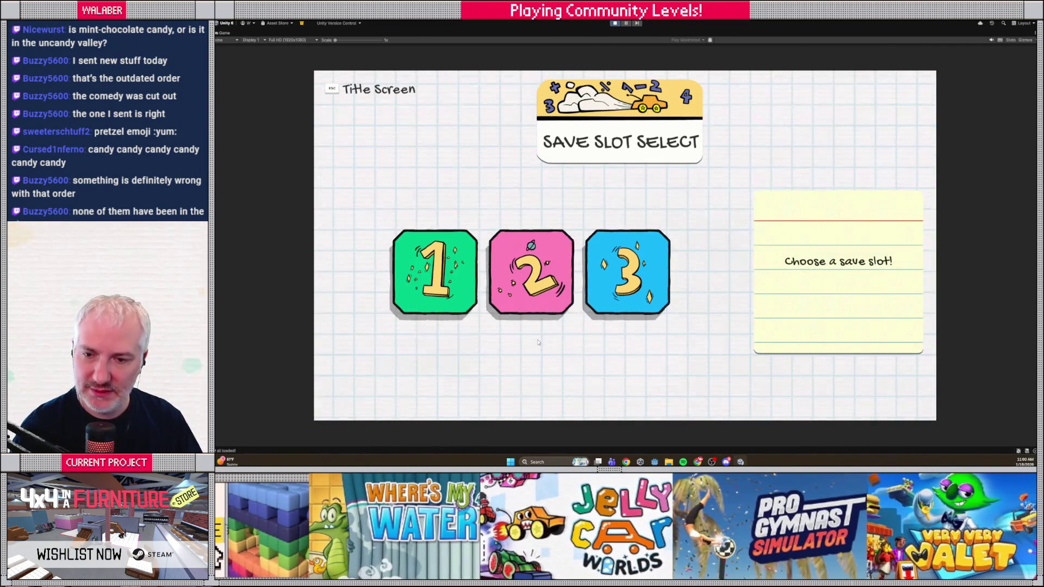
pyautogui.click(445, 276)
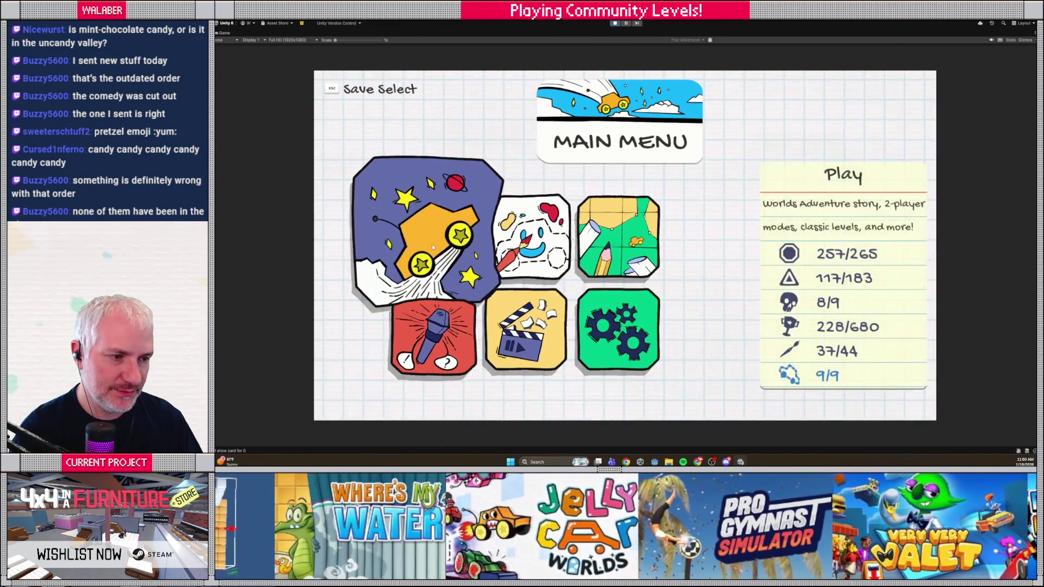
pyautogui.click(432, 243)
pyautogui.click(436, 348)
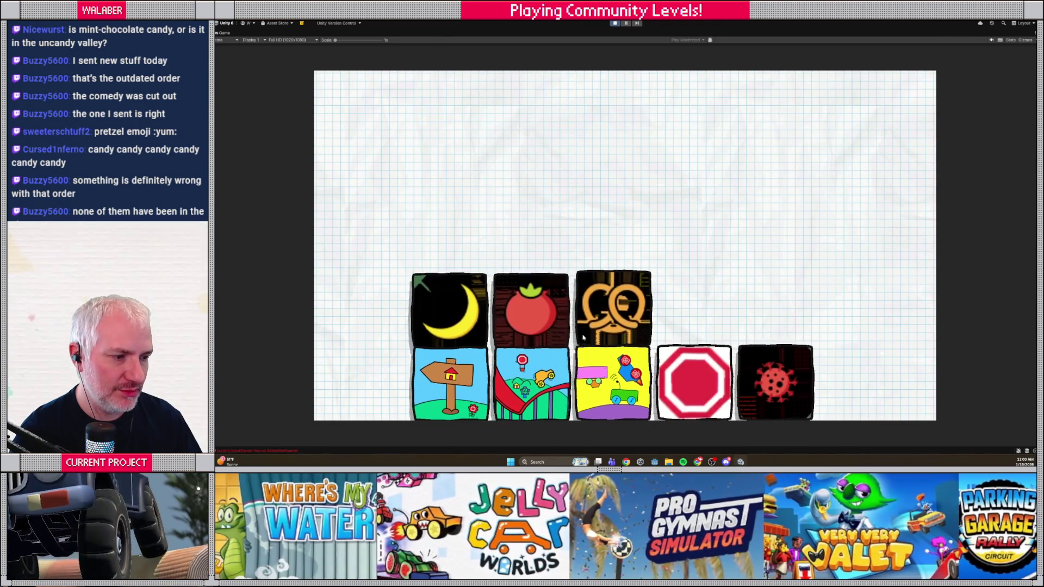
pyautogui.moveTo(621, 281)
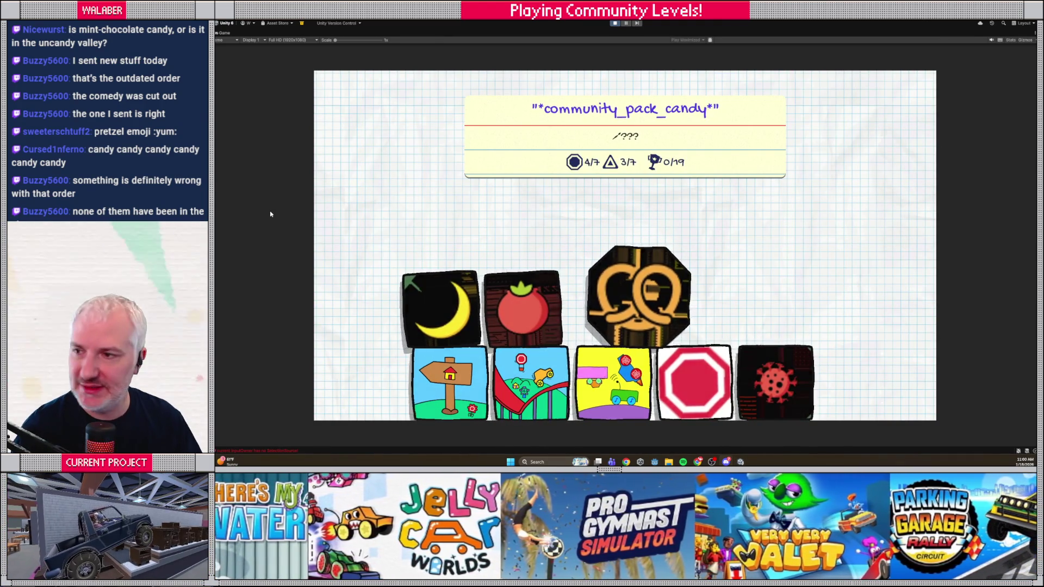
pyautogui.hotkey('alt', 'Tab')
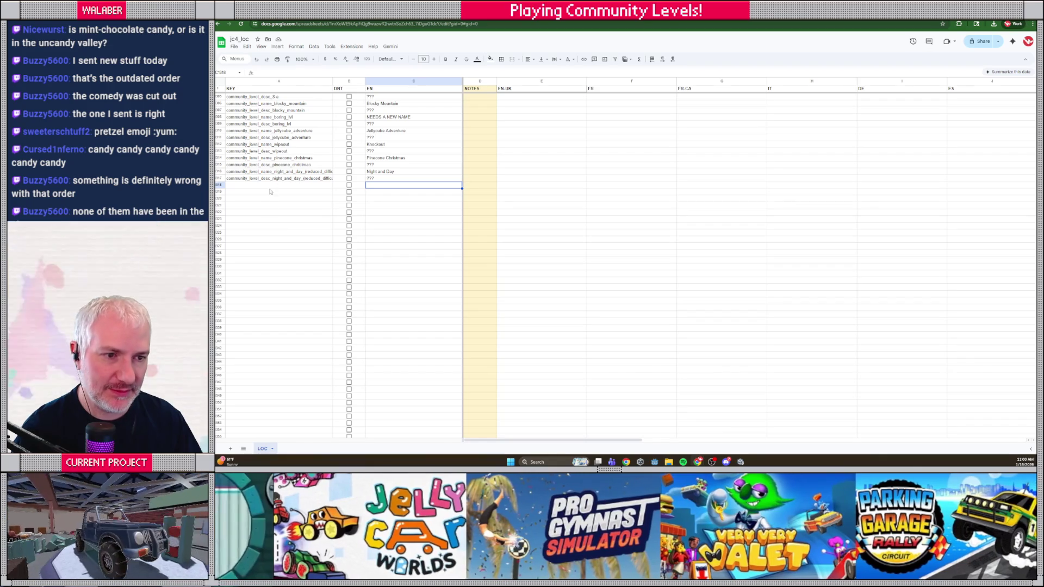
# - Put the key community_pack_candy in A1318 with English text 'Sugarland' in C1318
pyautogui.click(271, 186)
pyautogui.write('commu')
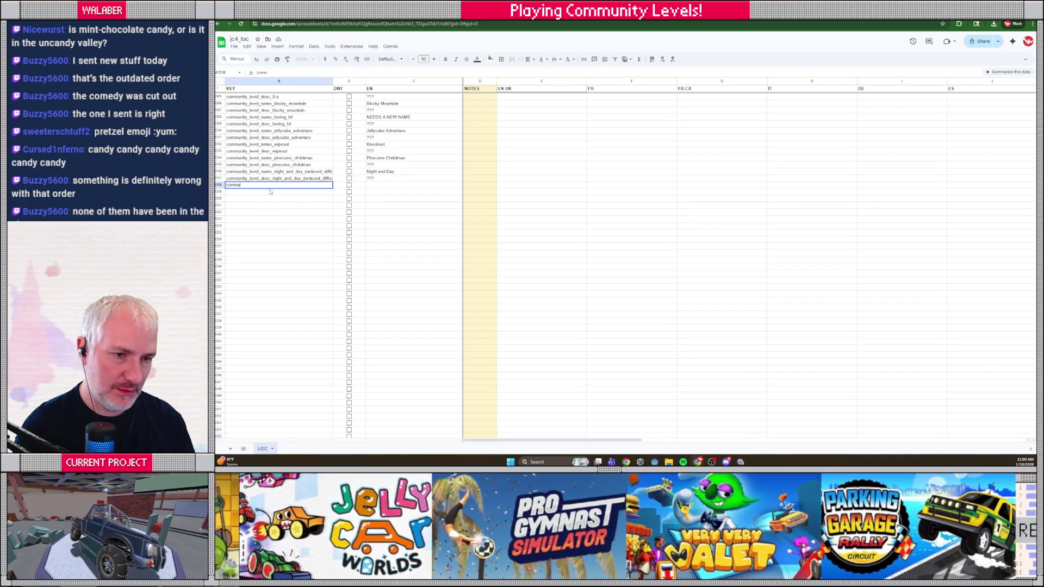
pyautogui.write('nity_pack_c')
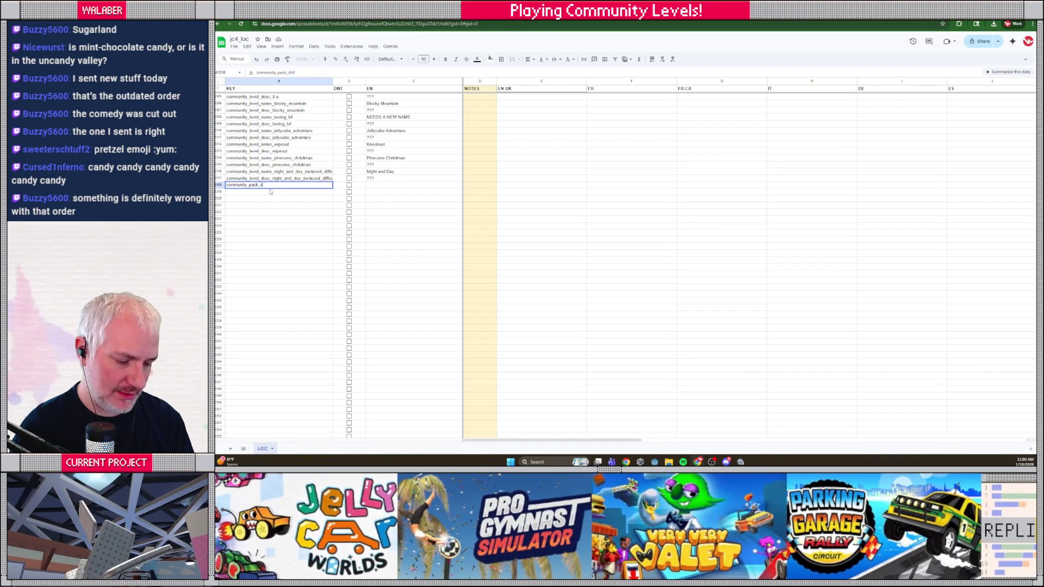
pyautogui.write('y')
pyautogui.press('Tab')
pyautogui.press('Tab')
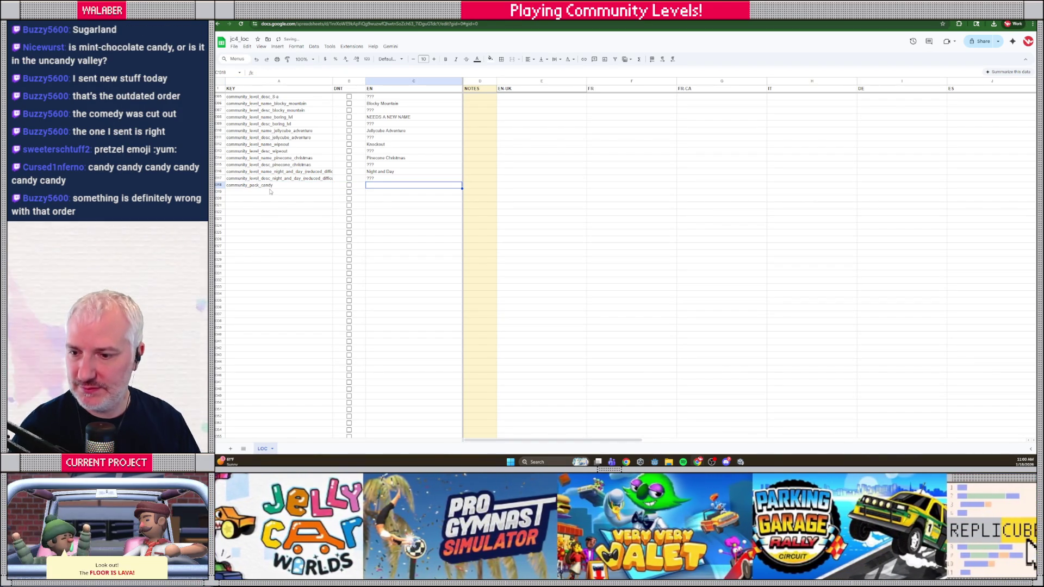
pyautogui.hotkey('ctrl', '+')
pyautogui.hotkey('ctrl', '+')
pyautogui.hotkey('ctrl', '+')
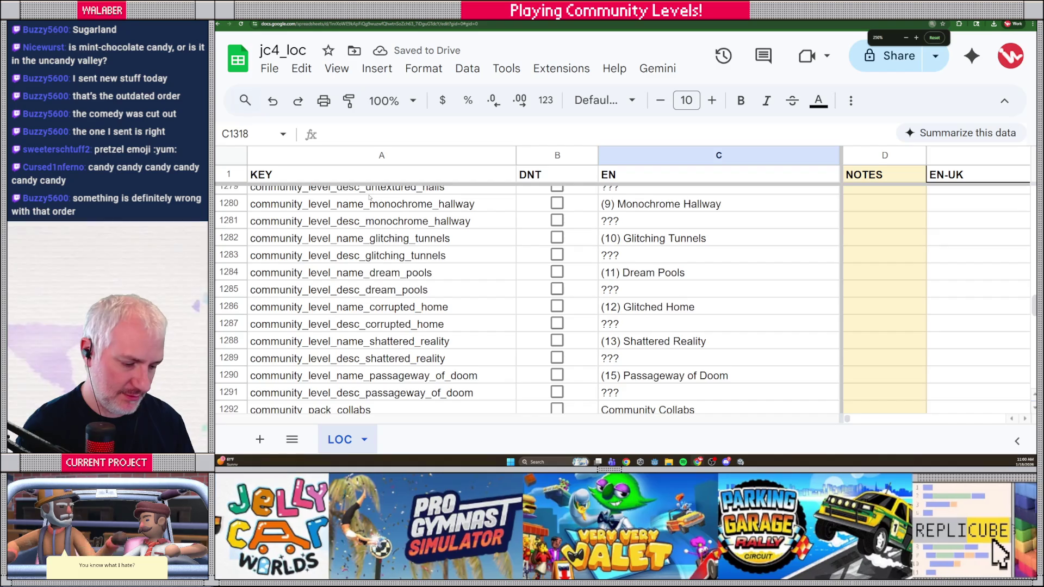
pyautogui.write('Sugarland')
pyautogui.press('Return')
pyautogui.scroll(-2, 426, 204)
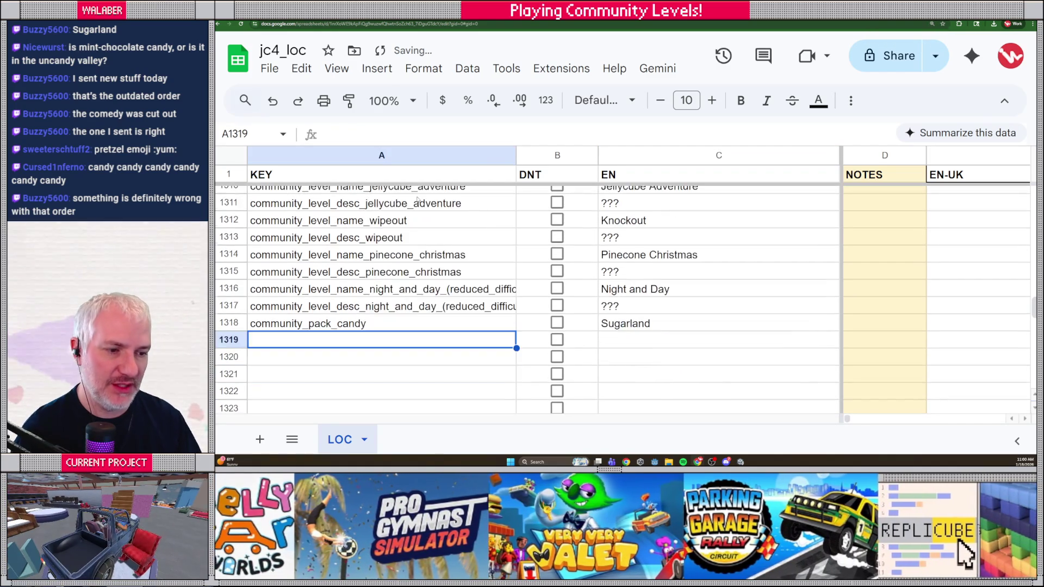
pyautogui.scroll(-2, 426, 205)
pyautogui.hotkey('ctrl', '-')
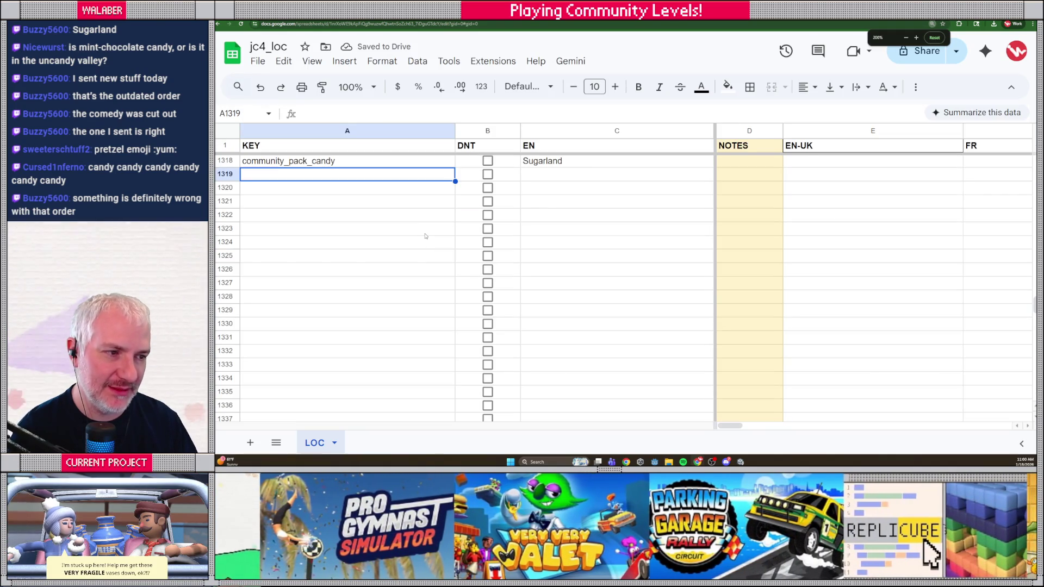
pyautogui.scroll(1, 426, 235)
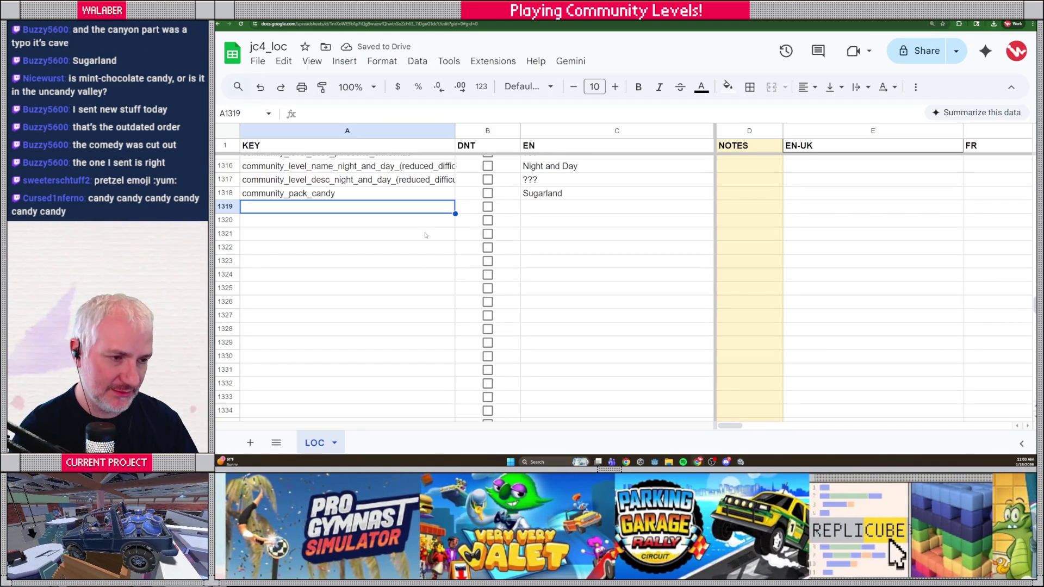
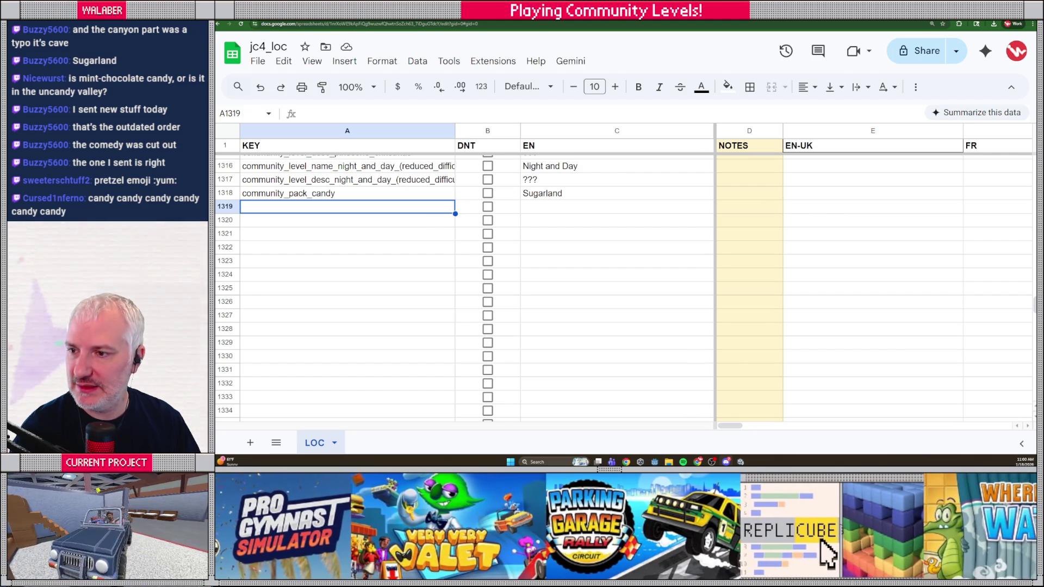
# - Check the clocktower level key in the game, then add community_level_name_candy_clocktower as 'Candy Clocktower (1/7)'
pyautogui.hotkey('alt', 'Tab')
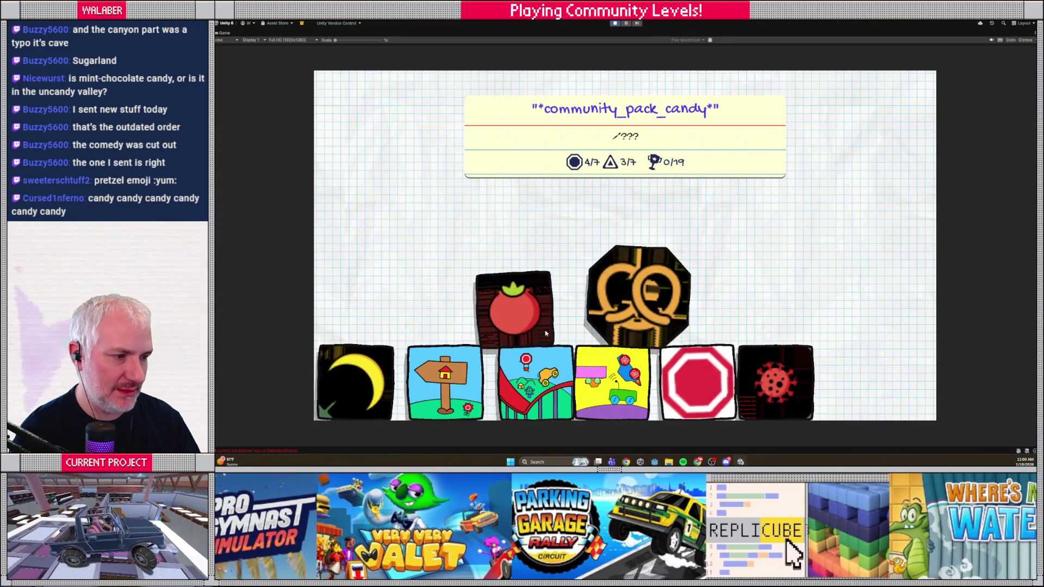
pyautogui.press('Return')
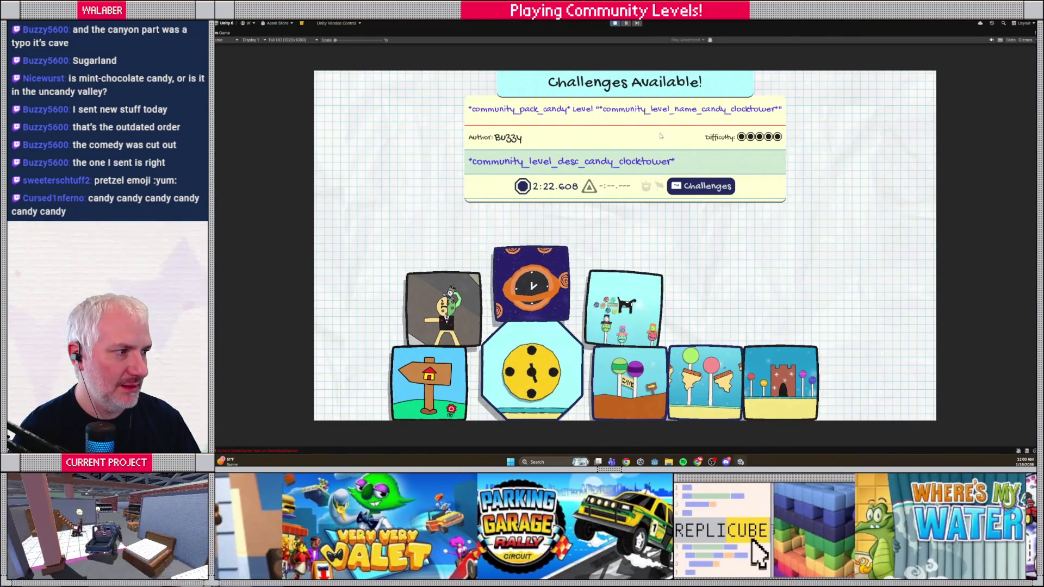
pyautogui.hotkey('alt', 'Tab')
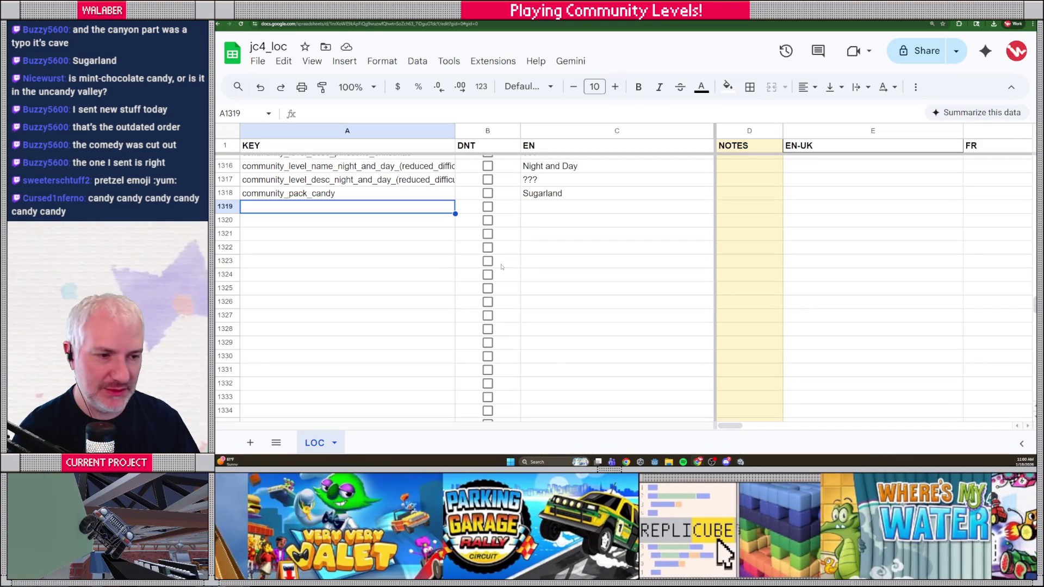
pyautogui.write('community_')
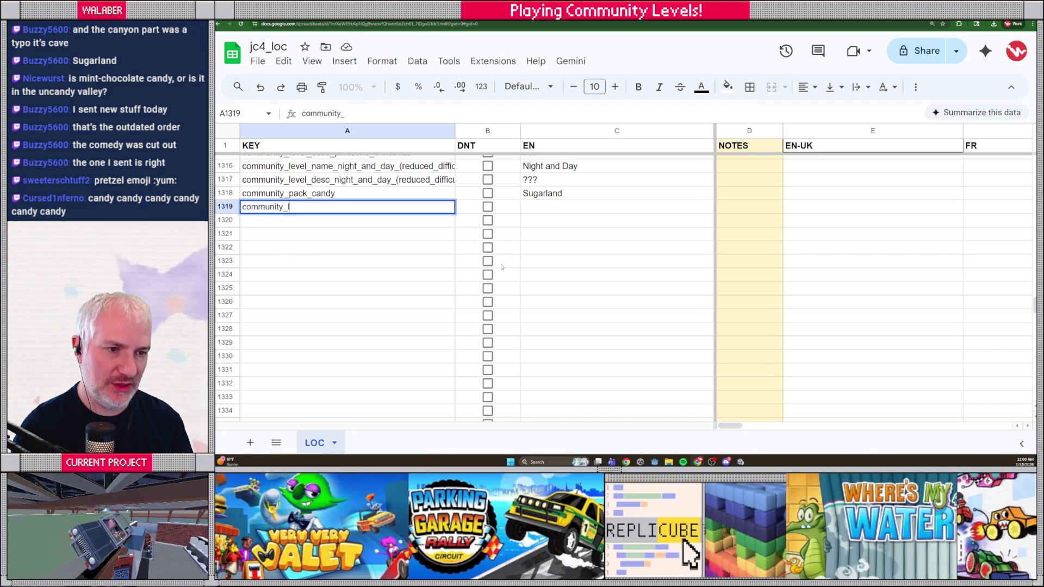
pyautogui.write('level_name_cand')
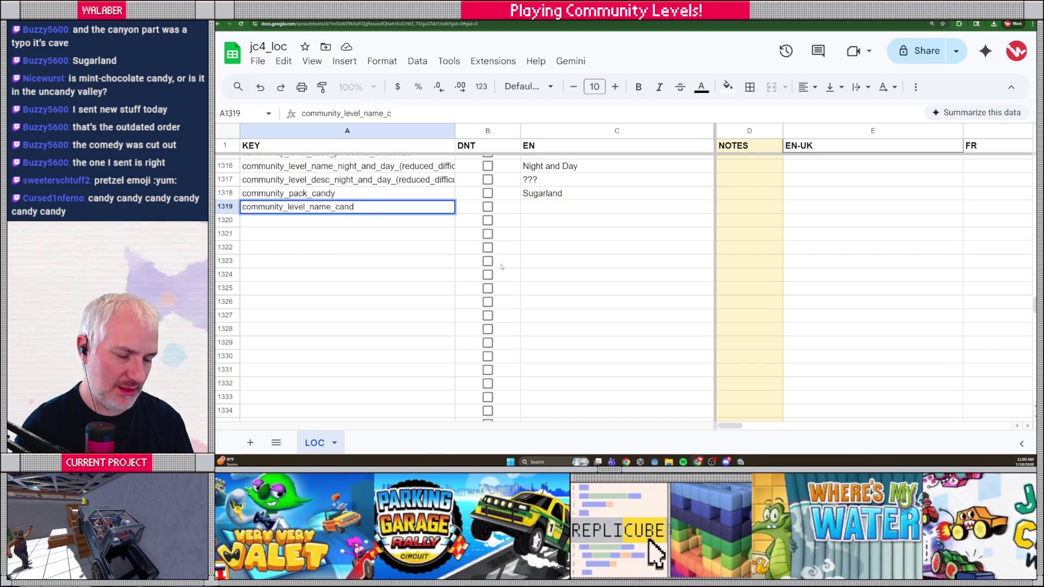
pyautogui.write('y_clocktower')
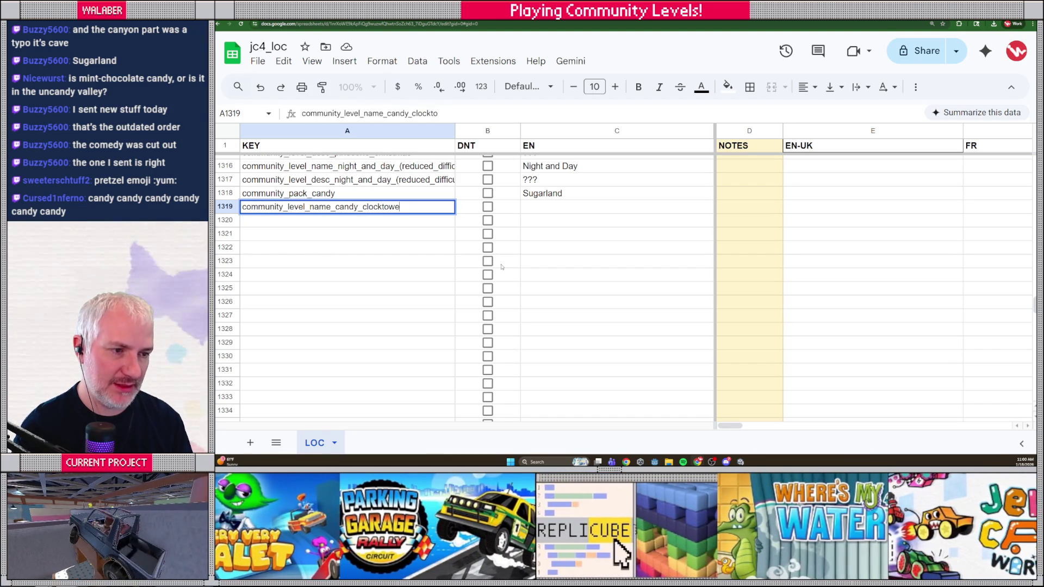
pyautogui.press('Tab')
pyautogui.press('Tab')
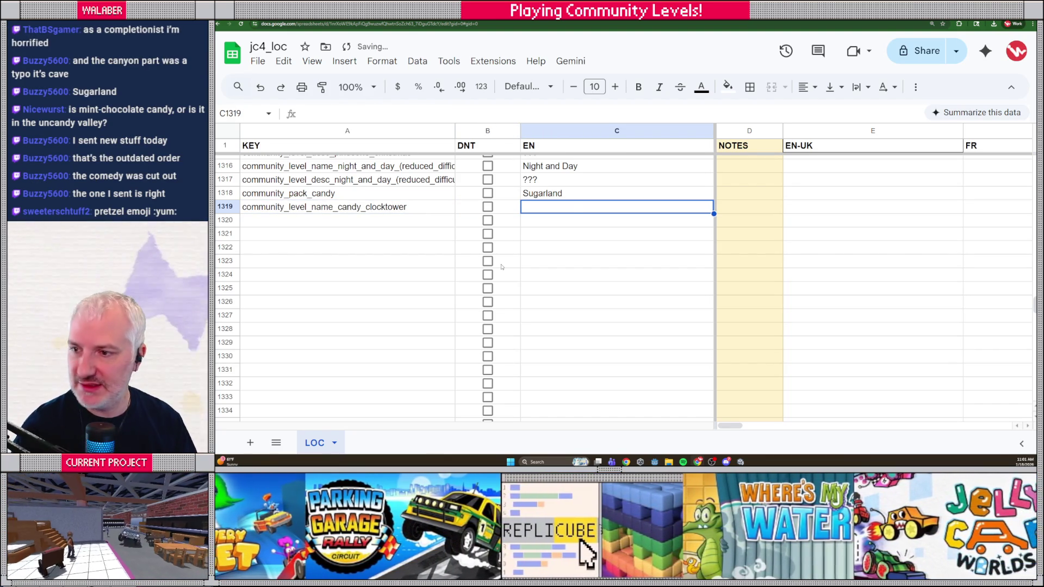
pyautogui.write('Candy Cloc')
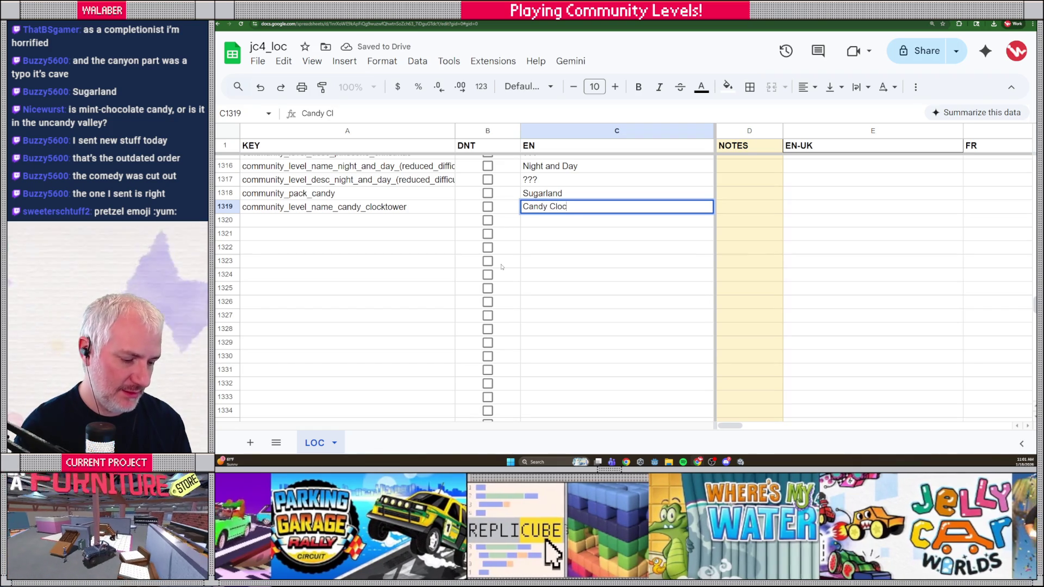
pyautogui.write('ktower (1/7')
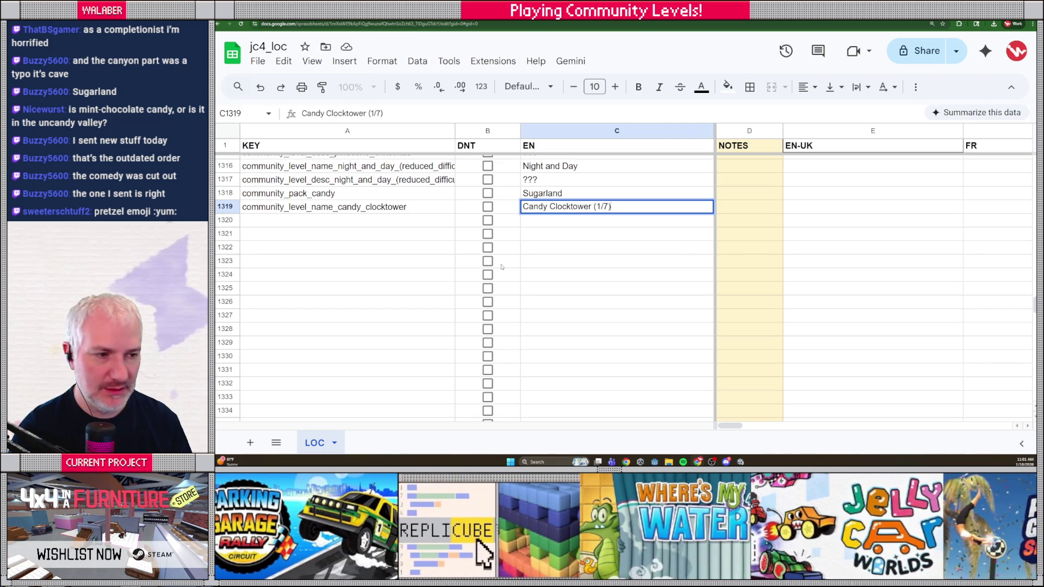
pyautogui.press('Return')
# - Add community_level_desc_candy_clocktower with the pasted 'Welcome to Sugarland!' clocktower description
pyautogui.write('community_')
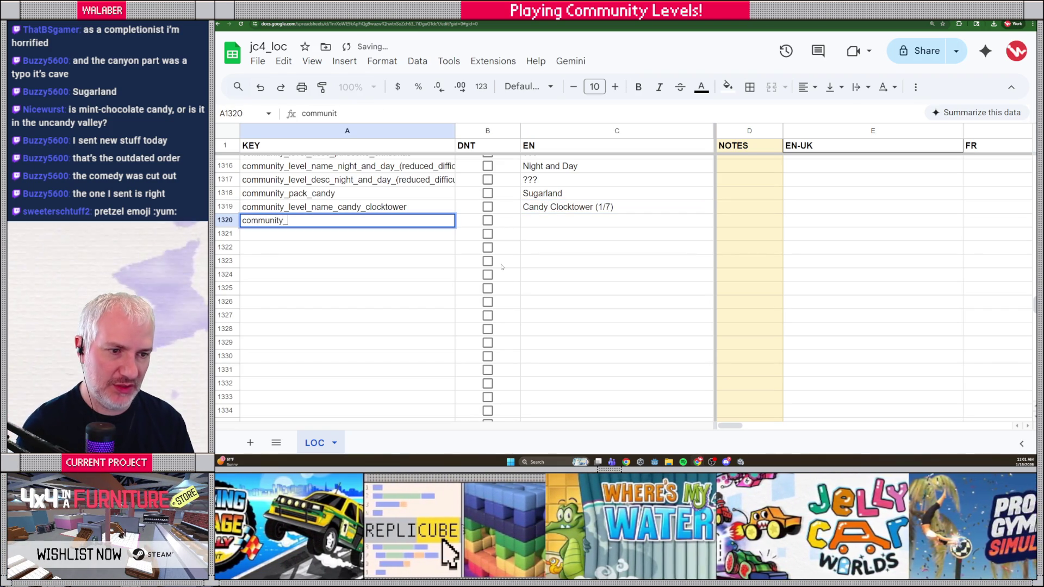
pyautogui.write('level_desc_')
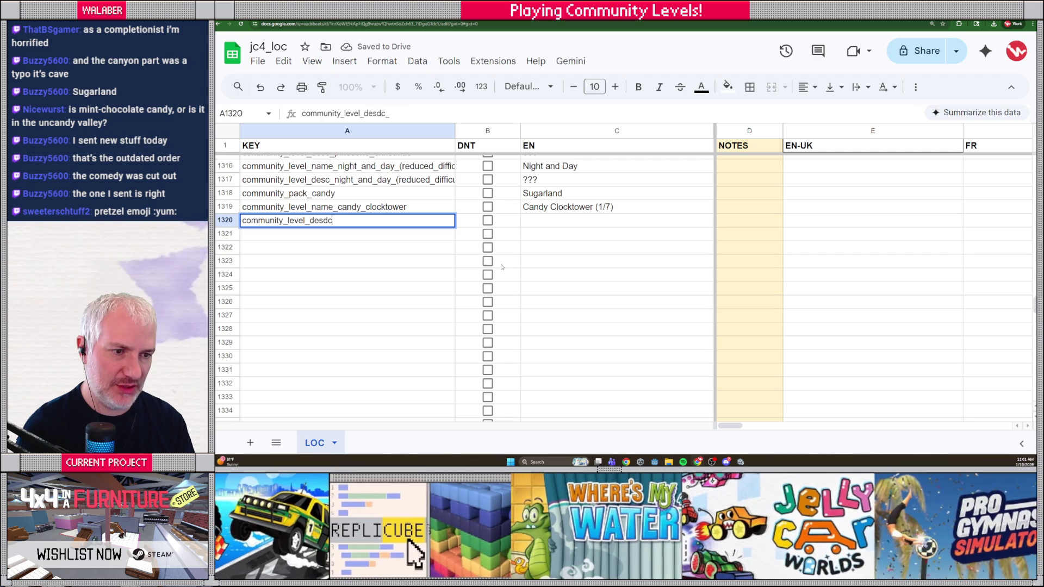
pyautogui.write('candy_cl')
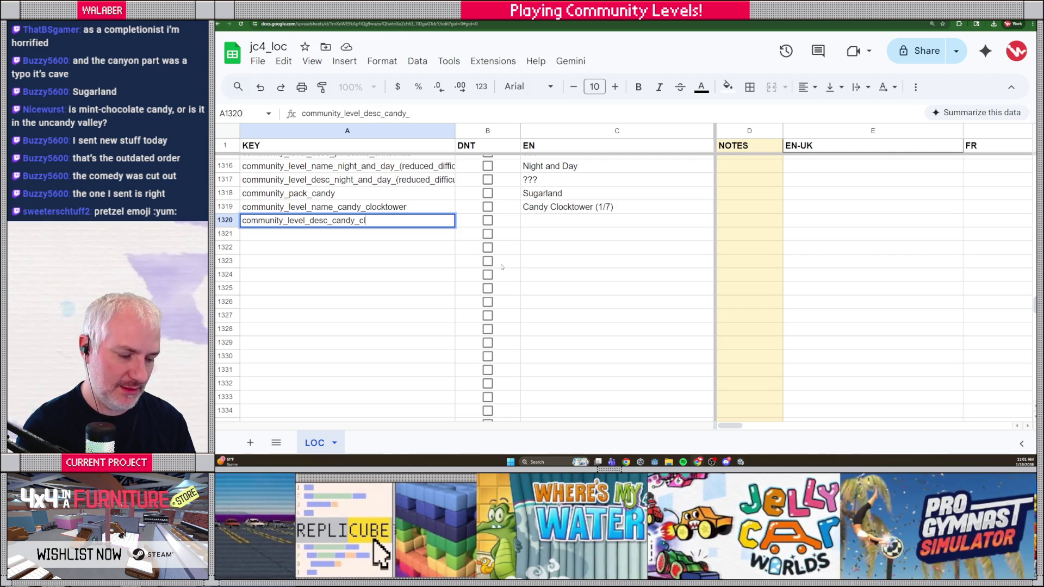
pyautogui.write('ocktower')
pyautogui.press('Tab')
pyautogui.press('Tab')
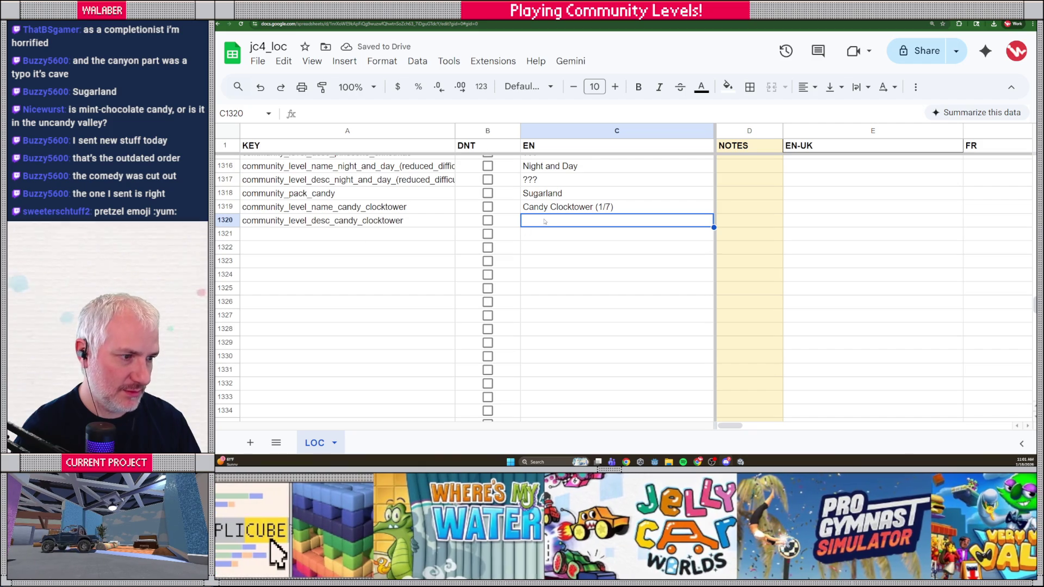
pyautogui.write('Welcome to Sugarland! Traverse up the clocktower to reach the clock!')
pyautogui.press('Return')
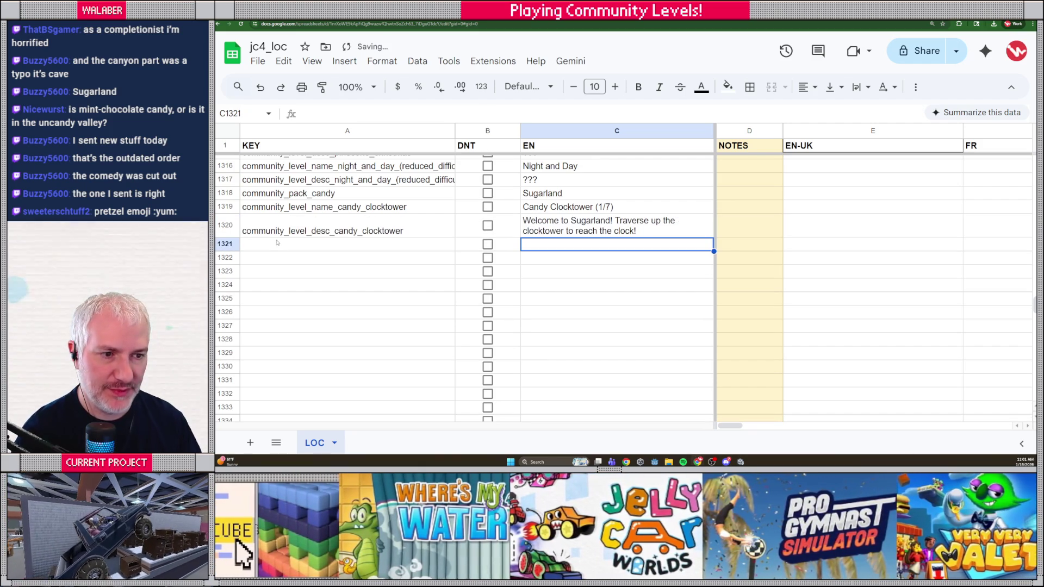
pyautogui.click(285, 250)
# - Add the community_level_name_choco_cave row with English name 'Choco Cave (2/7)'
pyautogui.write('communi')
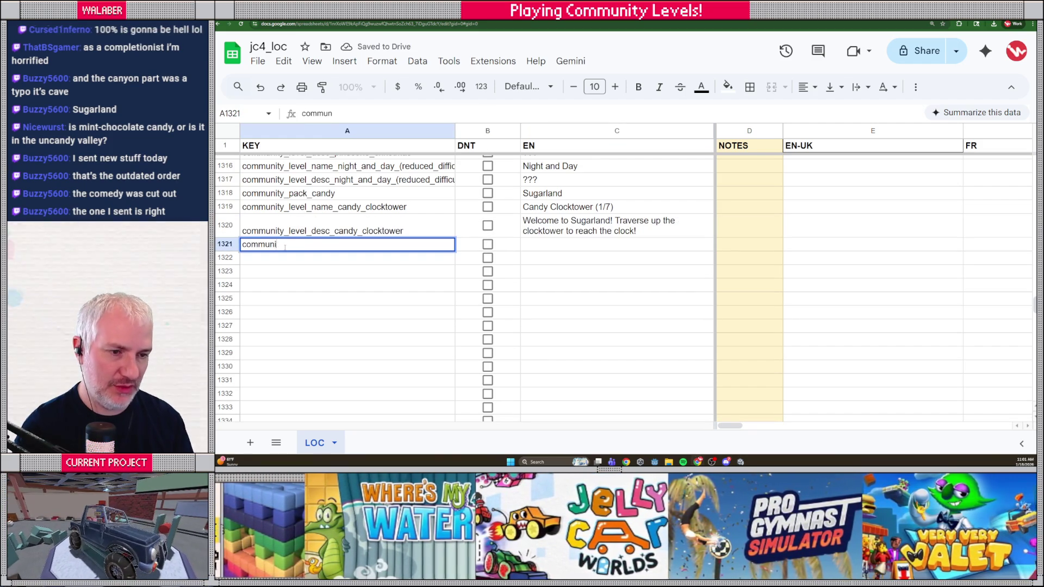
pyautogui.write('ty_level_name_')
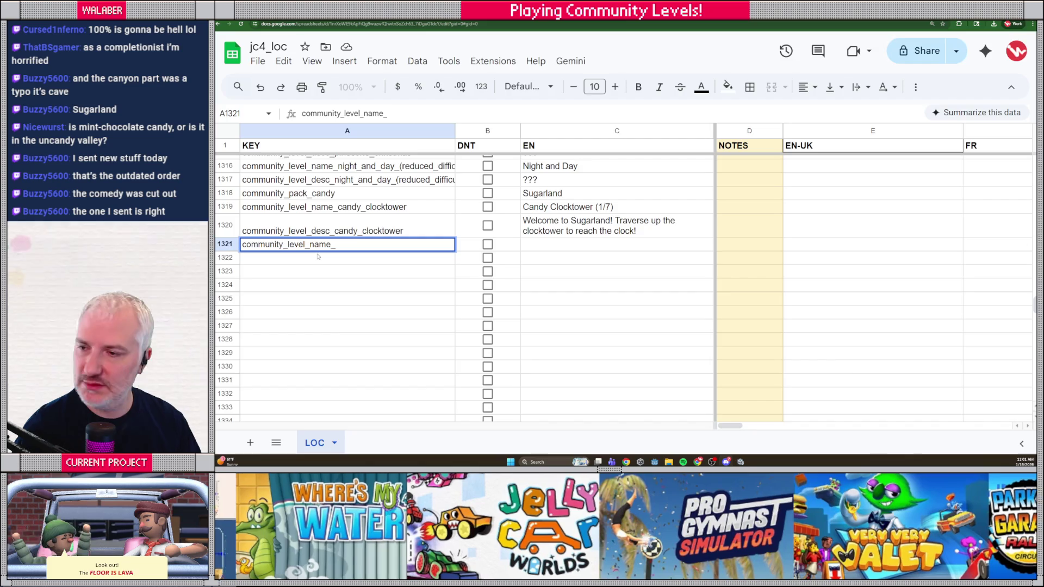
pyautogui.hotkey('alt', 'Tab')
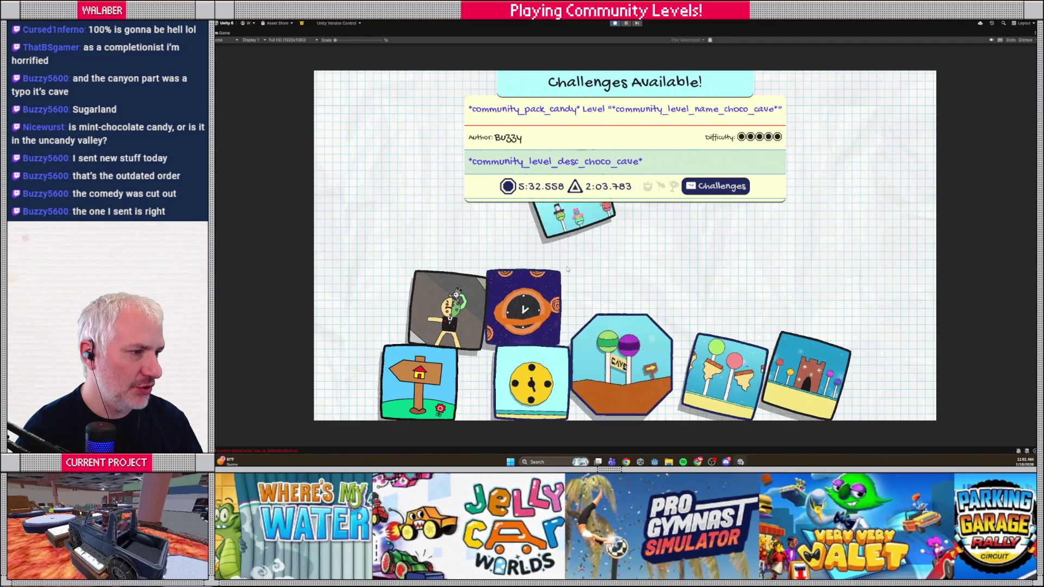
pyautogui.hotkey('alt', 'Tab')
pyautogui.write('choco_cave')
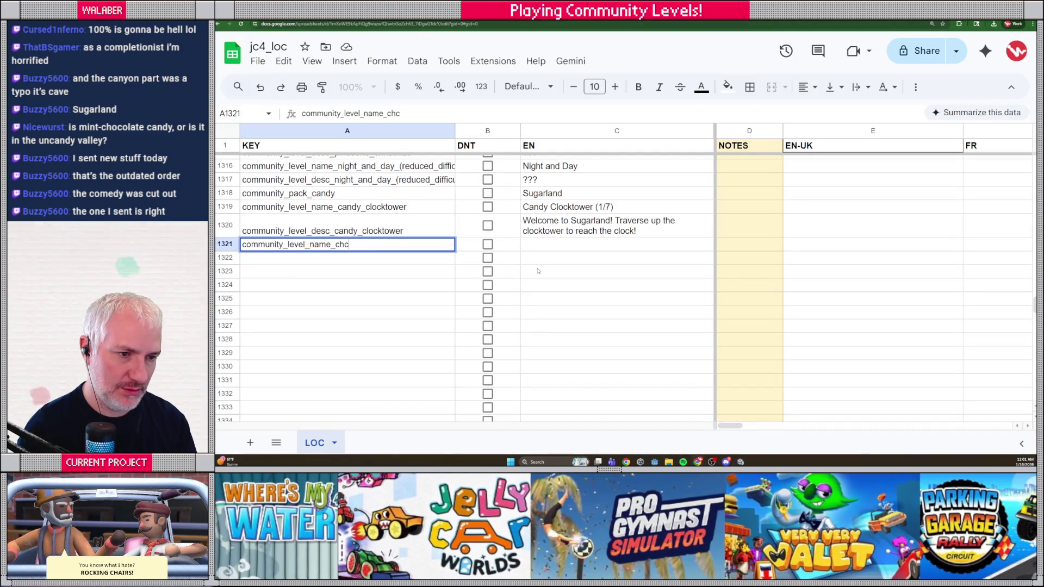
pyautogui.press('Tab')
pyautogui.press('Tab')
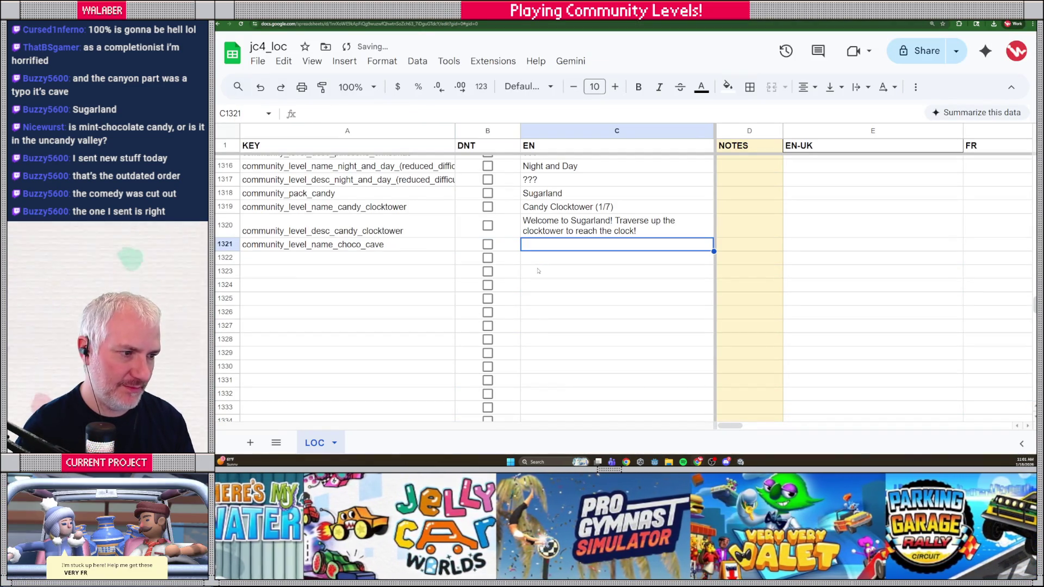
pyautogui.write('Choco Cave (2/7')
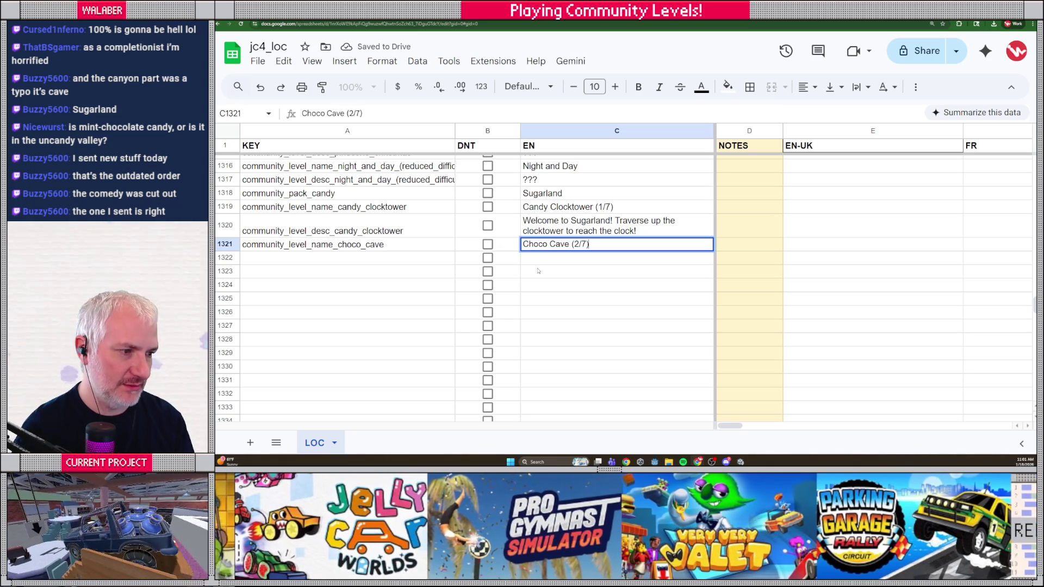
pyautogui.press('Return')
# - Add community_level_desc_choco_cave with the pasted chocolate-canyon thief-chase description
pyautogui.write('commun')
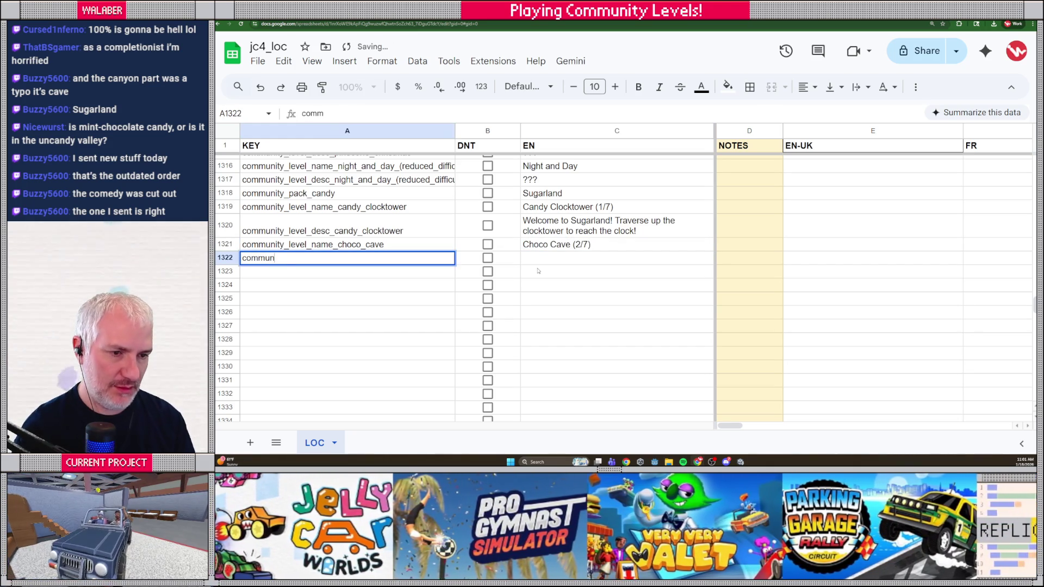
pyautogui.write('ity_level_desc_')
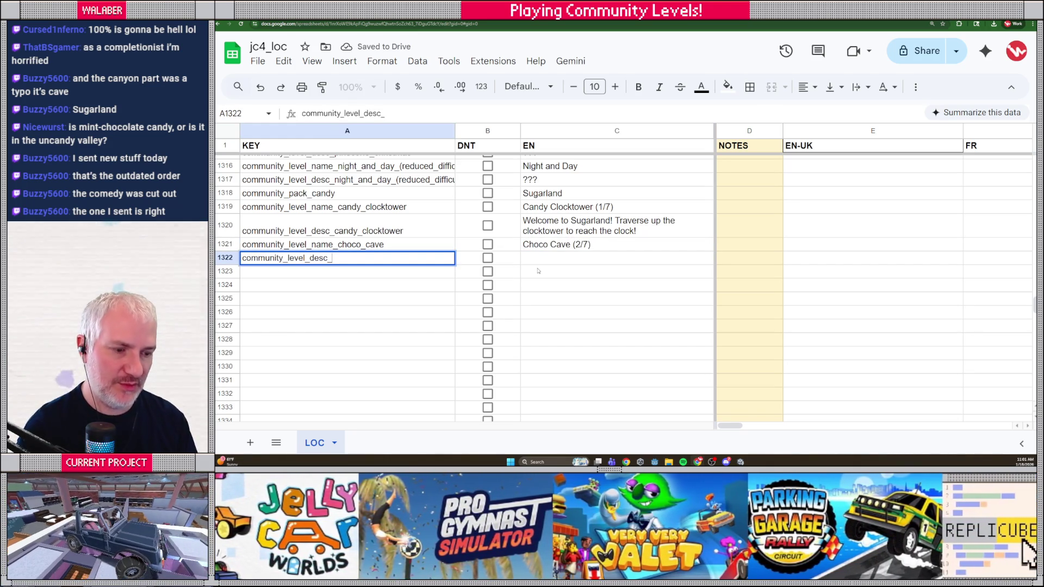
pyautogui.write('choco_cave')
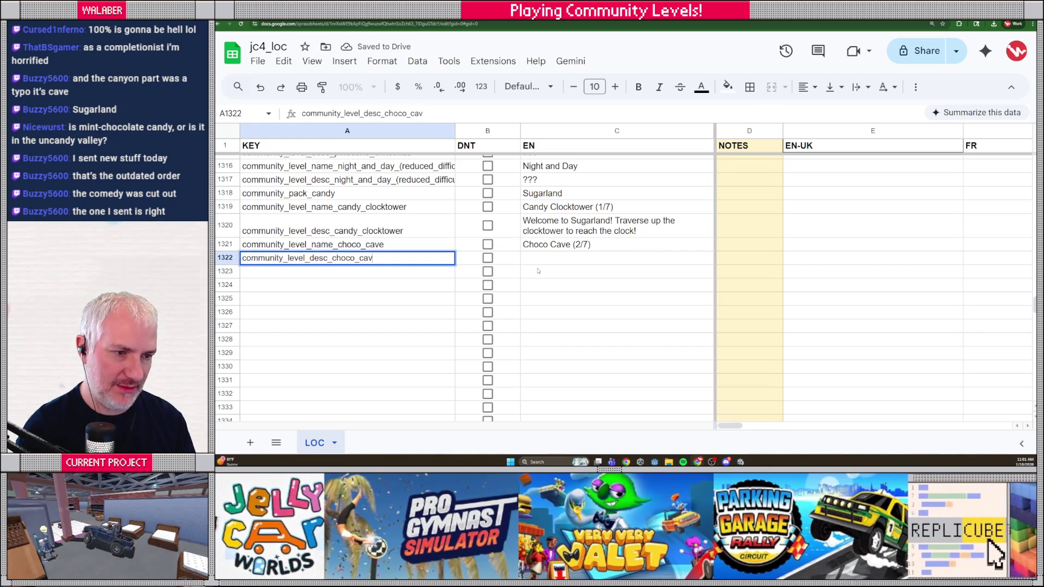
pyautogui.press('Tab')
pyautogui.press('Tab')
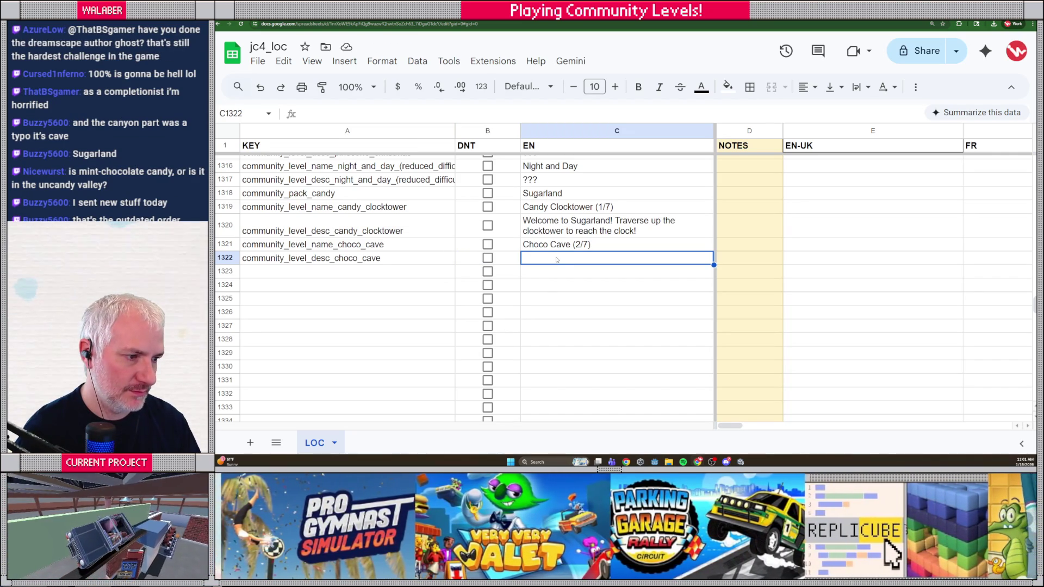
pyautogui.write('The clock has been stolen, follow the thief across the chocolate canyon!')
pyautogui.press('Return')
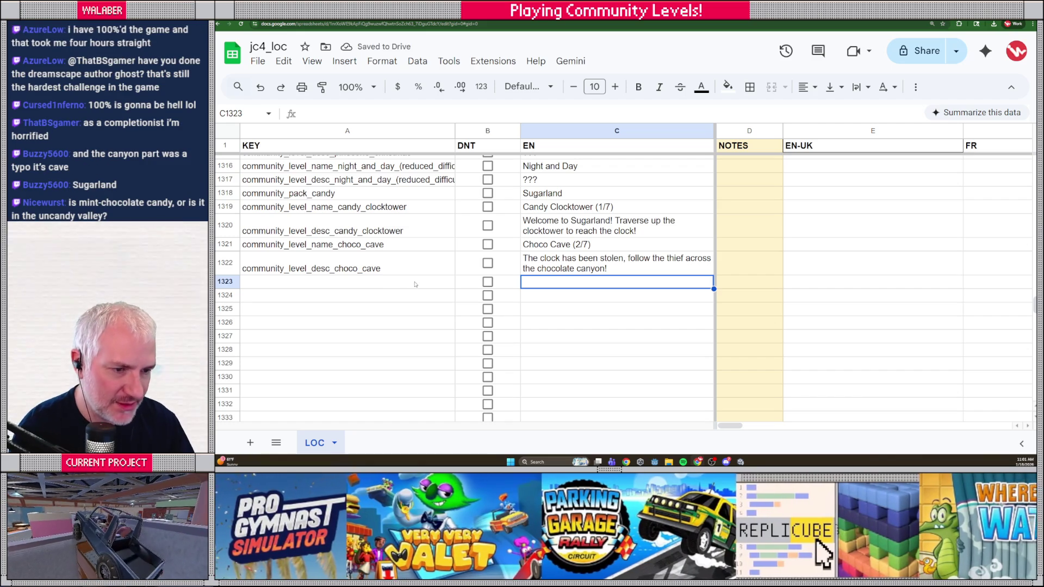
pyautogui.click(368, 284)
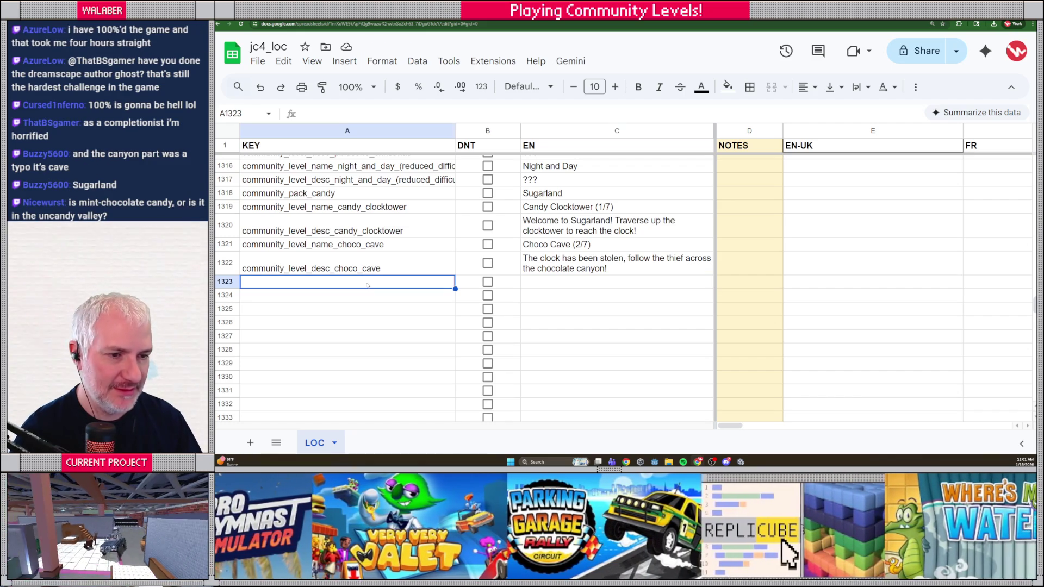
# - Add the community_level_name_candy_rush row with English name 'Candy Rush (3/7)'
pyautogui.write('community')
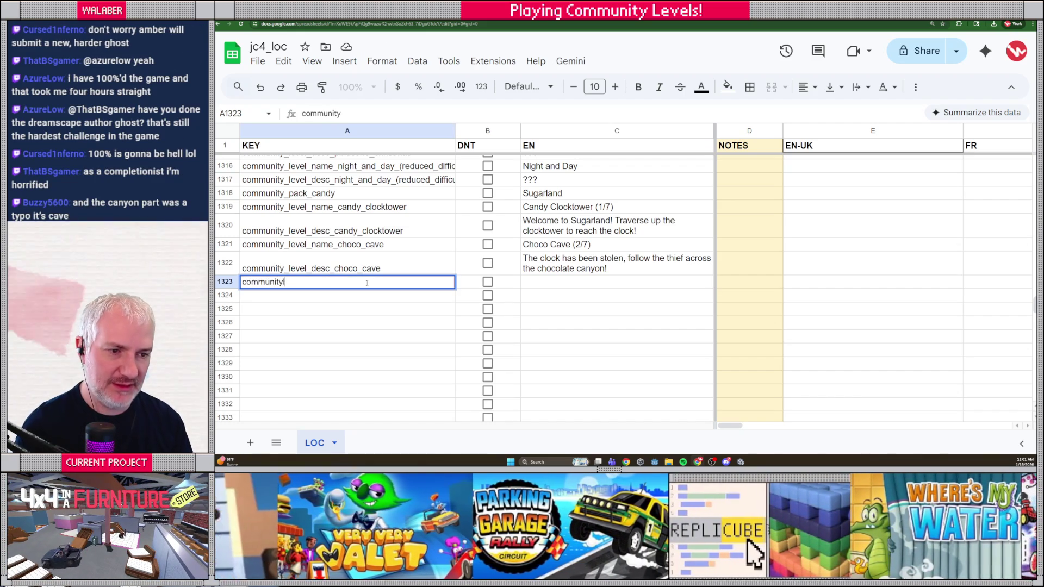
pyautogui.write('_le')
pyautogui.write('level_name_ca')
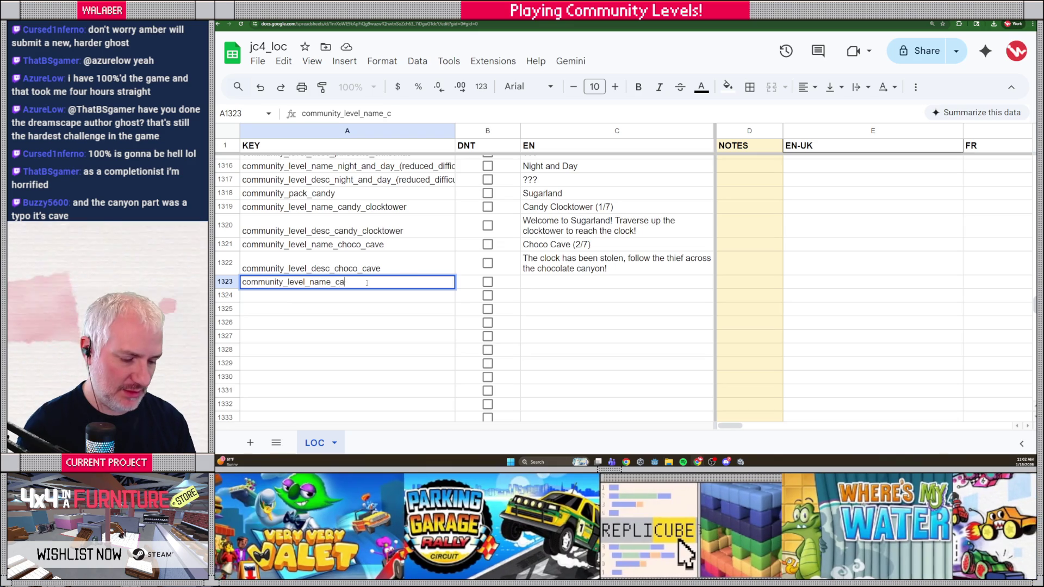
pyautogui.write('ndy_rush')
pyautogui.press('Tab')
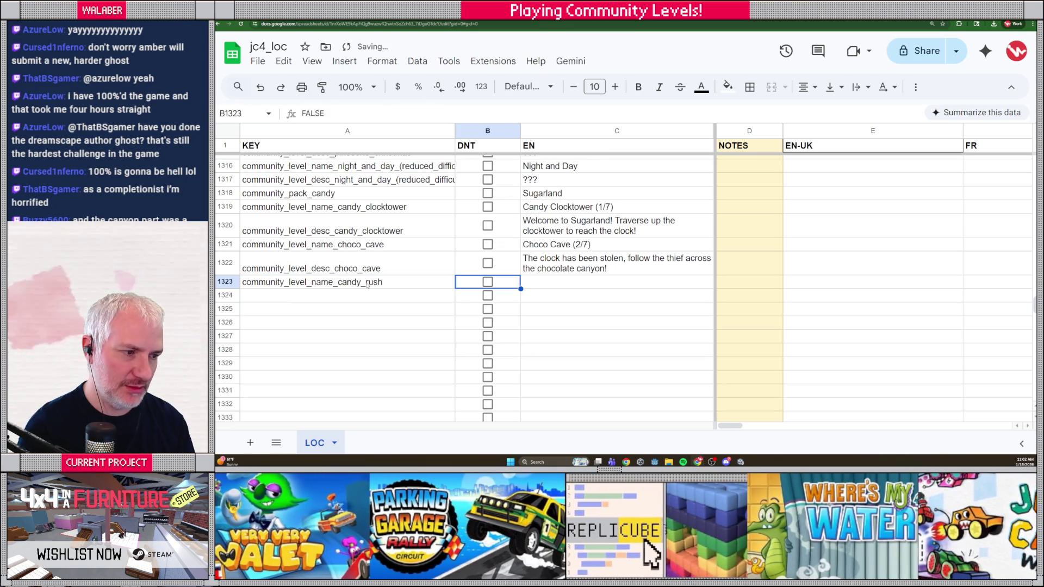
pyautogui.press('Tab')
pyautogui.write('Cand')
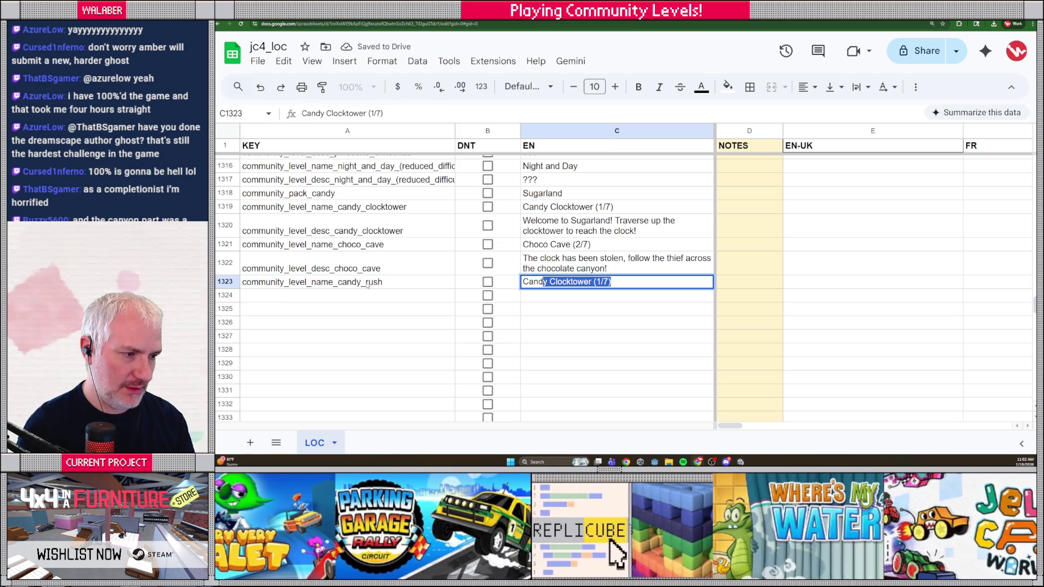
pyautogui.write('y Rush (3/7)')
pyautogui.press('Return')
# - Add community_level_desc_candy_rush with the pasted 'I think he went this way!' description
pyautogui.write('co')
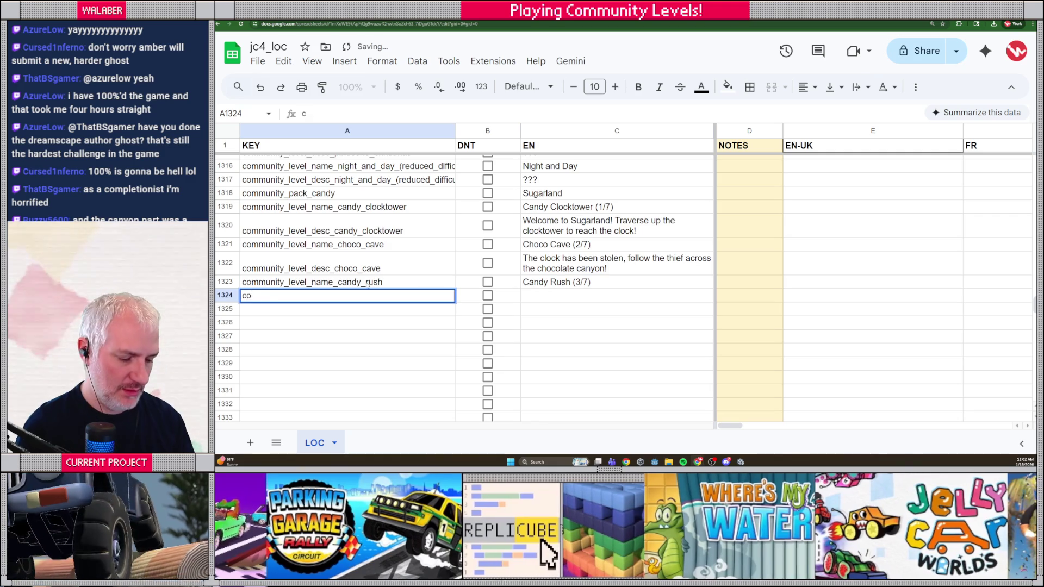
pyautogui.write('mmunity_level_d')
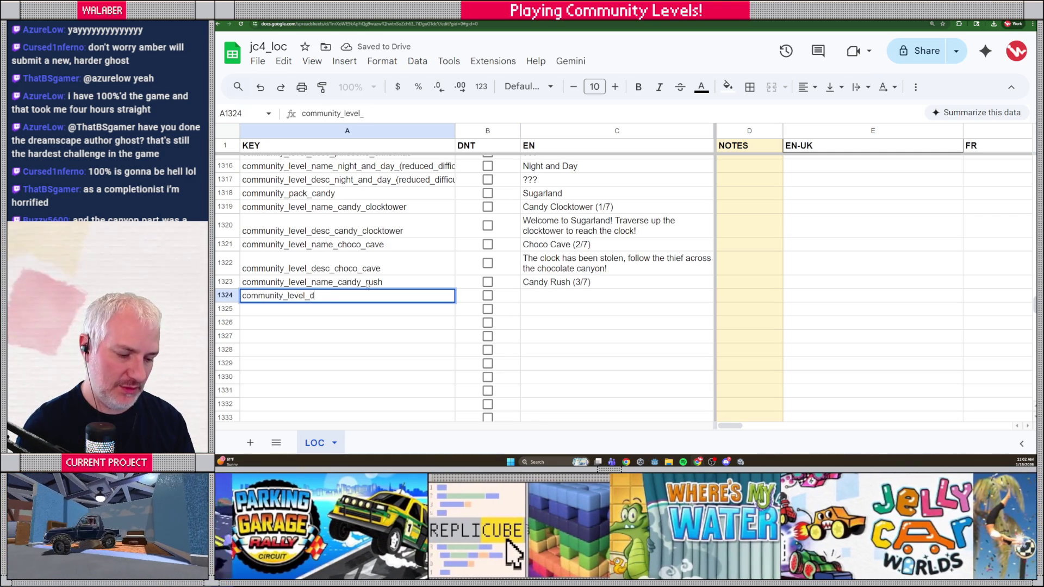
pyautogui.write('esc_candy_rush')
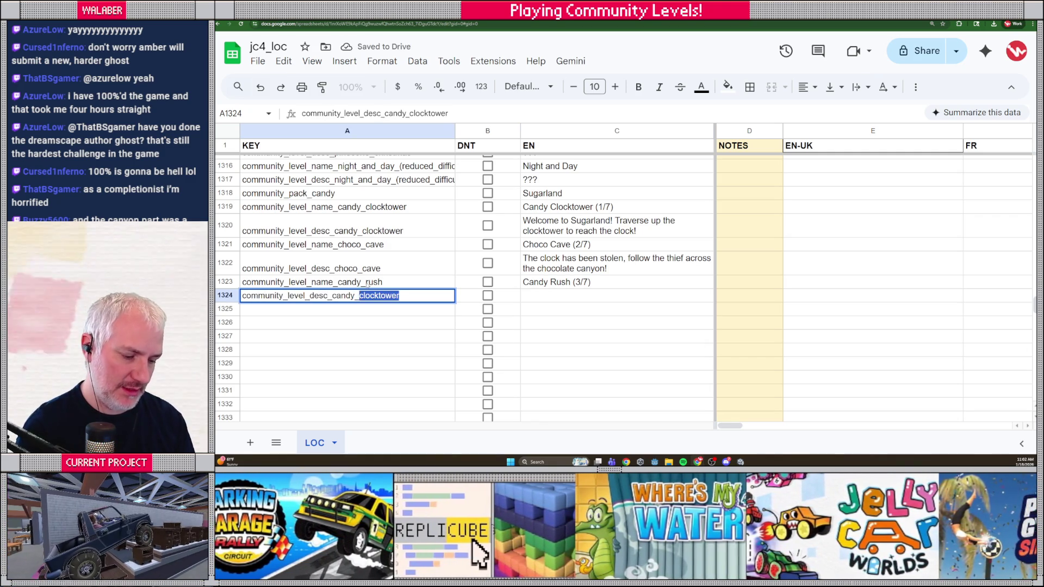
pyautogui.press('Tab')
pyautogui.press('Tab')
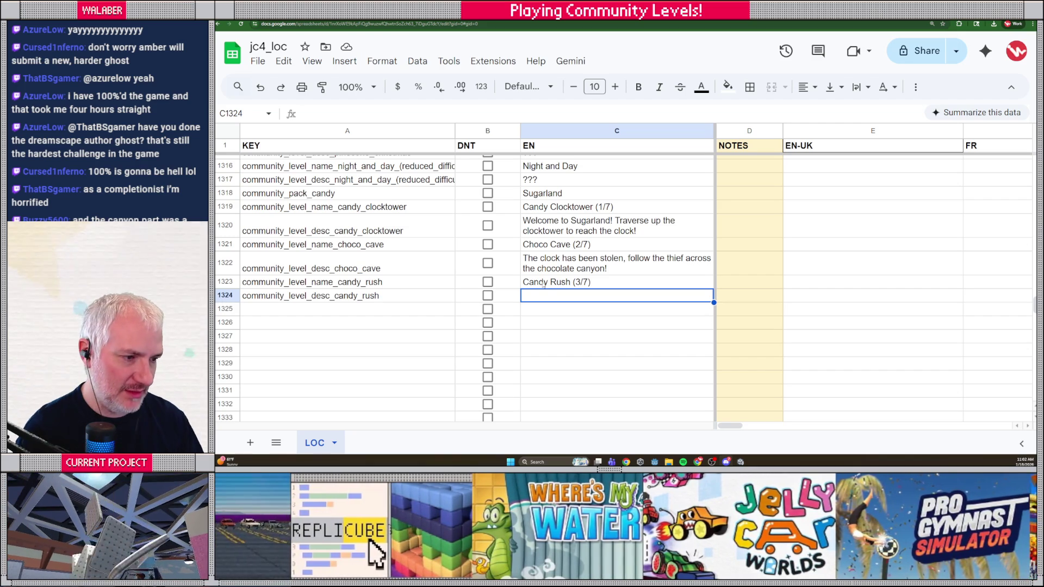
pyautogui.write('I think he went this way! Is that him in the cave?')
pyautogui.press('Return')
pyautogui.press('Left')
pyautogui.press('Left')
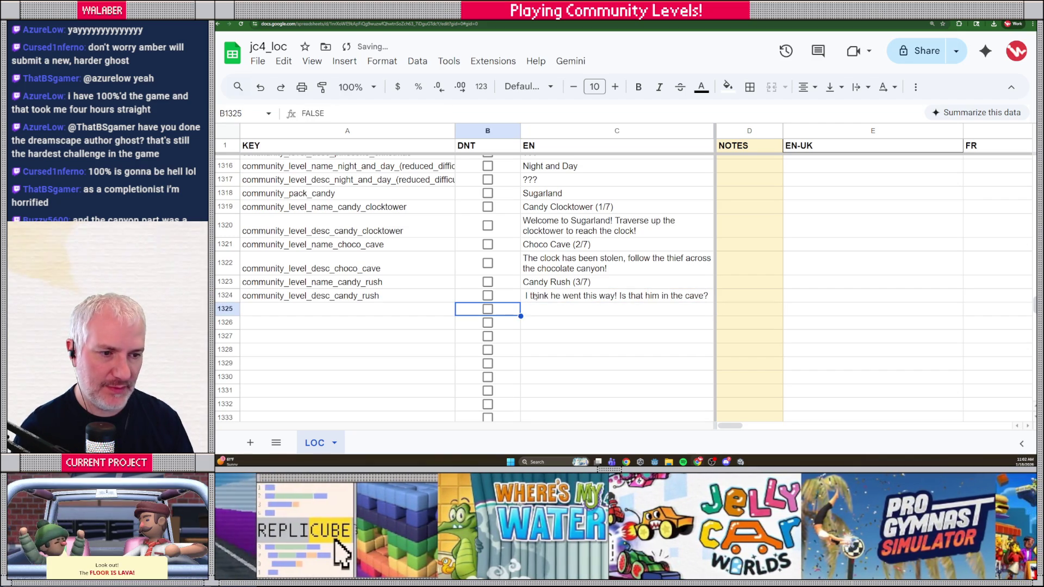
# - Remove the stray leading space from the Candy Rush description in C1324
pyautogui.click(533, 297)
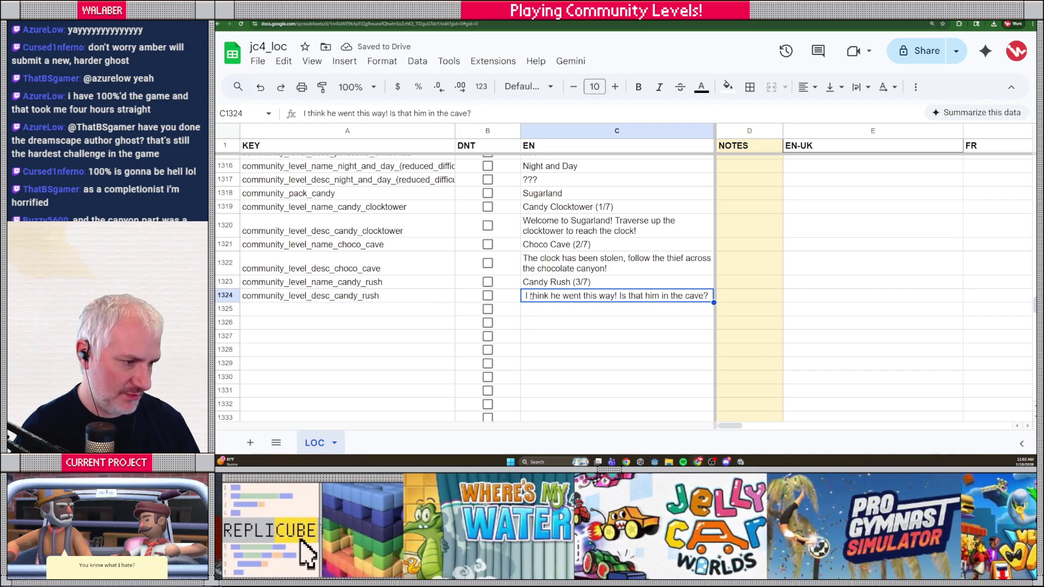
pyautogui.press('Right')
pyautogui.doubleClick(531, 296)
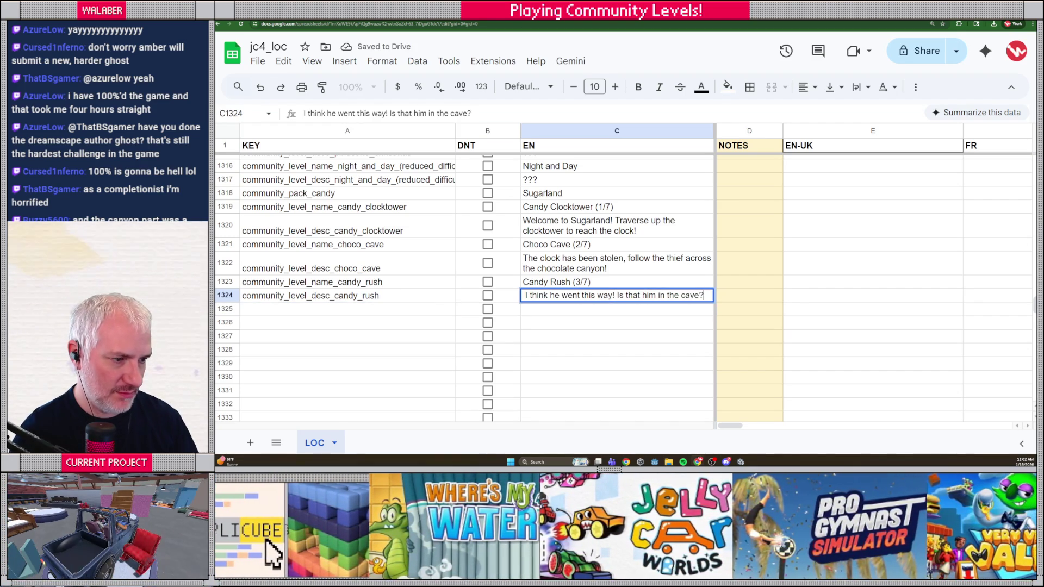
pyautogui.press('Home')
pyautogui.press('Delete')
pyautogui.press('Return')
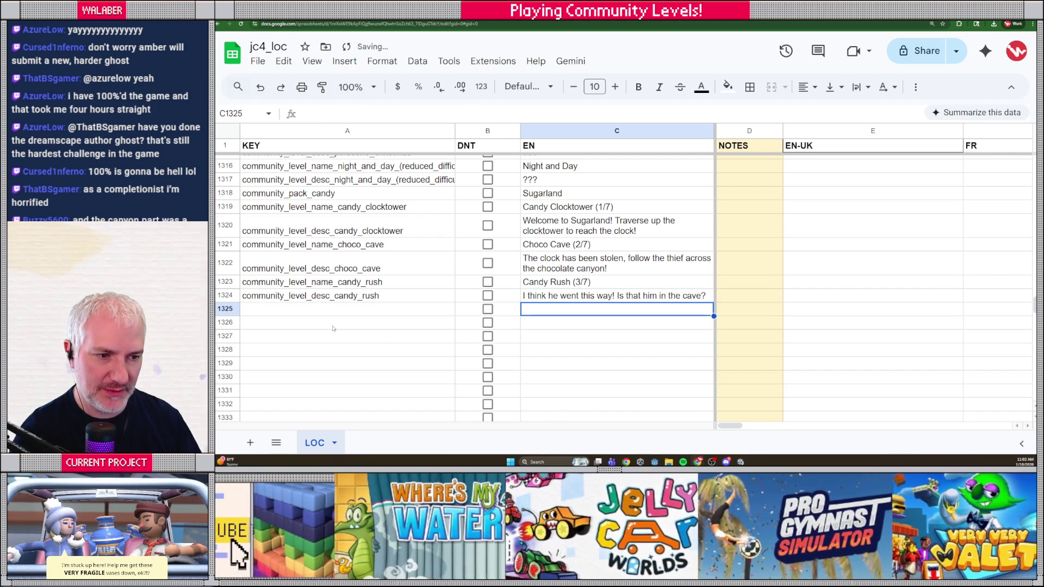
# - Start the next row with the key community_level_name_candy_castle
pyautogui.click(311, 298)
pyautogui.click(312, 307)
pyautogui.write('community_level_')
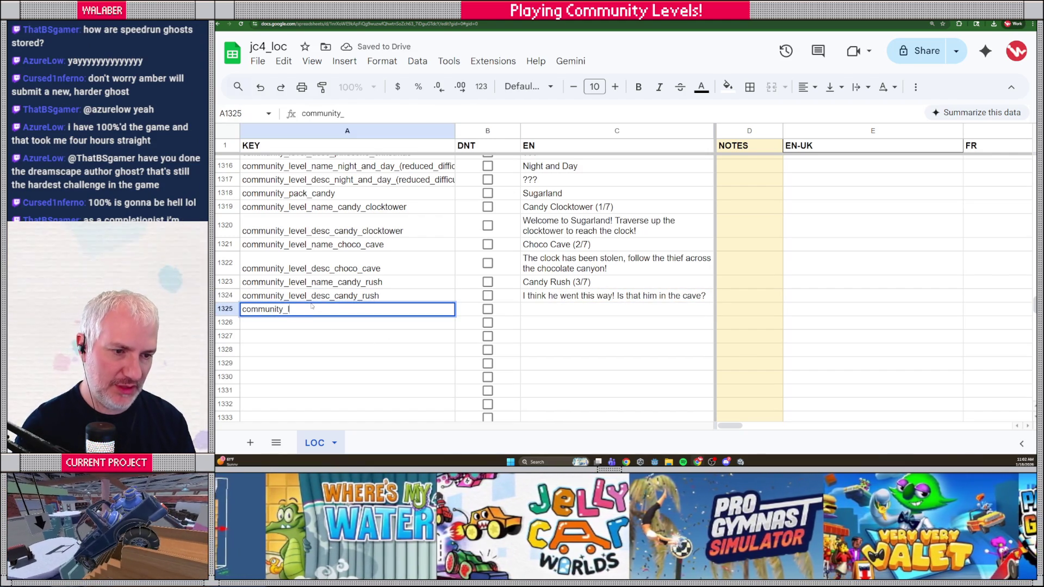
pyautogui.write('name')
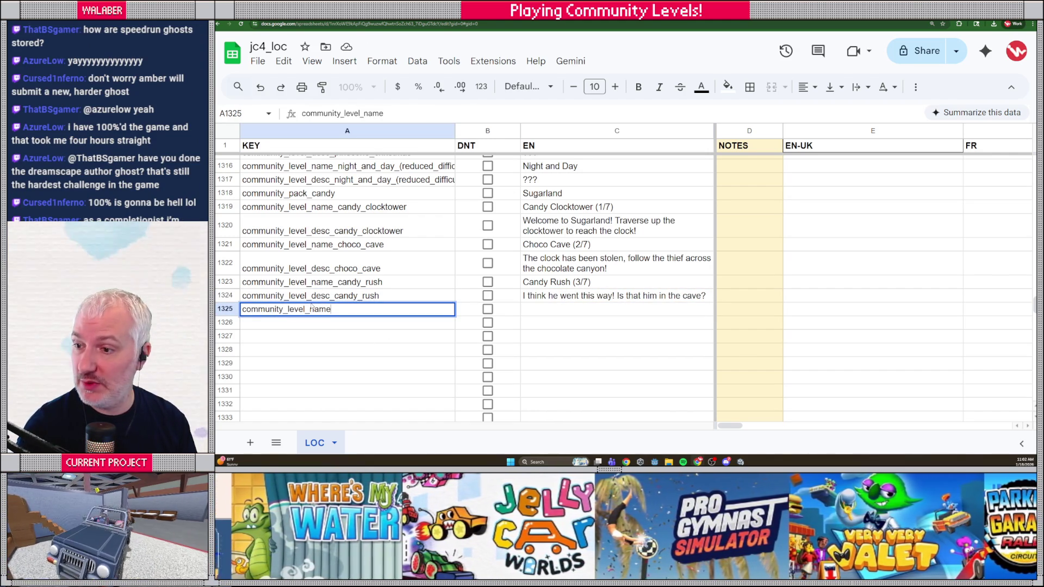
pyautogui.write('_candy_c')
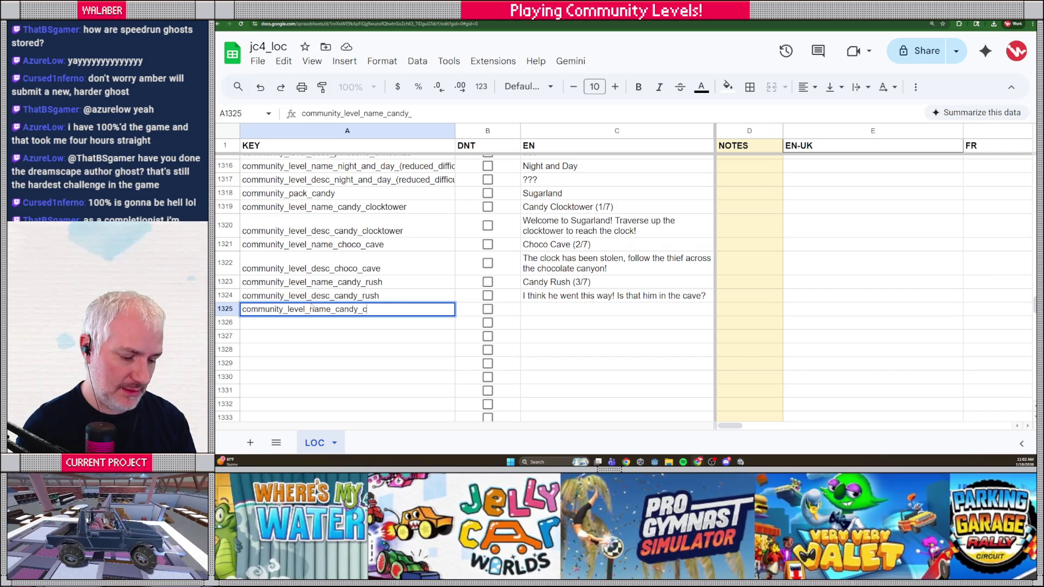
pyautogui.write('astle')
# - Correct the key to community_level_name_candy_castle_part_1 and name it 'Candy Castle Part 1 (4/7)'
pyautogui.press('Tab')
pyautogui.press('Tab')
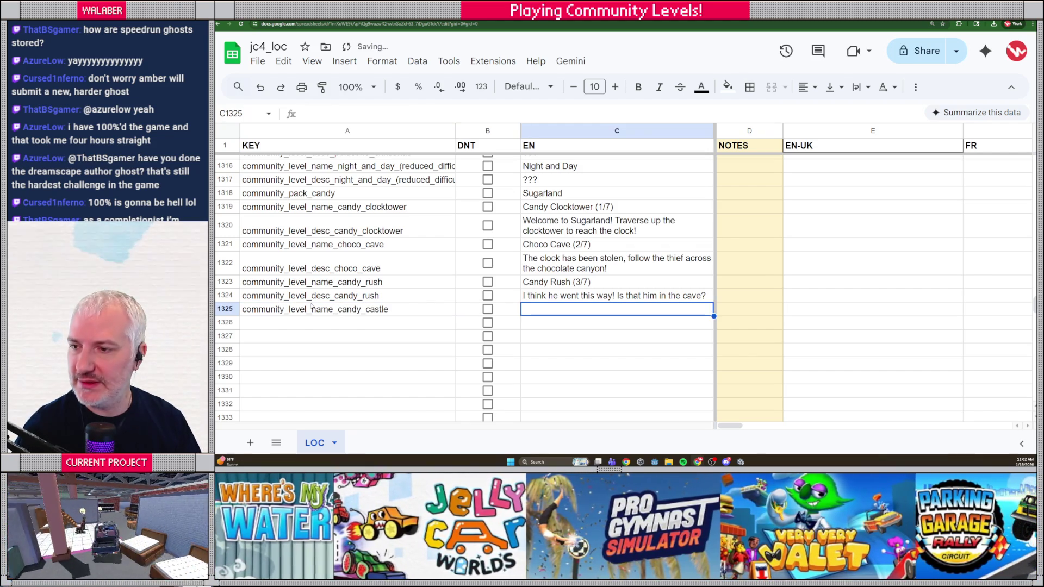
pyautogui.hotkey('alt', 'Tab')
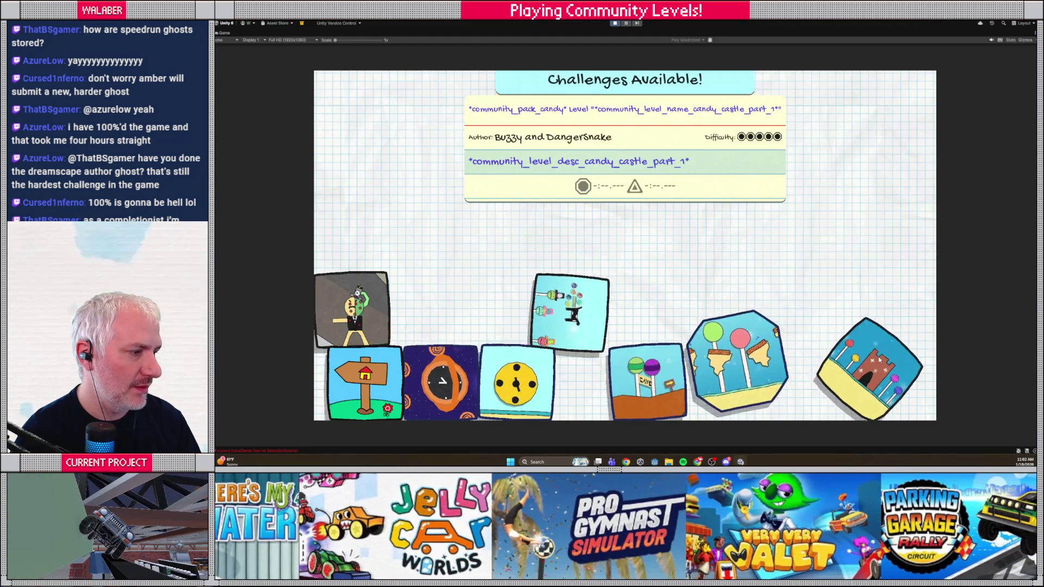
pyautogui.hotkey('alt', 'Tab')
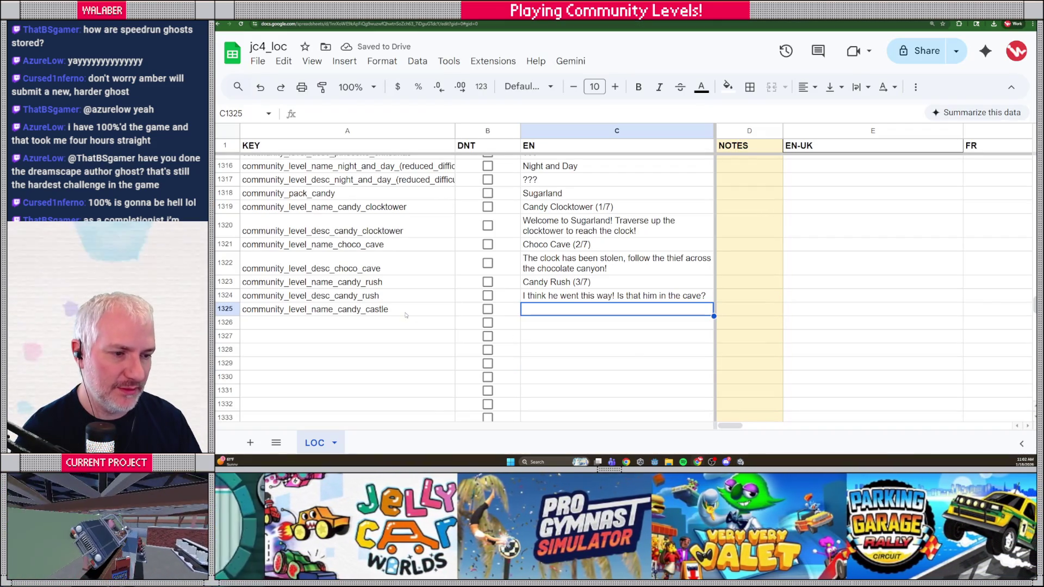
pyautogui.doubleClick(405, 314)
pyautogui.hotkey('alt', 'Tab')
pyautogui.hotkey('alt', 'Tab')
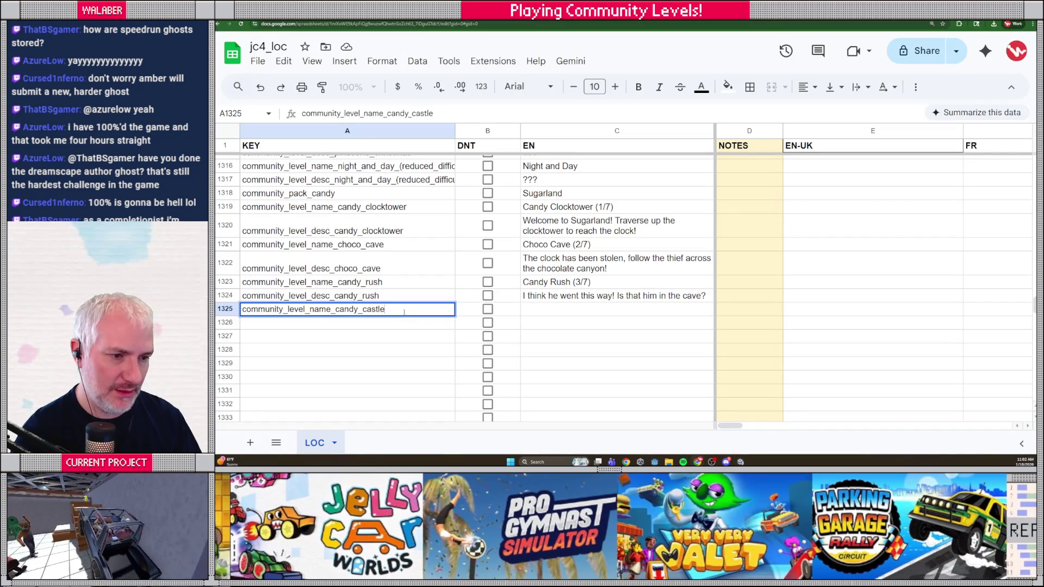
pyautogui.write('_part_1')
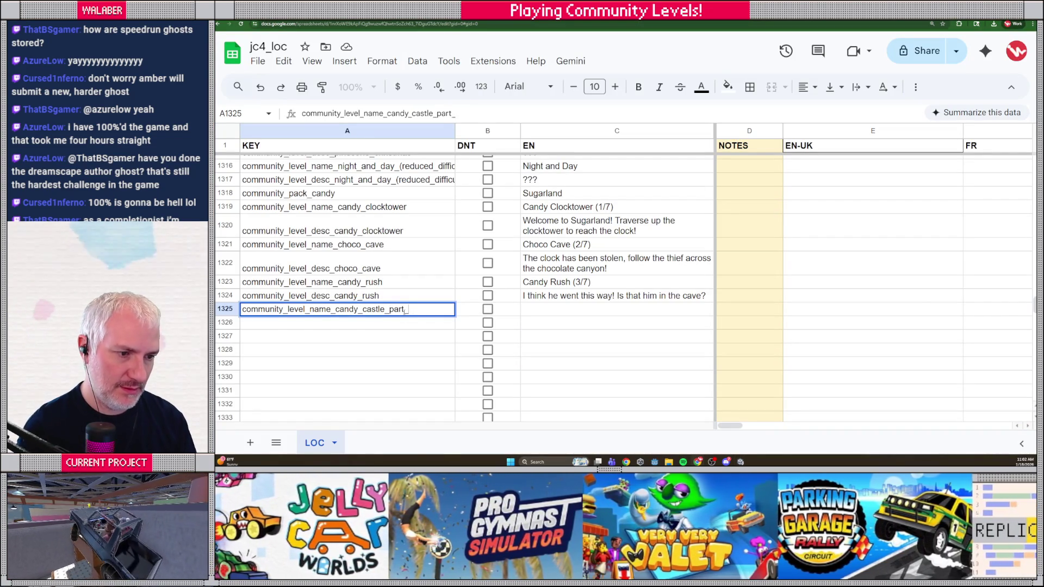
pyautogui.press('Tab')
pyautogui.press('Tab')
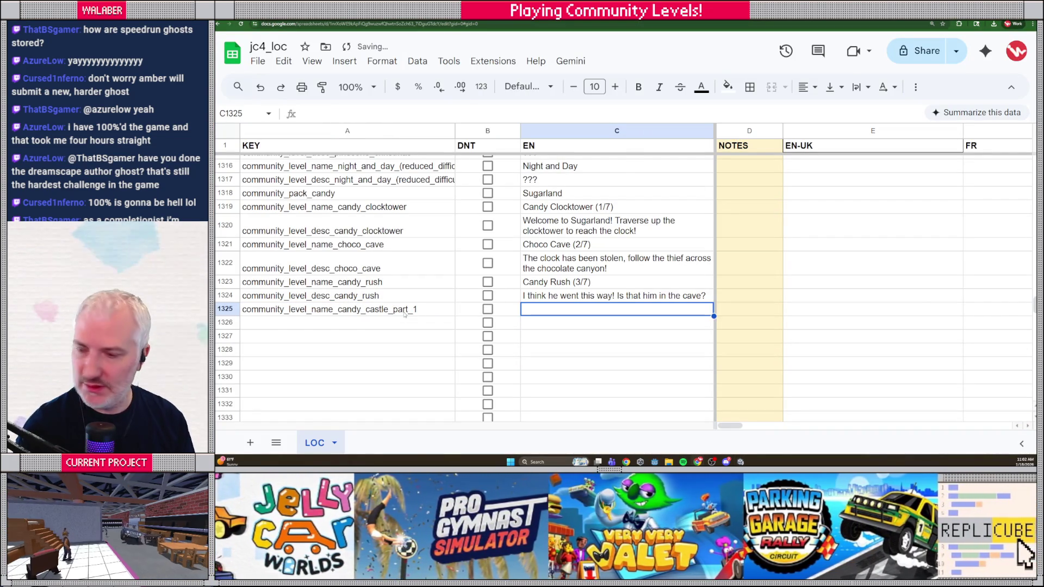
pyautogui.write('Candy Castle Part 1 (4/7')
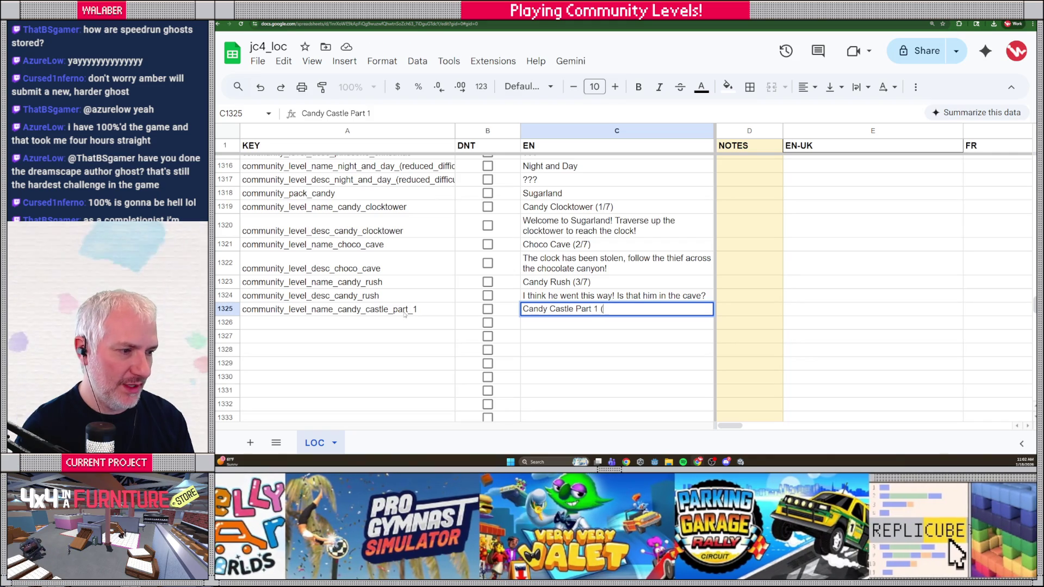
pyautogui.write(')')
pyautogui.click(435, 323)
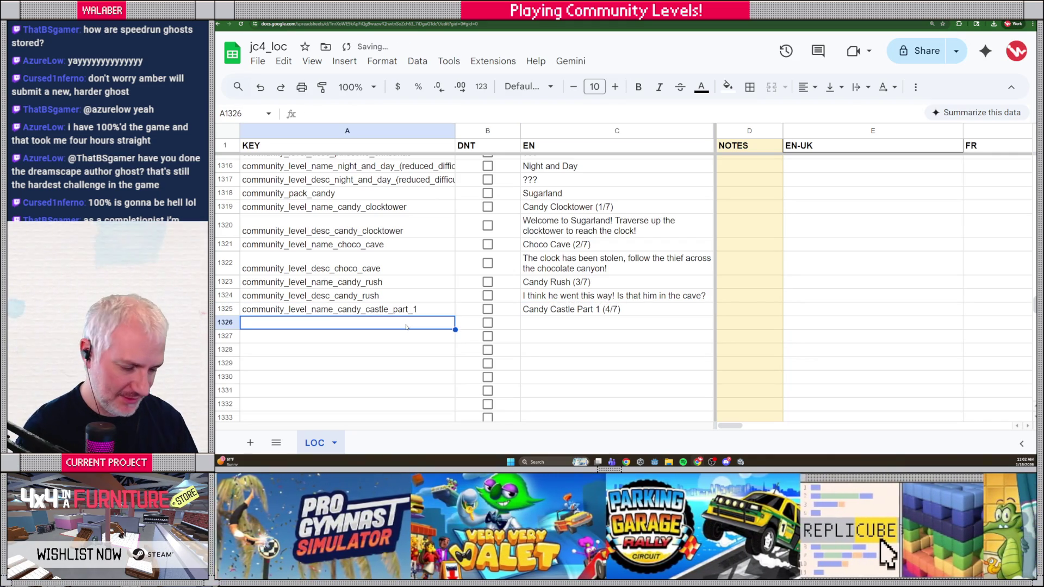
# - Add community_level_desc_candy_castle_part_1 with 'Enter the castle to take down the Cookie Man!'
pyautogui.write('community_level_des')
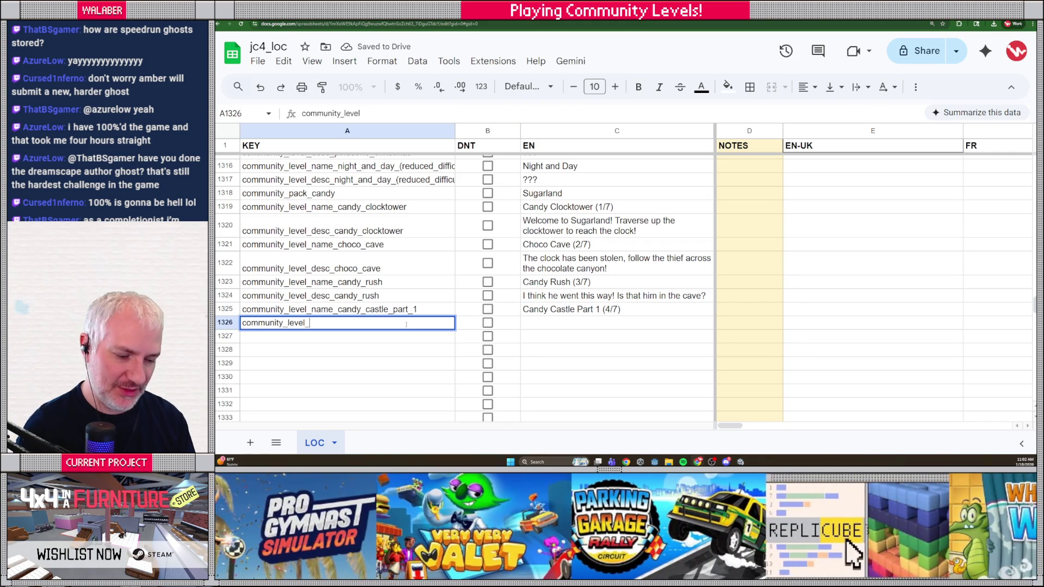
pyautogui.write('c_candy')
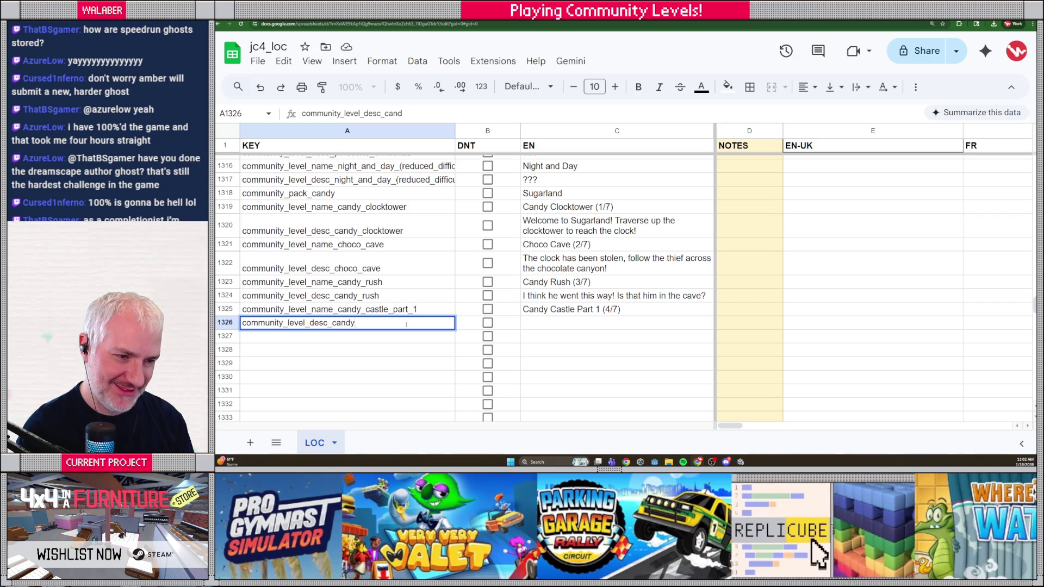
pyautogui.write('_castle_part_')
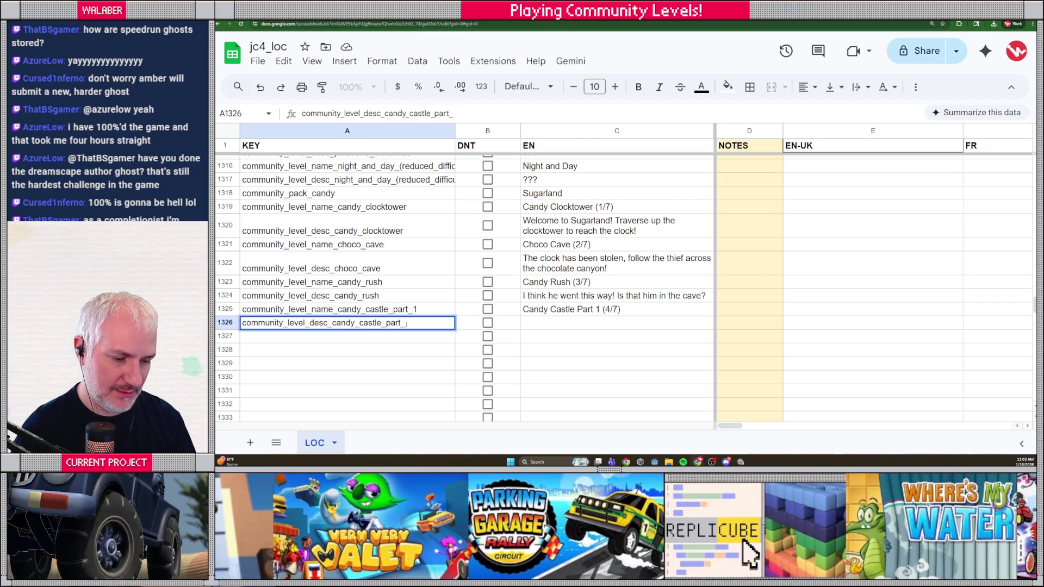
pyautogui.write('1')
pyautogui.press('Tab')
pyautogui.press('Tab')
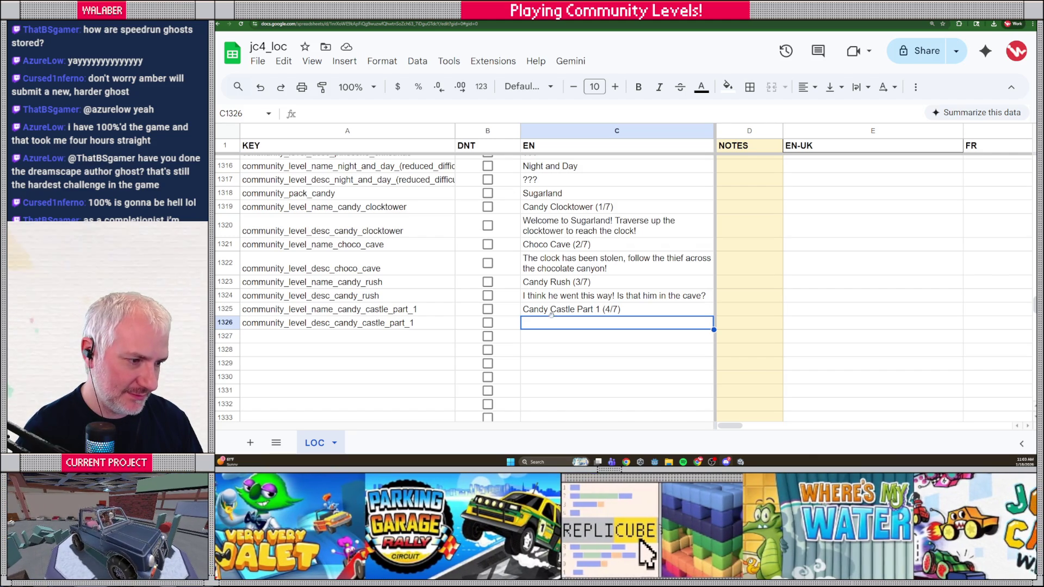
pyautogui.write('Enter the castle to take down the Cookie Man!')
pyautogui.press('Return')
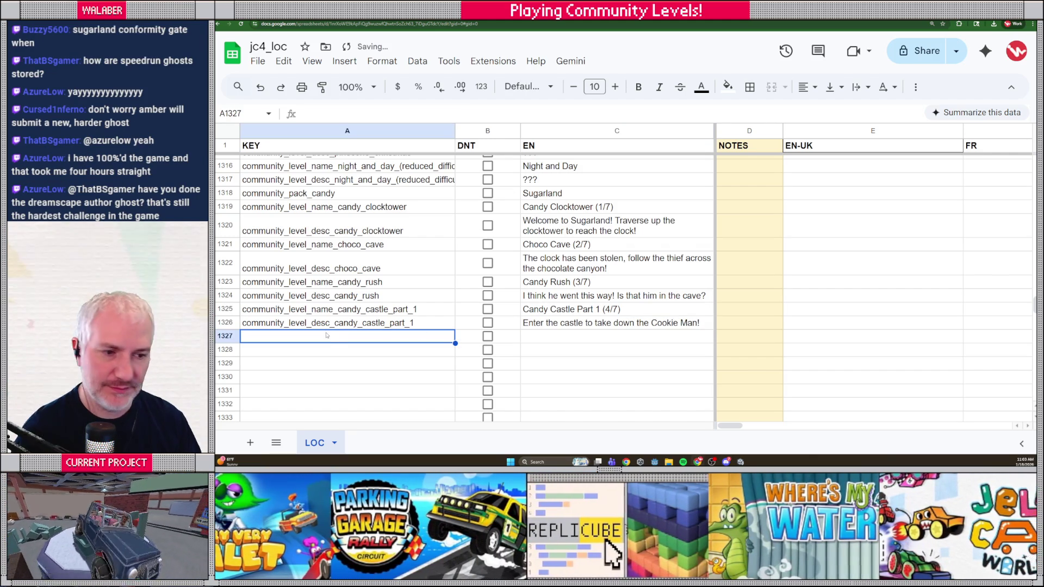
# - Copy the two Candy Castle Part 1 keys into rows 1327–1328 and check the next castle level in-game
pyautogui.moveTo(317, 308); pyautogui.dragTo(319, 329)
pyautogui.hotkey('ctrl', 'c')
pyautogui.click(320, 337)
pyautogui.hotkey('ctrl', 'v')
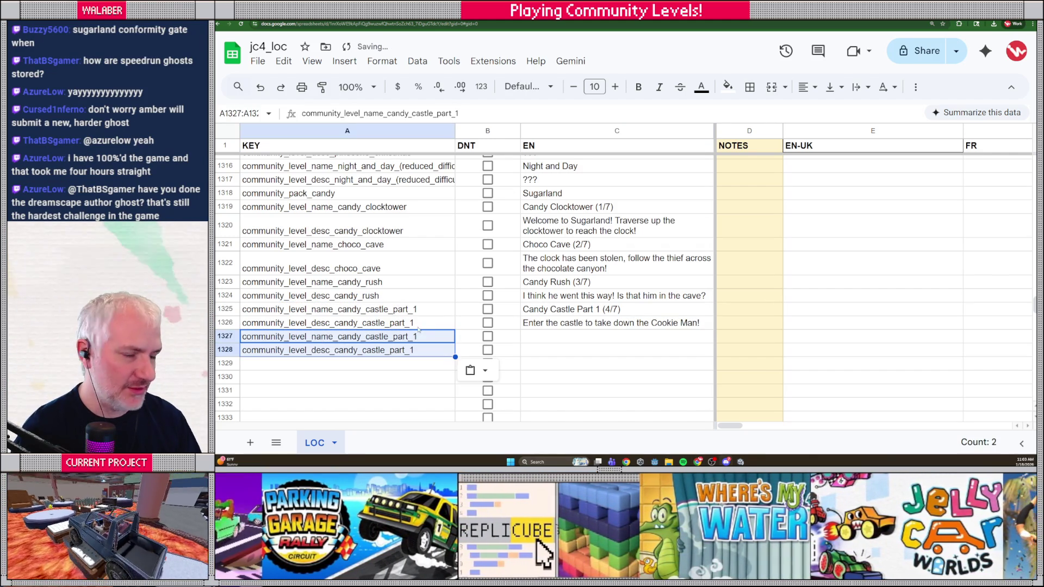
pyautogui.hotkey('alt', 'Tab')
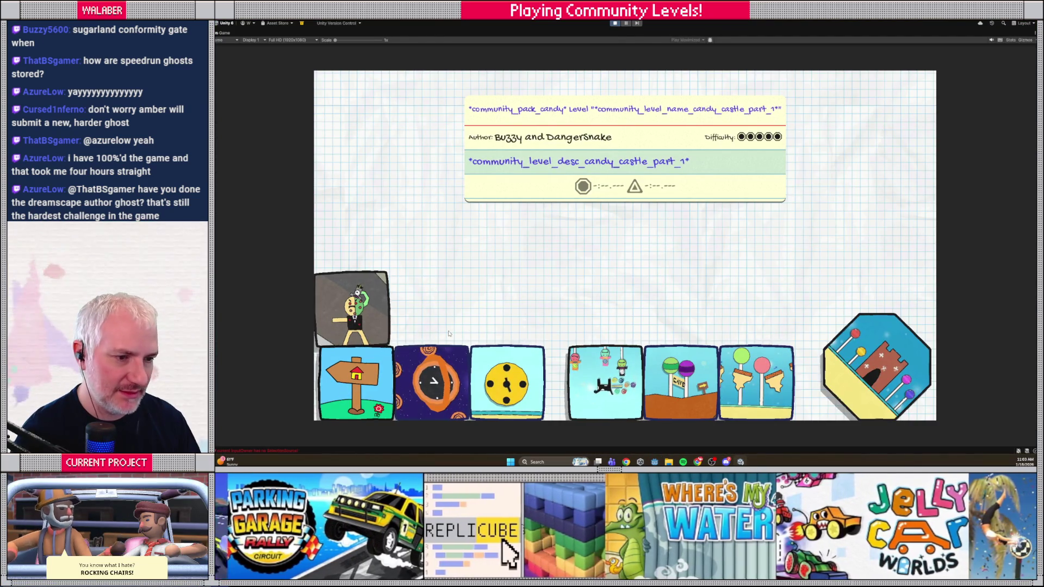
pyautogui.press('Right')
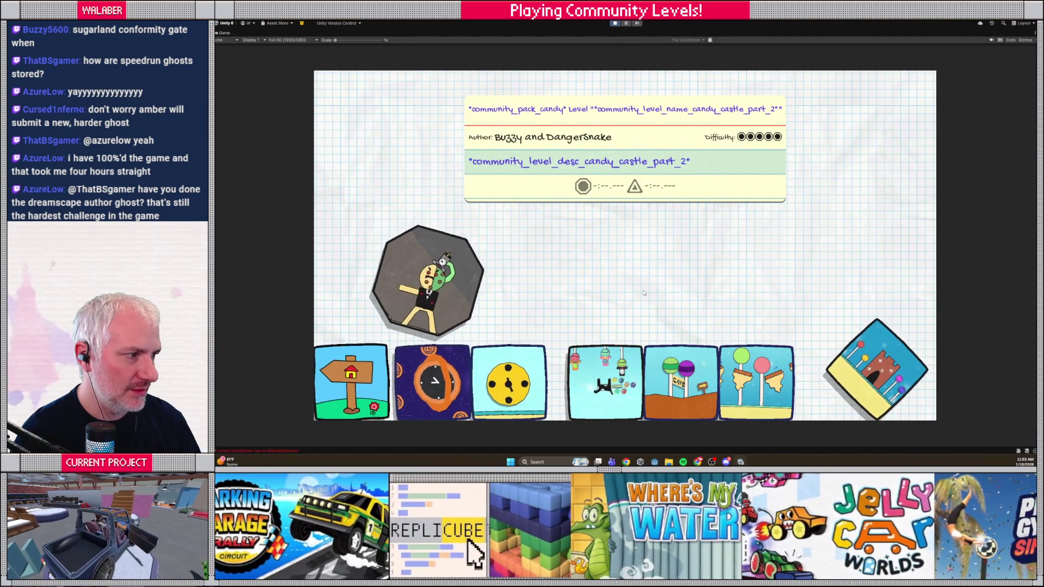
pyautogui.hotkey('alt', 'Tab')
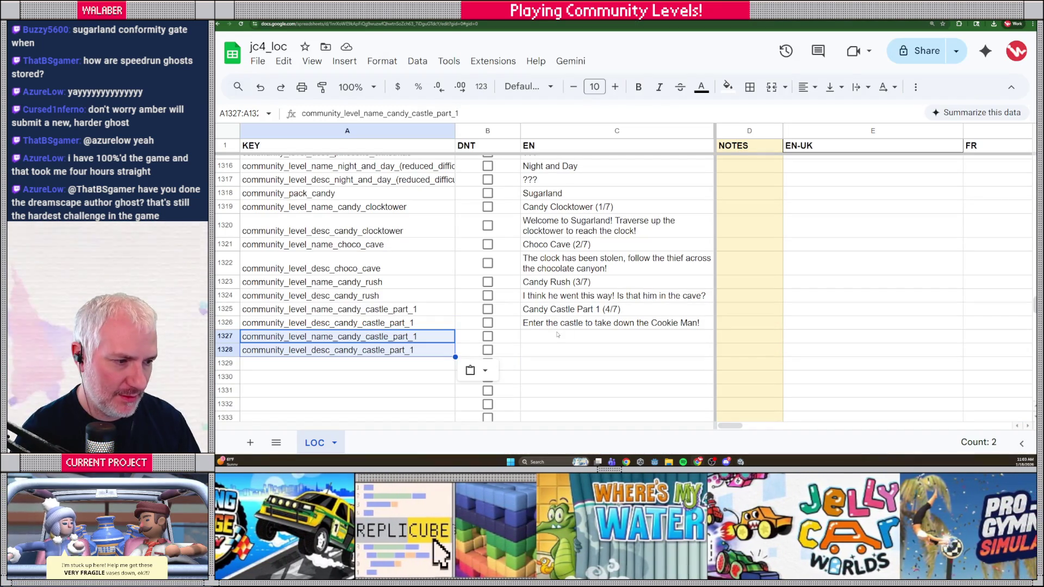
# - Enter 'Candy Castle Part 2' in C1327 and the Cookie Man chip-cave description in C1328
pyautogui.click(556, 326)
pyautogui.click(554, 341)
pyautogui.write('Cand')
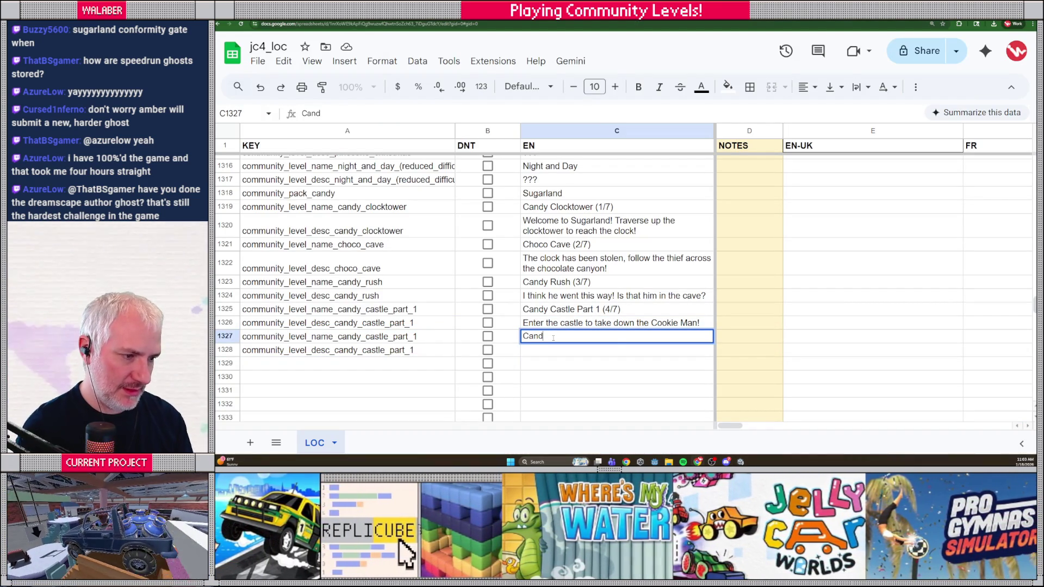
pyautogui.write('y Castle Part 2 (5/7')
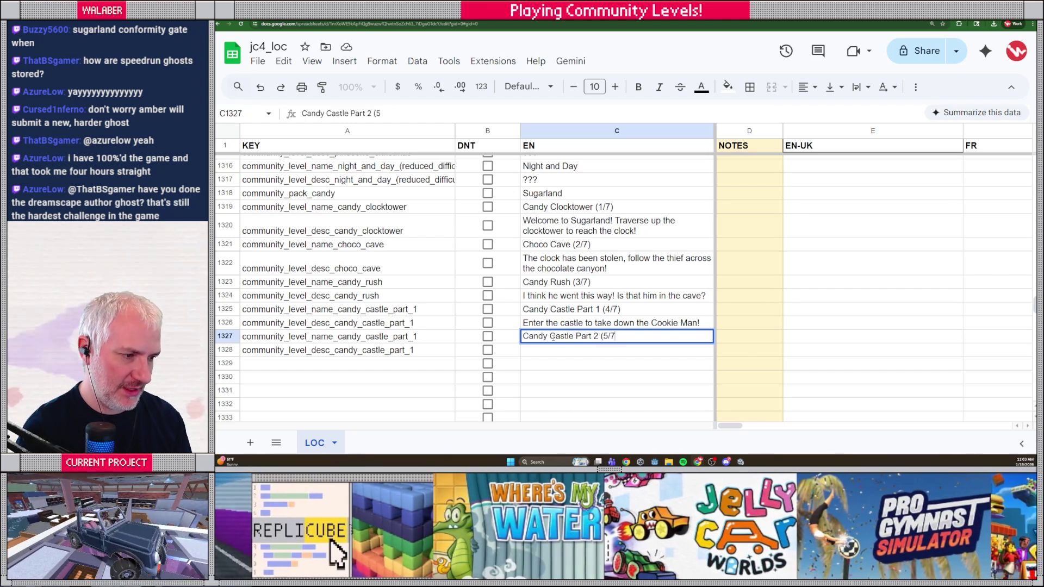
pyautogui.press('Return')
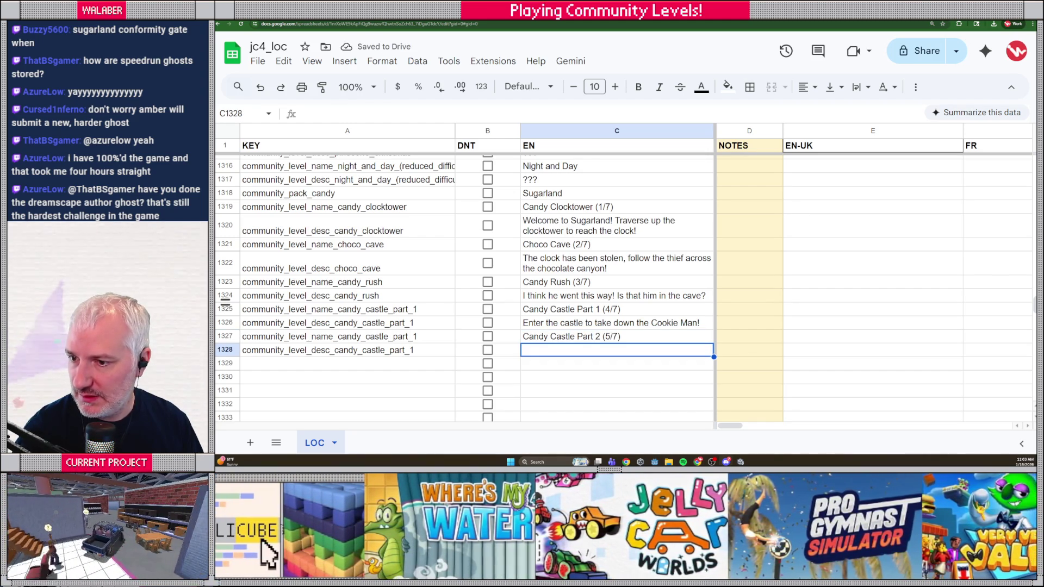
pyautogui.hotkey('ctrl', 'v')
pyautogui.press('Return')
pyautogui.press('Left')
pyautogui.press('Left')
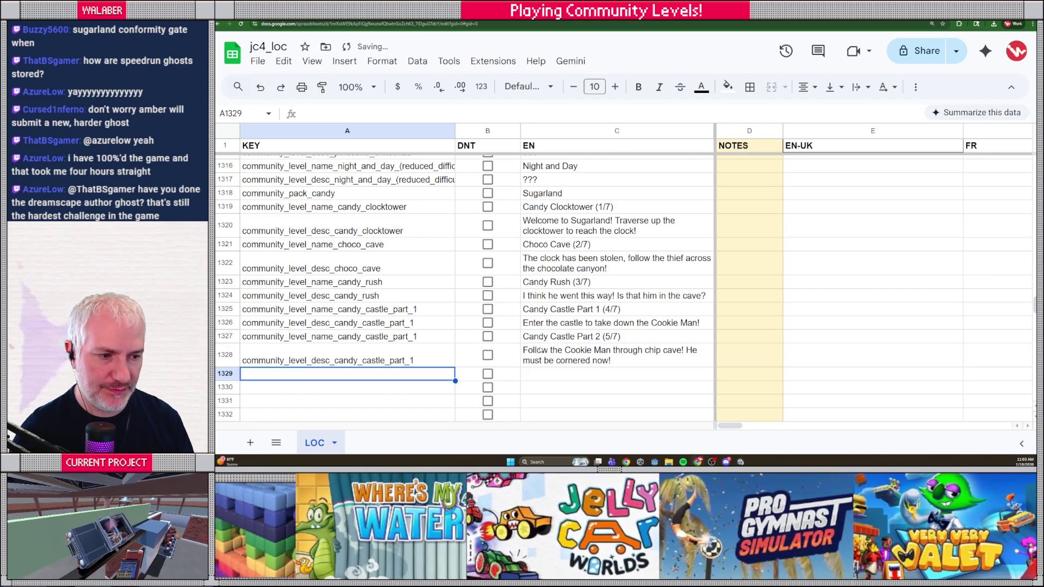
pyautogui.scroll(-2, 517, 314)
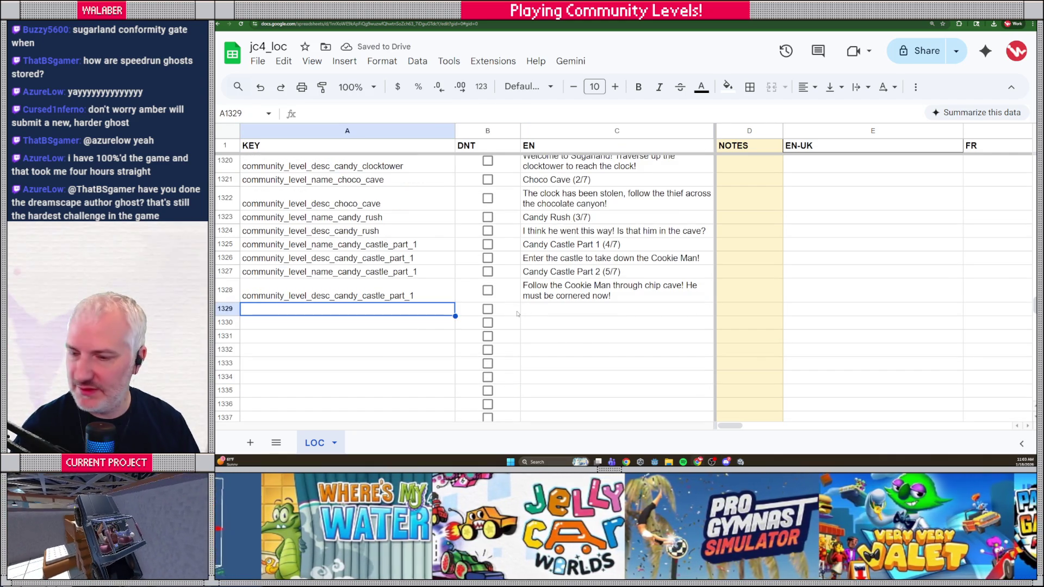
# - Add candy_cosmos name 'Candy Cosmos (6/7)' and description 'He got away! Let's follow him!'
pyautogui.write('community')
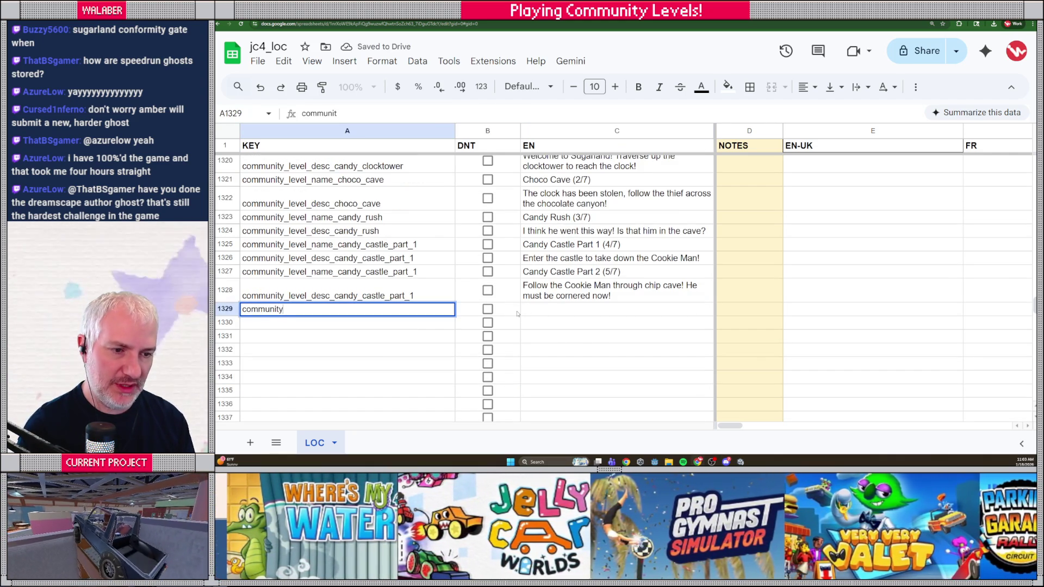
pyautogui.write('_level_name_')
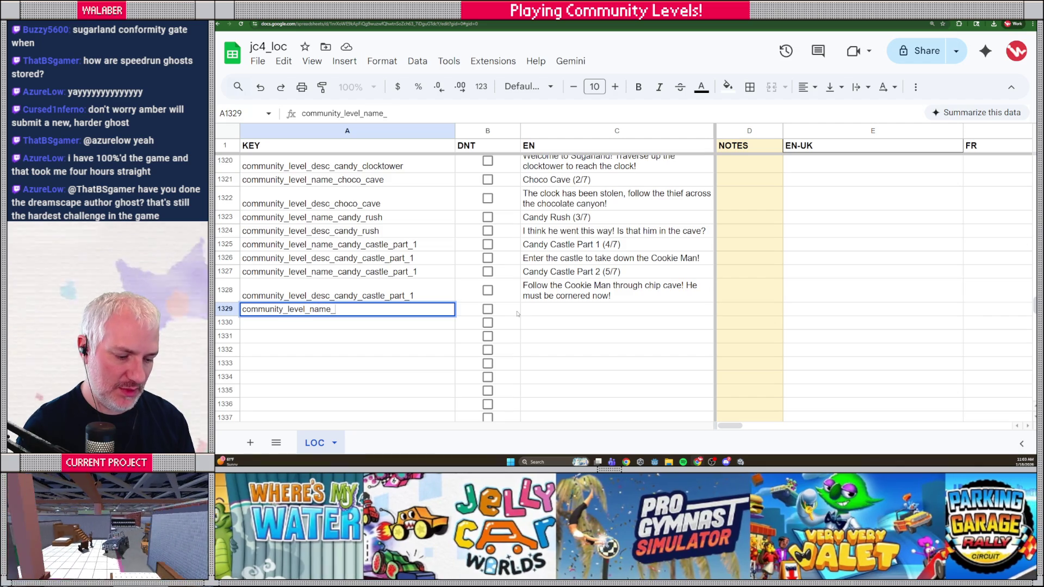
pyautogui.write('candy_cosmos')
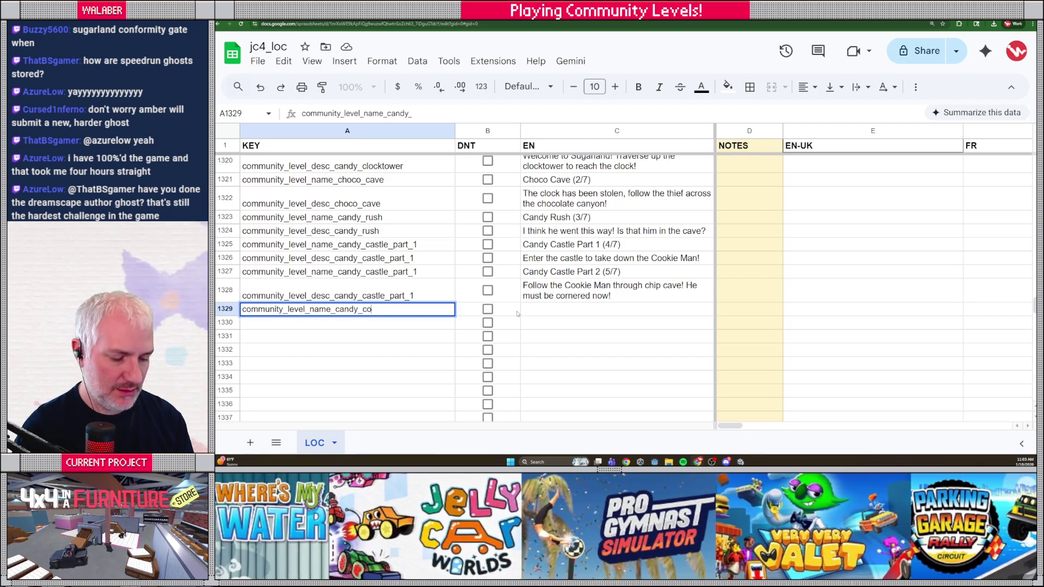
pyautogui.press('Tab')
pyautogui.press('Tab')
pyautogui.write('C')
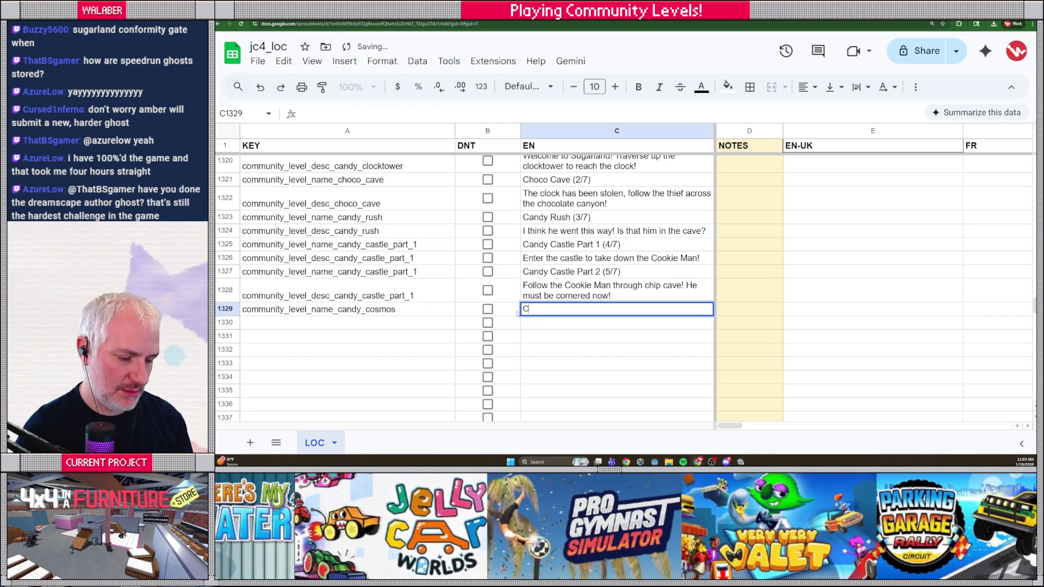
pyautogui.write('andy Cosmos')
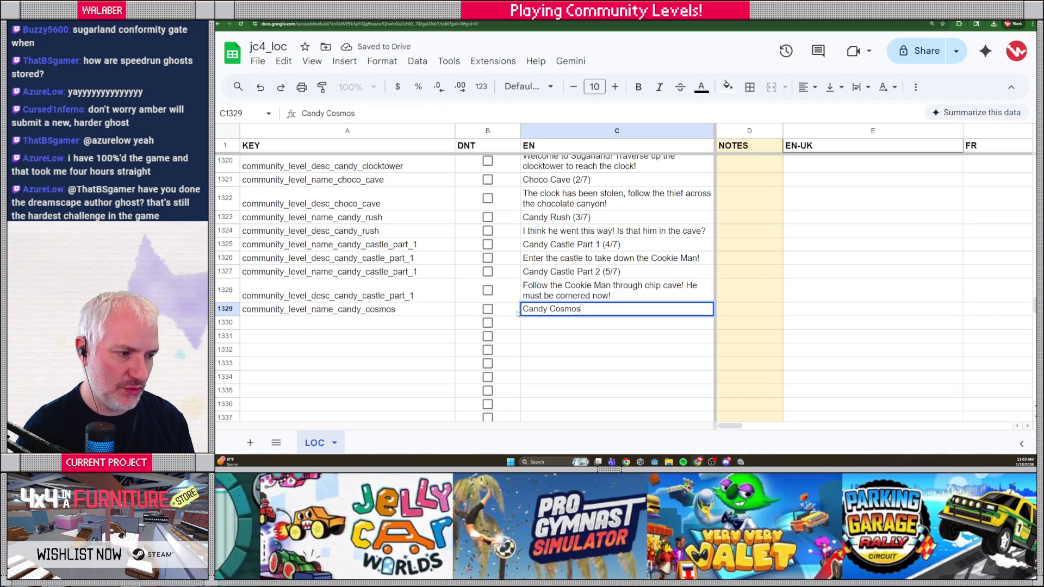
pyautogui.write(' (6/7)')
pyautogui.press('Return')
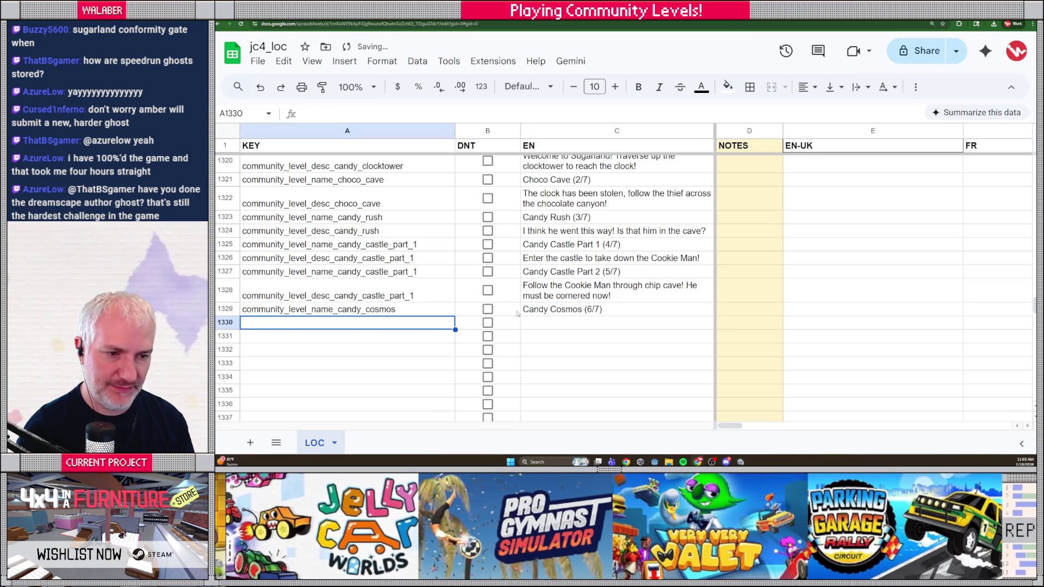
pyautogui.write('community_level')
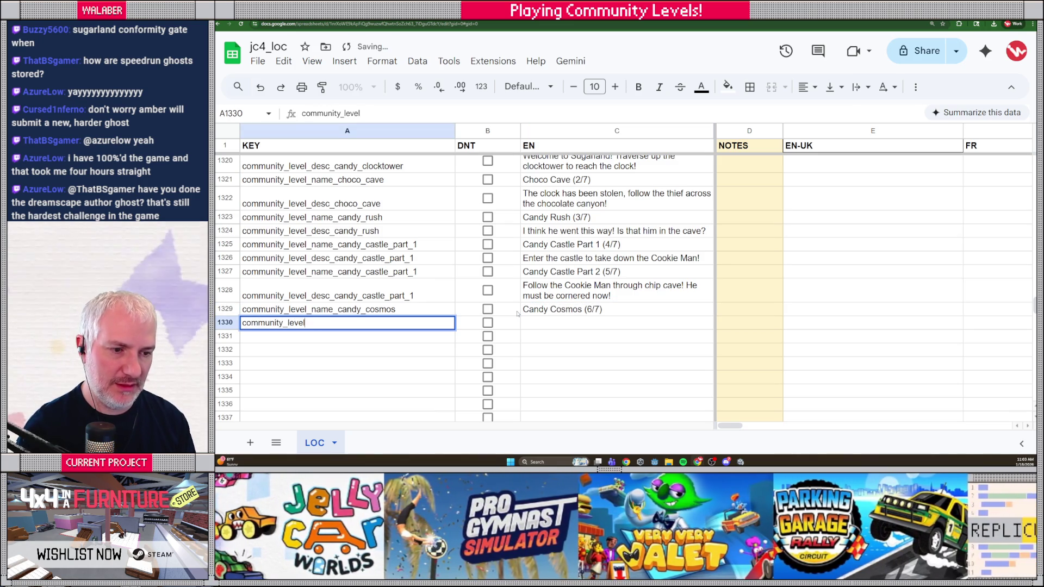
pyautogui.write('_desc_candy')
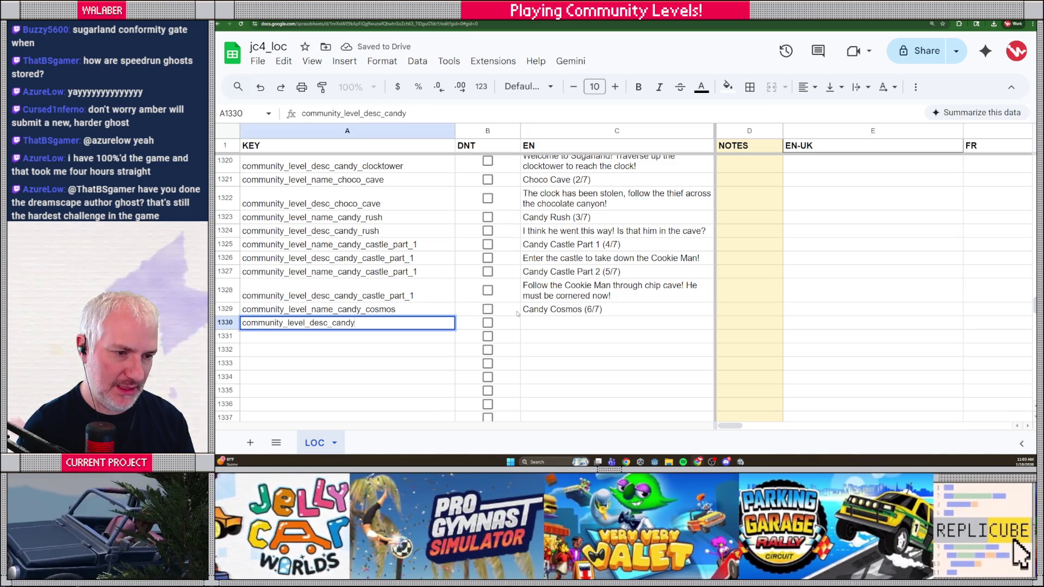
pyautogui.write('_cosmos')
pyautogui.press('Tab')
pyautogui.press('Tab')
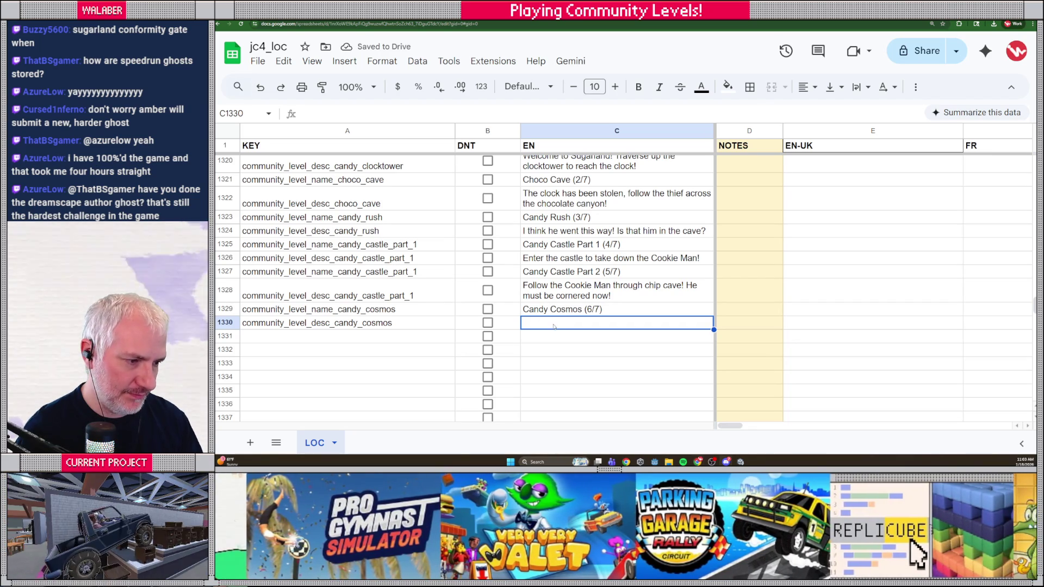
pyautogui.write("He got away! Let's follow him!")
pyautogui.press('Return')
pyautogui.press('Left')
pyautogui.press('Left')
# - Add candy_chaos name 'Candy Chaos (7/7)' and its black-hole alternate-dimension description
pyautogui.write('community_level_name_candy')
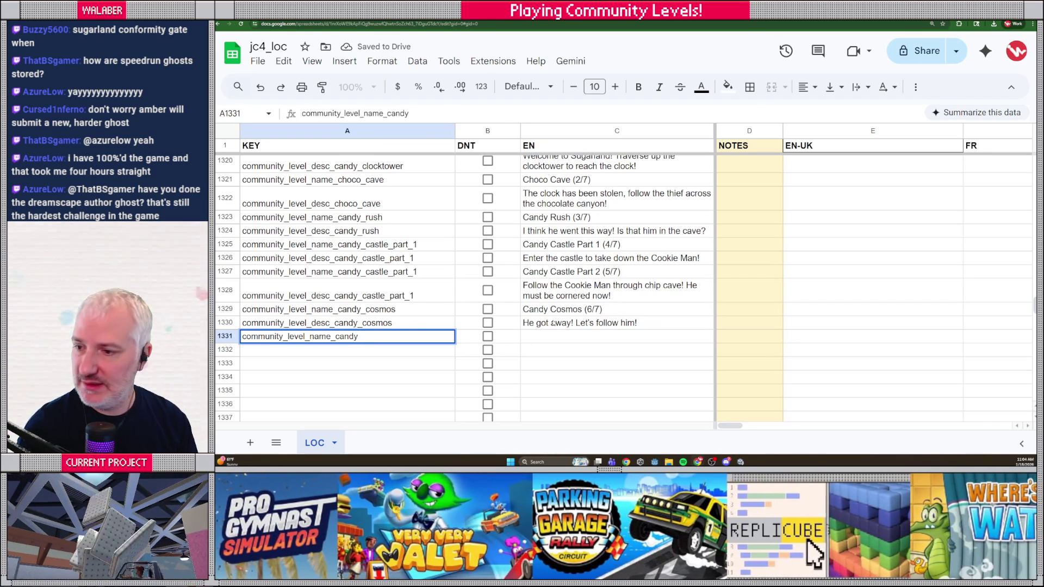
pyautogui.write('_chaos')
pyautogui.press('Tab')
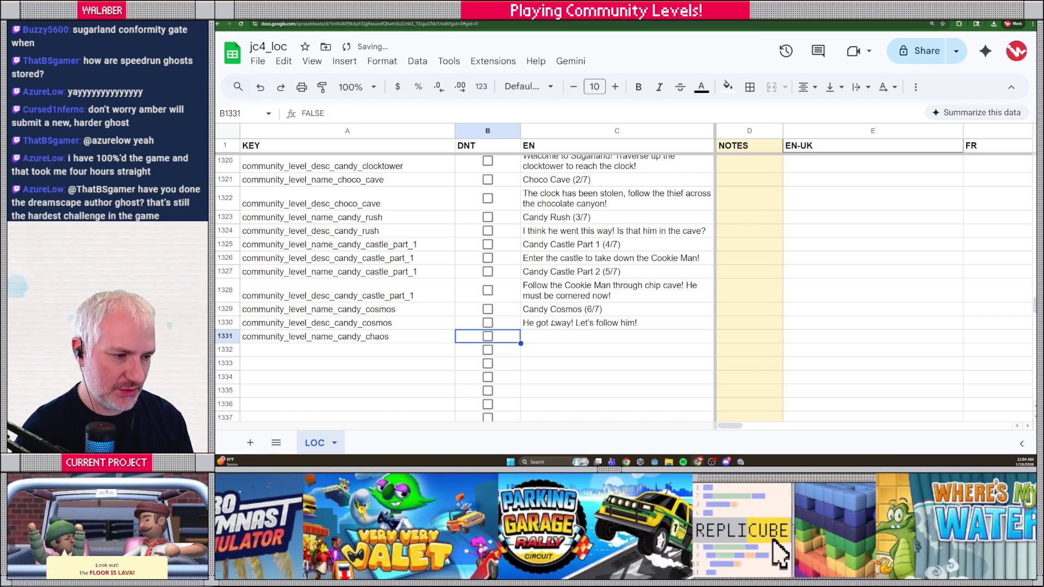
pyautogui.press('Tab')
pyautogui.write('Ca')
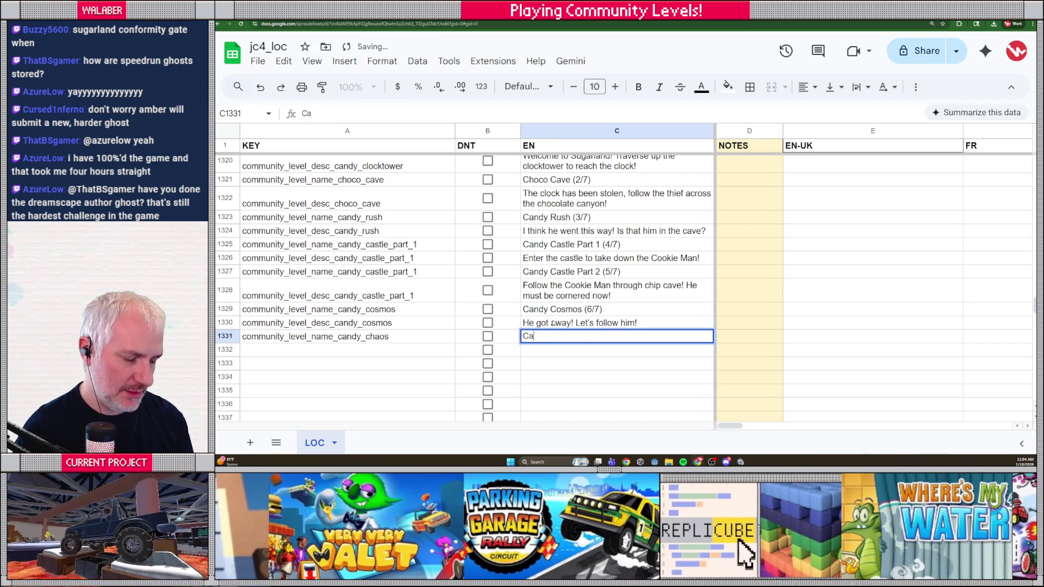
pyautogui.write('ndy Chaos')
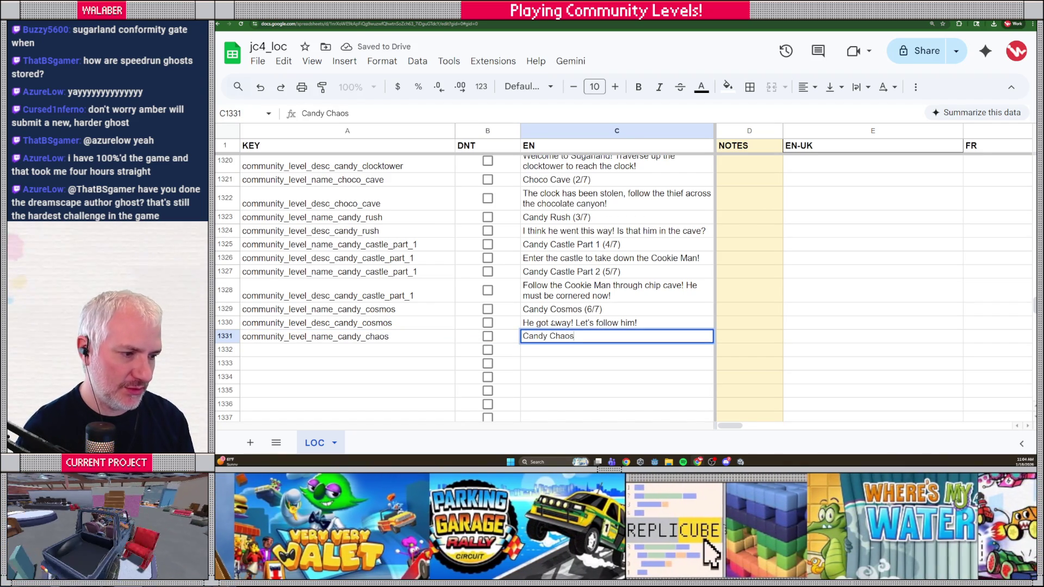
pyautogui.write(' (7/7)')
pyautogui.press('Return')
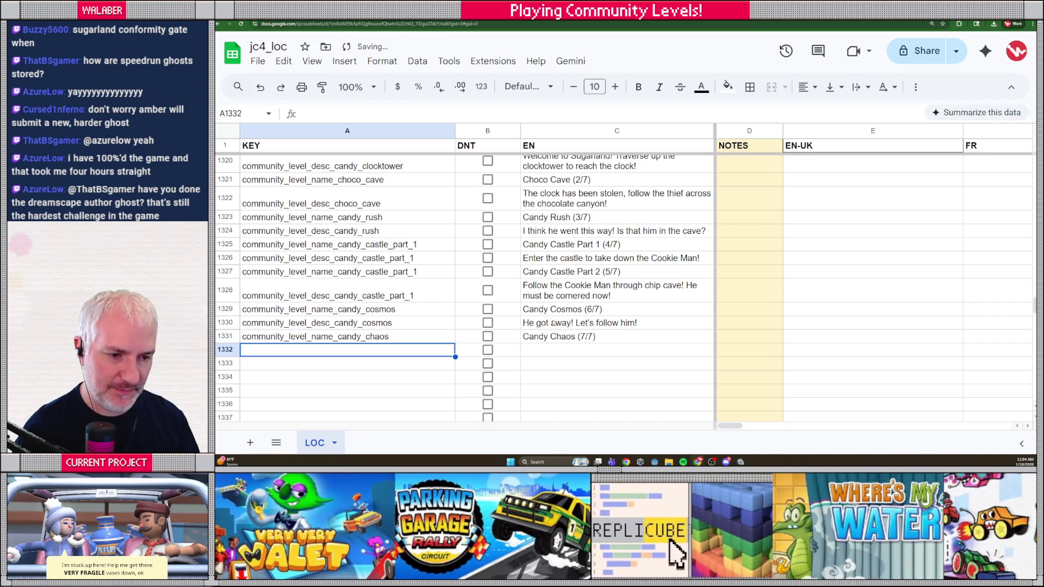
pyautogui.write('communi')
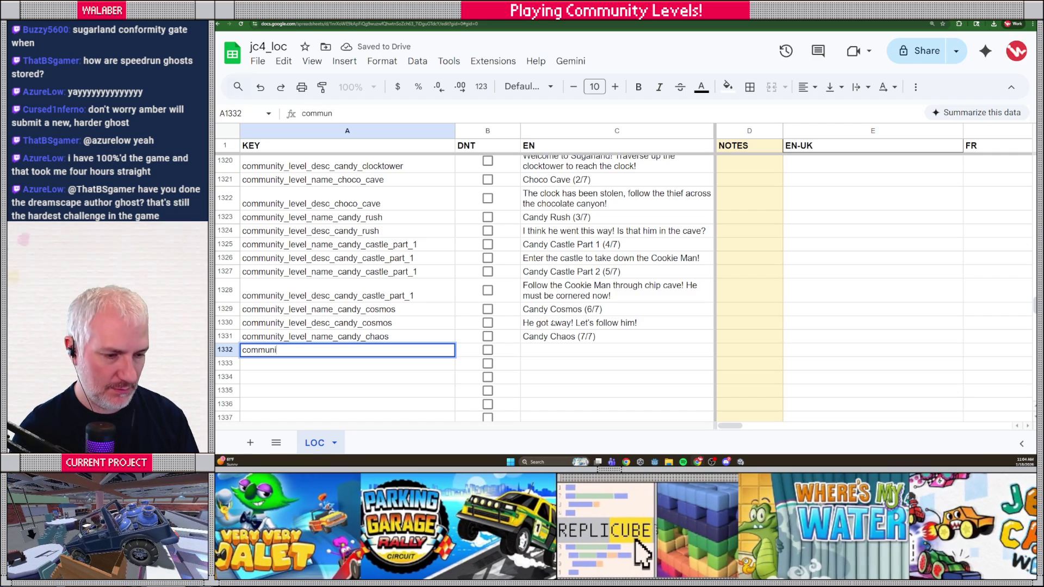
pyautogui.write('ty_level_')
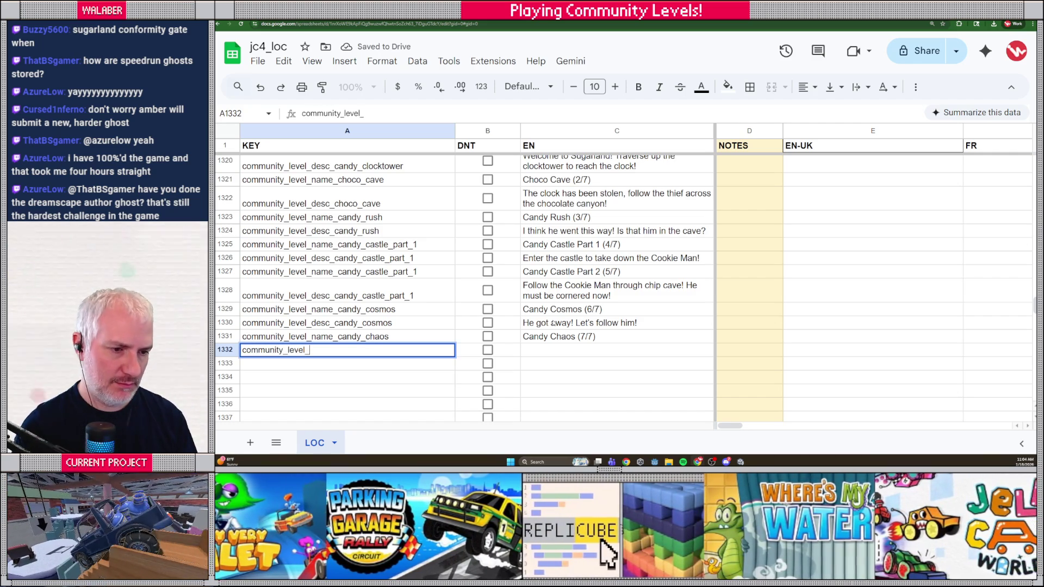
pyautogui.write('desc_candy_chaos')
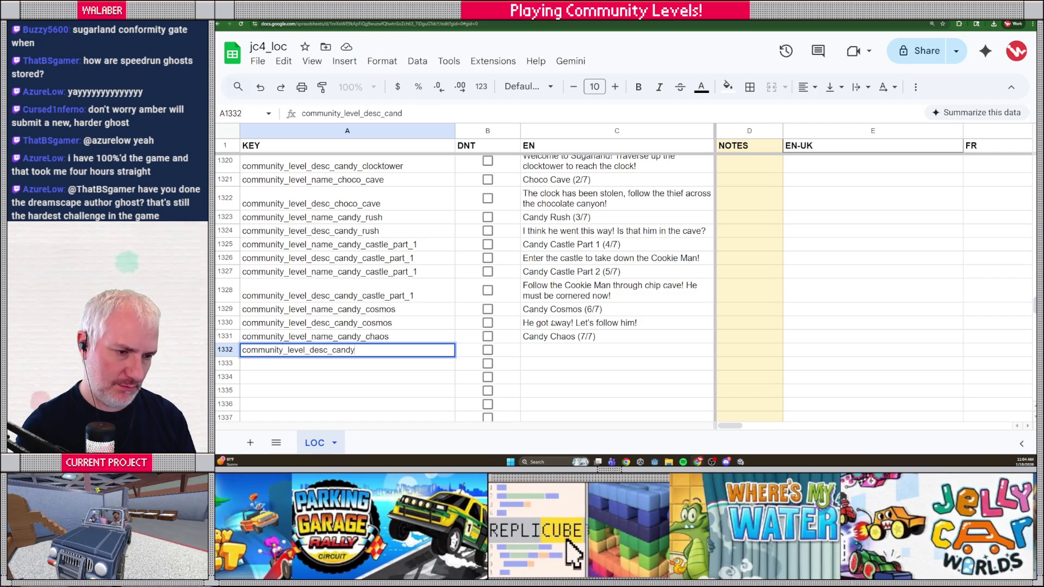
pyautogui.press('Tab')
pyautogui.press('Tab')
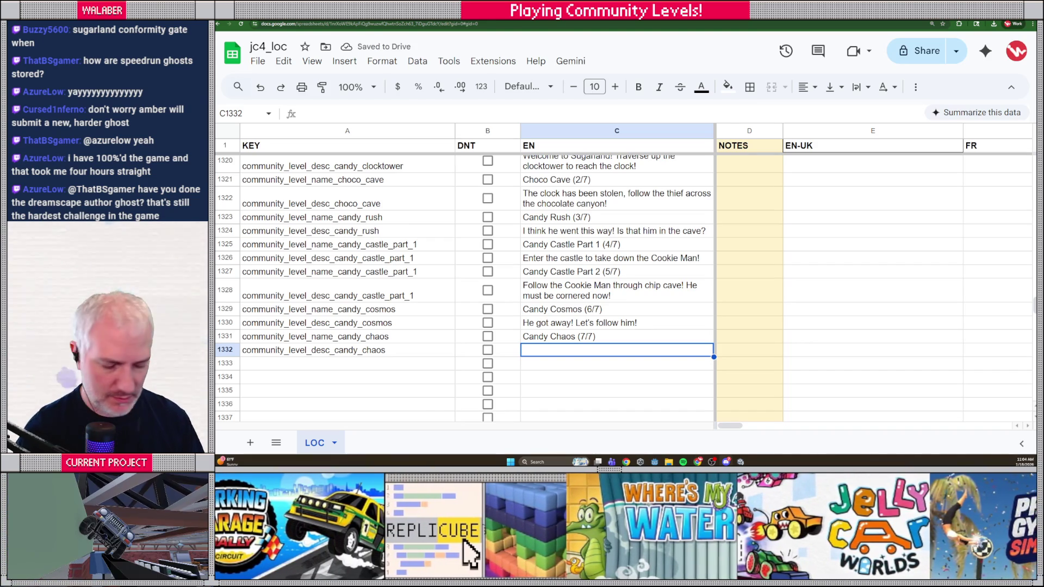
pyautogui.write('Where did that black hole take us? Are we in an alternate dimension?')
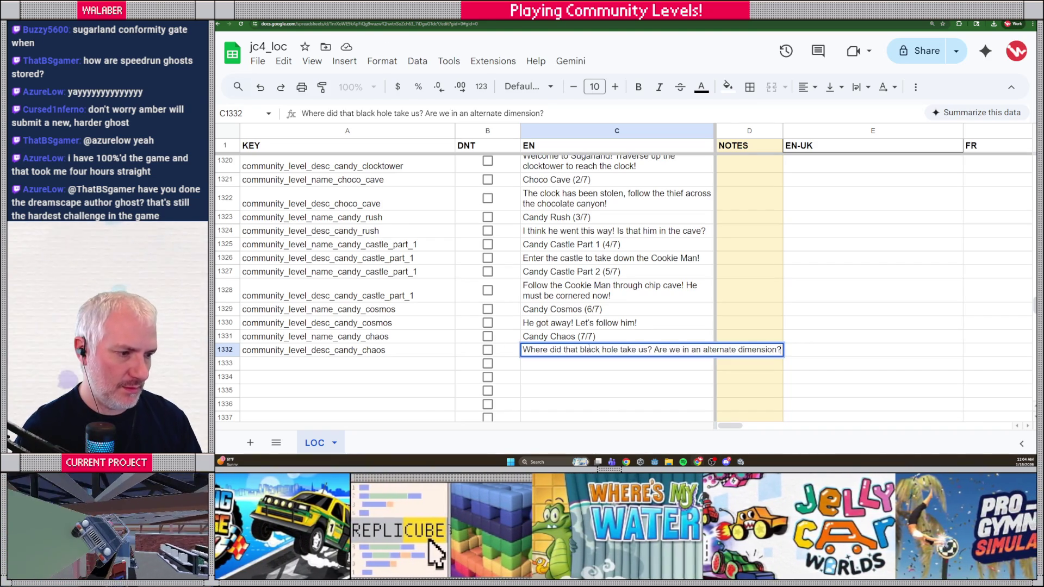
pyautogui.press('Return')
pyautogui.scroll(3, 423, 346)
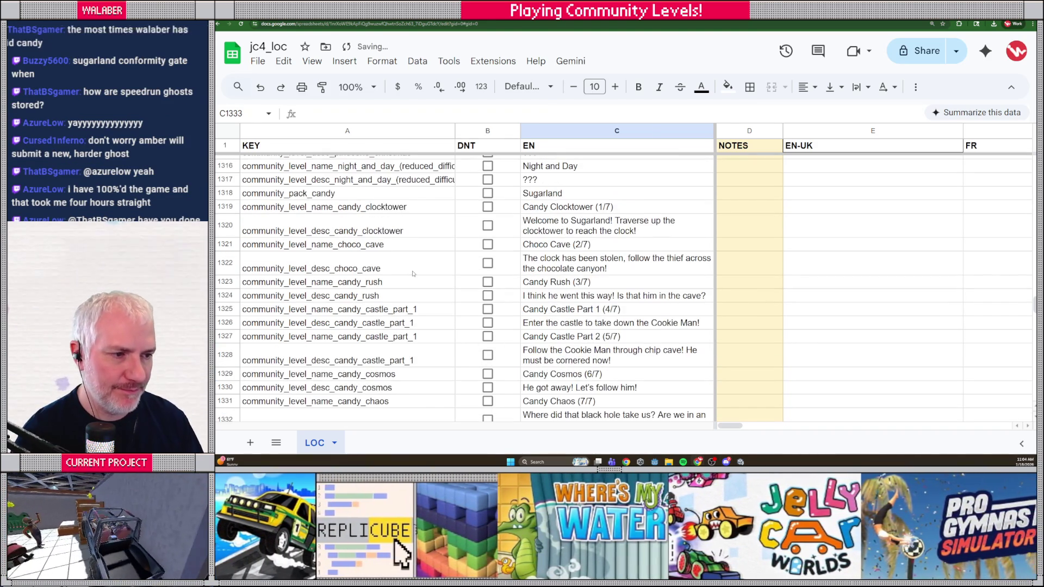
pyautogui.hotkey('ctrl', '-')
pyautogui.hotkey('ctrl', '-')
pyautogui.hotkey('ctrl', '-')
pyautogui.click(240, 50)
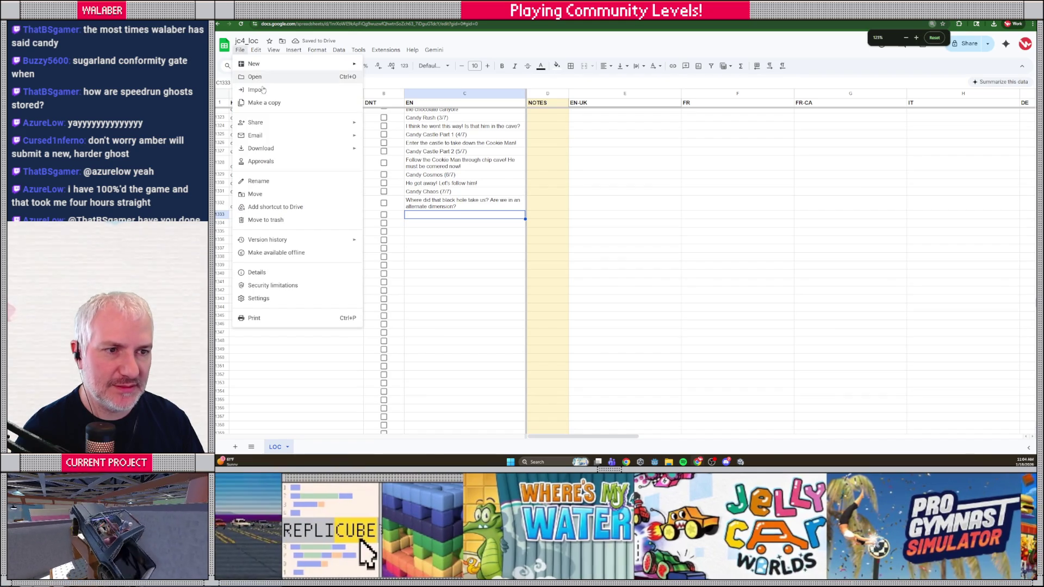
# - Download the LOC sheet as Comma Separated Values (.csv)
pyautogui.moveTo(326, 149)
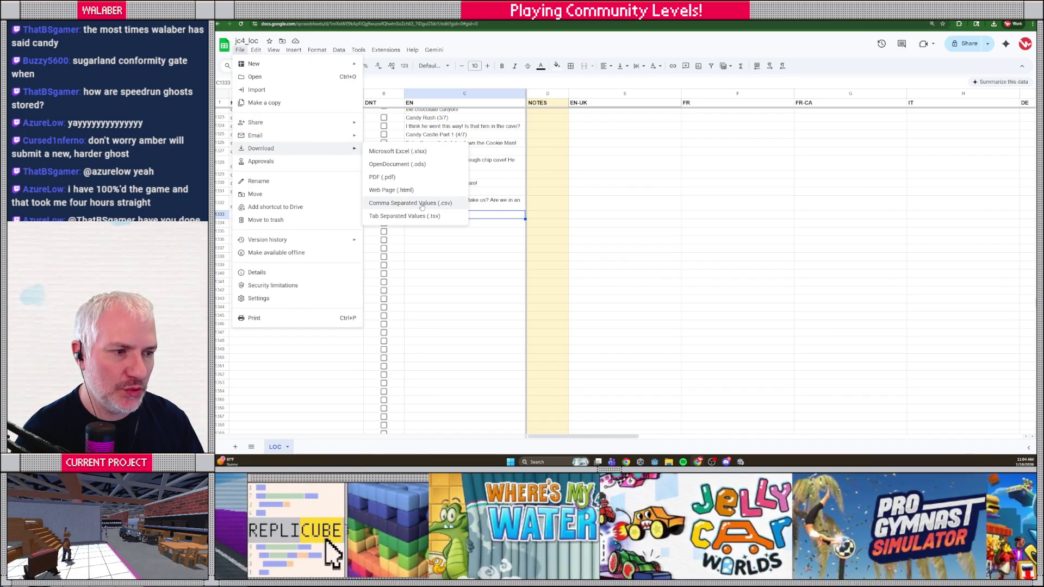
pyautogui.click(419, 203)
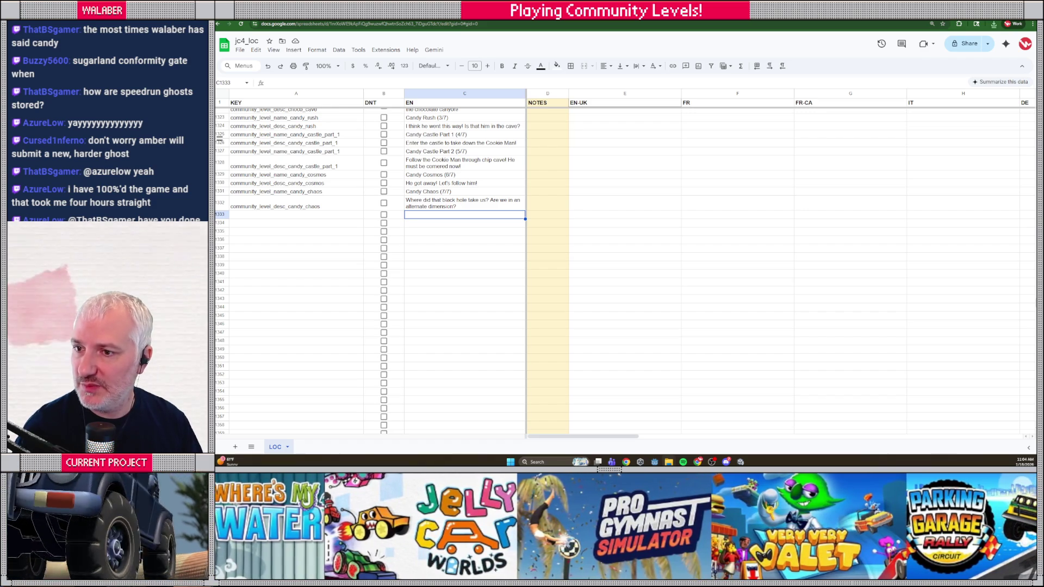
pyautogui.hotkey('alt', 'Tab')
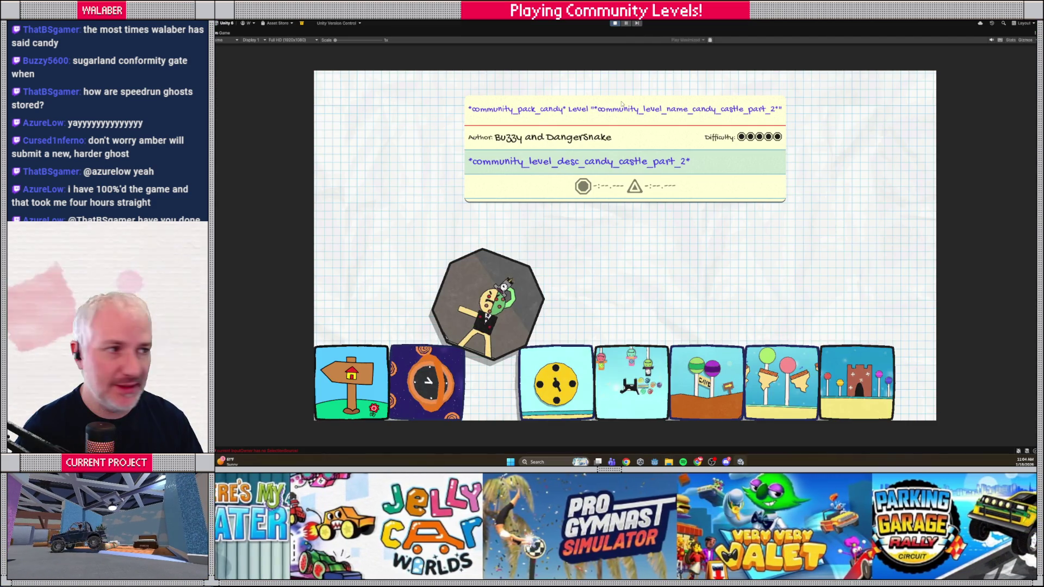
# - Stop and restart play mode so the game reloads its text, then pass the title screen
pyautogui.click(615, 23)
pyautogui.click(615, 23)
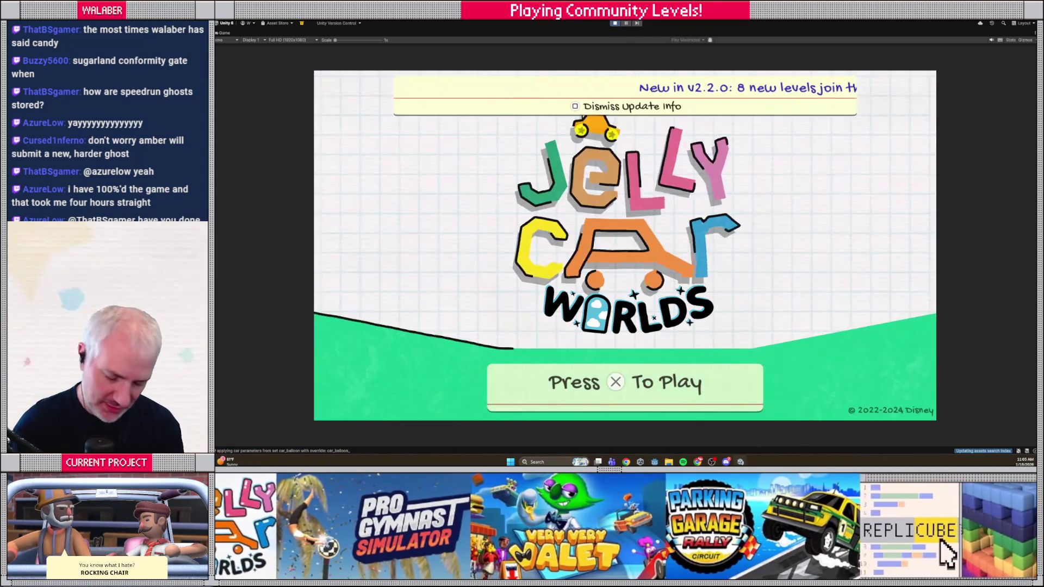
pyautogui.press('Return')
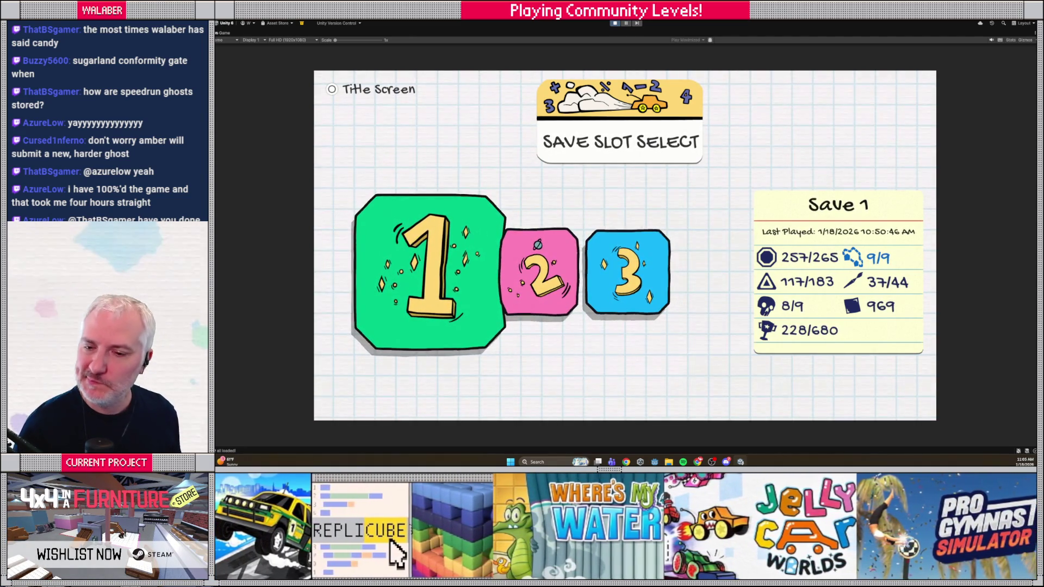
# - Load save slot 1 and go through Play and Community Showcase into the Sugarland pack
pyautogui.press('Return')
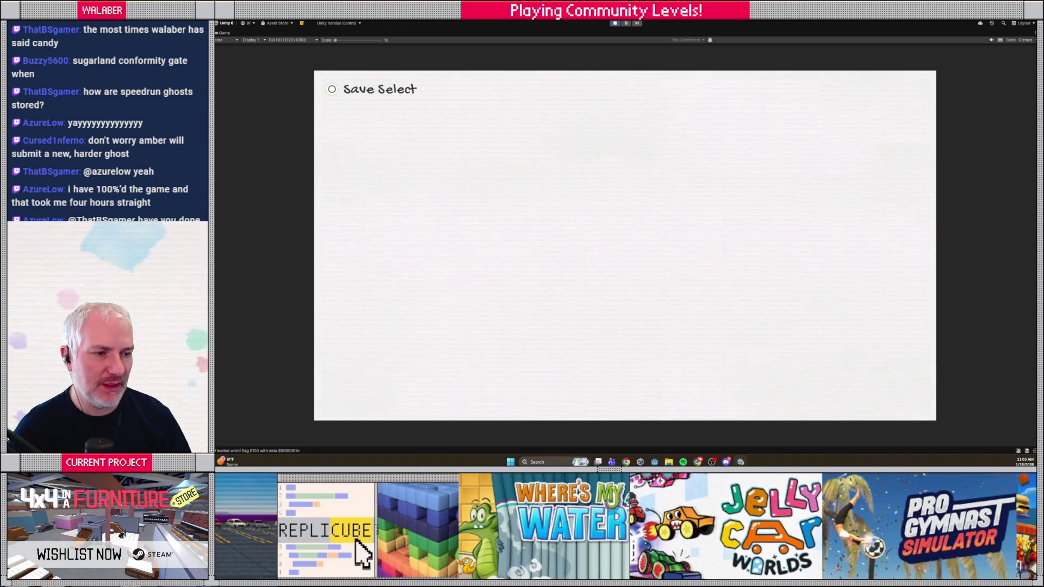
pyautogui.press('Down')
pyautogui.press('Up')
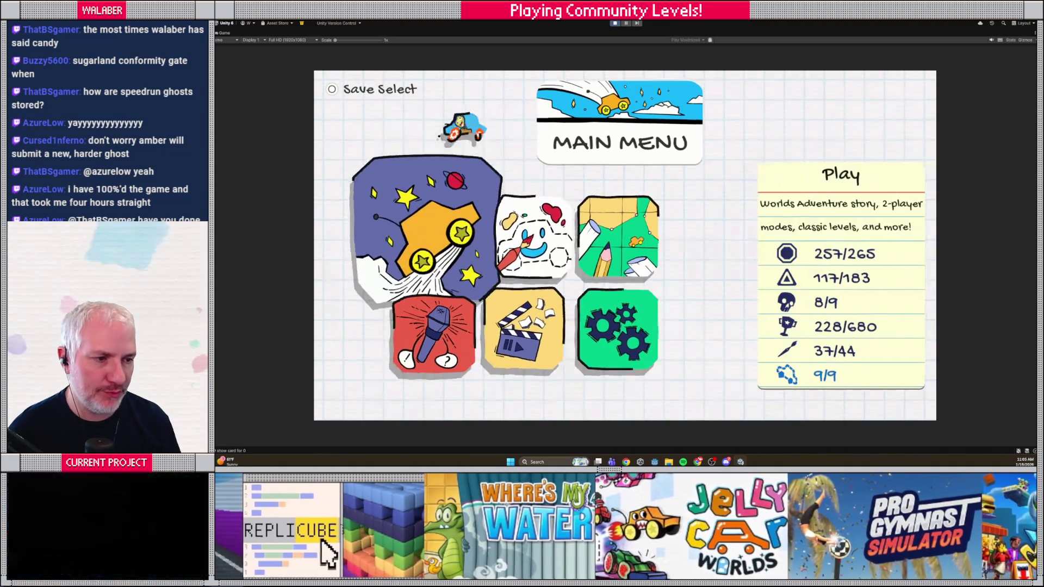
pyautogui.press('Return')
pyautogui.press('Down')
pyautogui.press('Return')
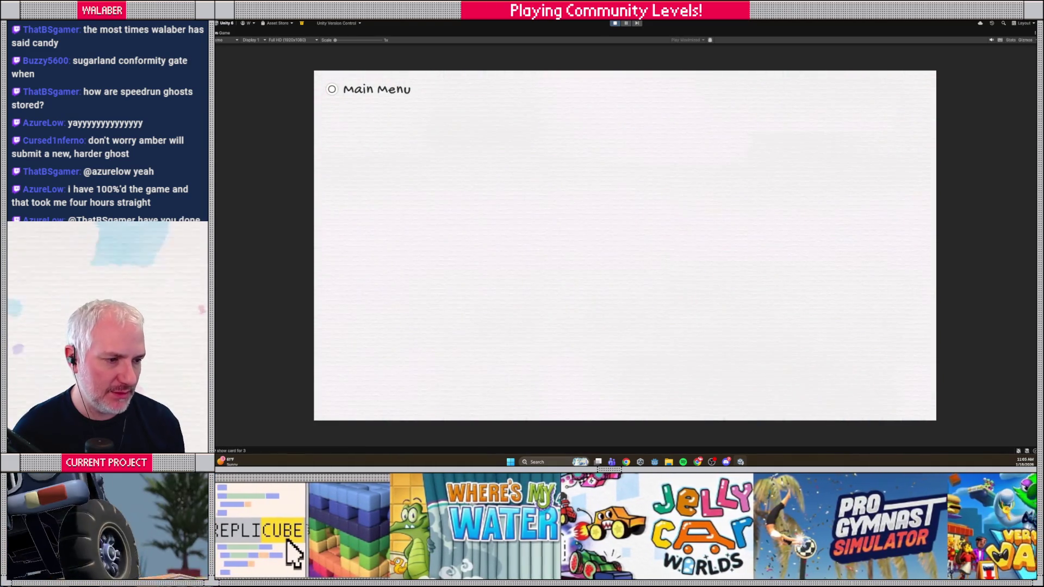
pyautogui.press('Up')
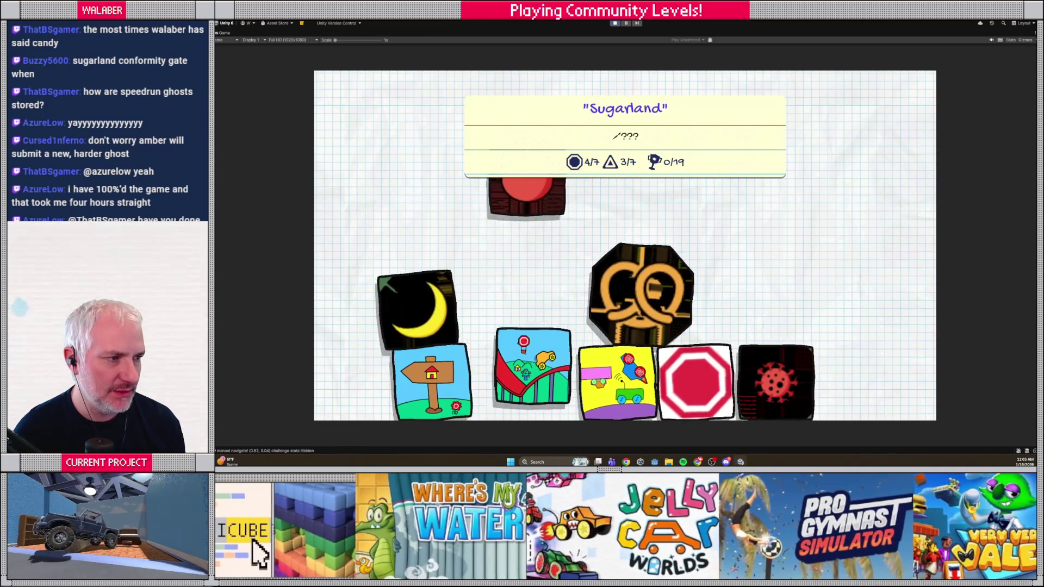
pyautogui.press('Return')
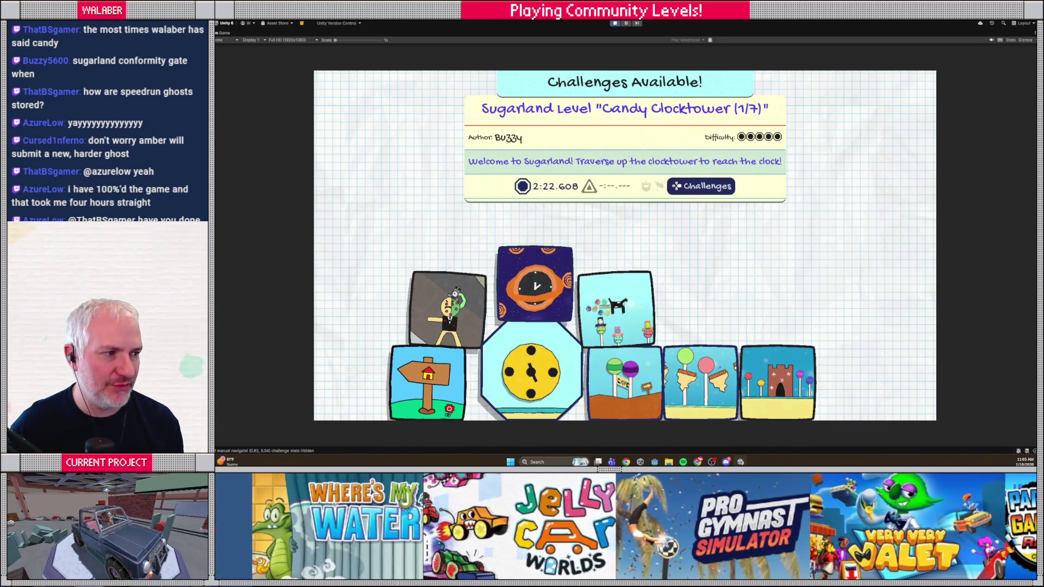
# - Browse the Sugarland level cards from Choco Cave through Candy Chaos (7/7)
pyautogui.press('Right')
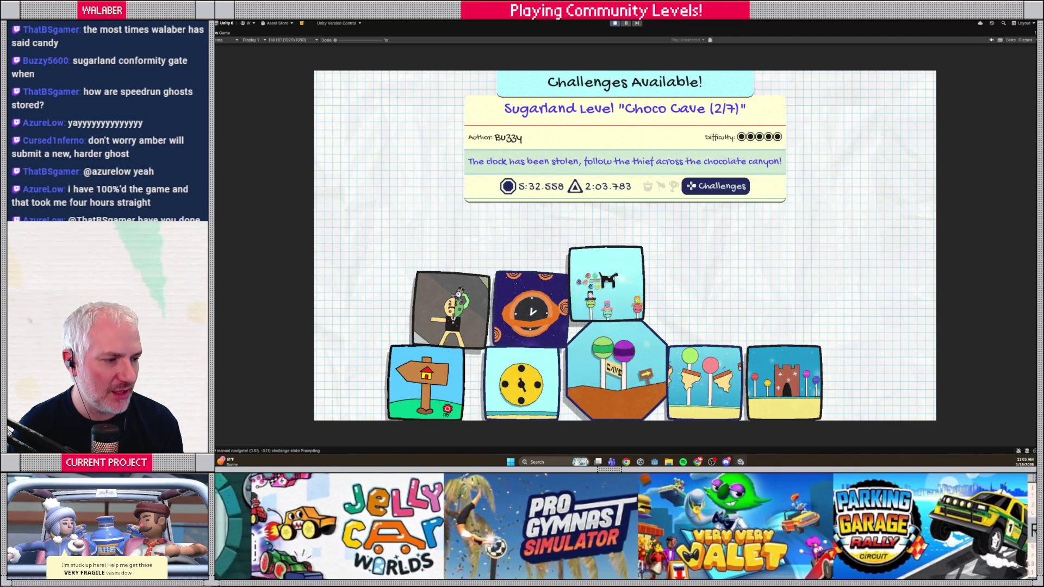
pyautogui.press('Right')
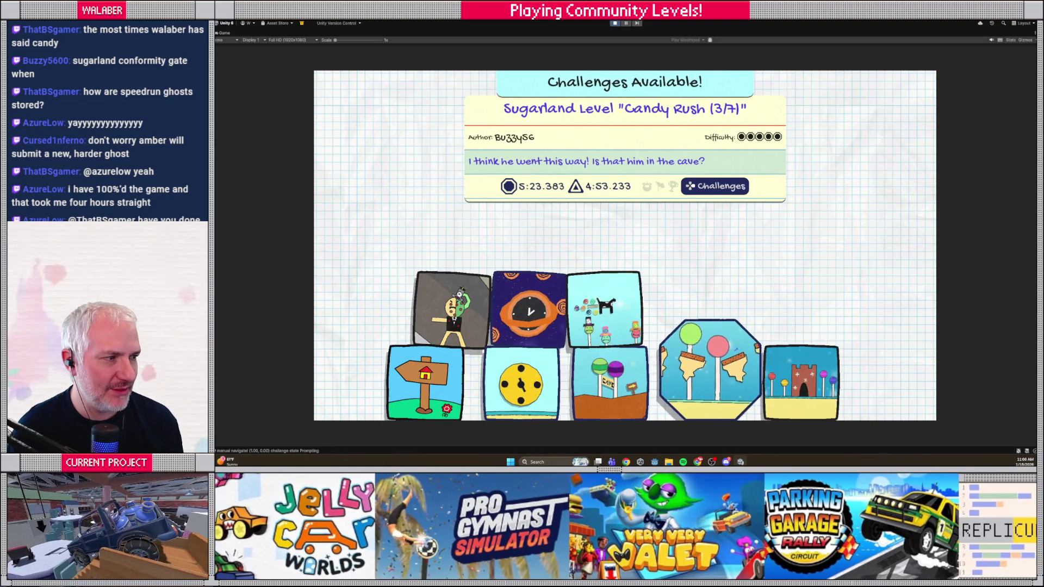
pyautogui.press('Right')
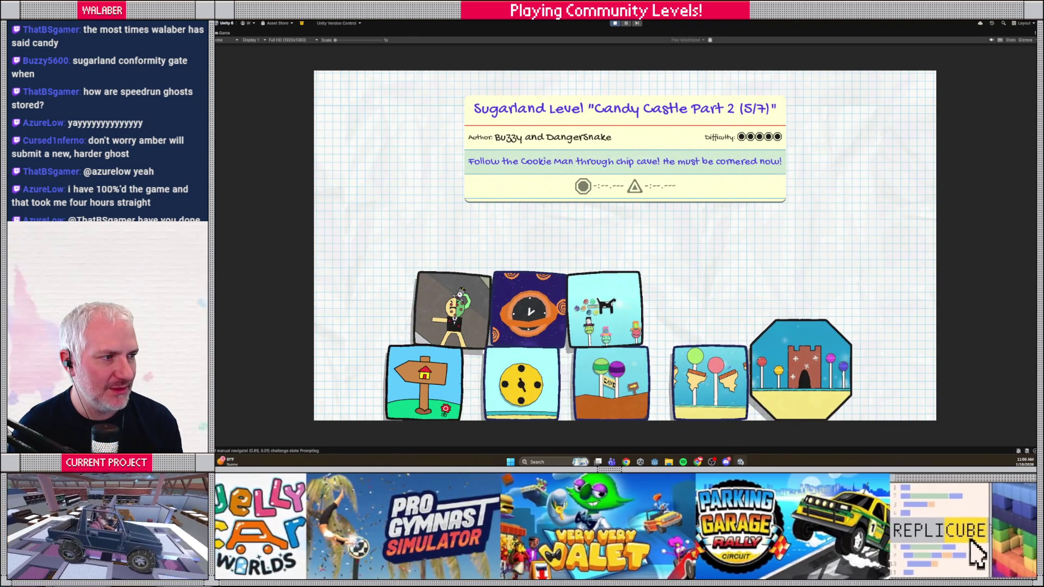
pyautogui.press('Escape')
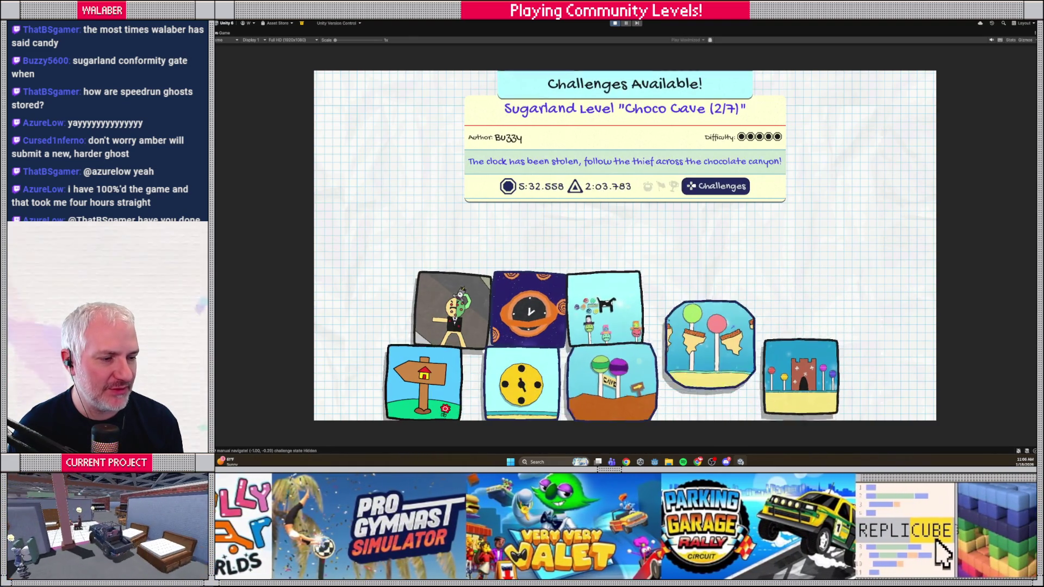
pyautogui.press('Return')
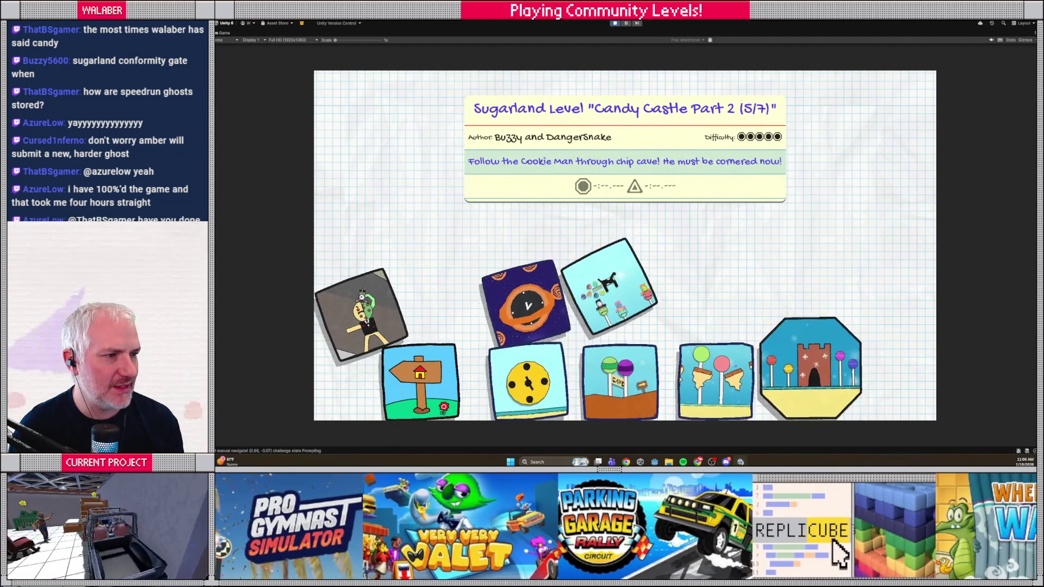
pyautogui.press('Left')
pyautogui.press('Left')
pyautogui.press('Left')
pyautogui.press('Up')
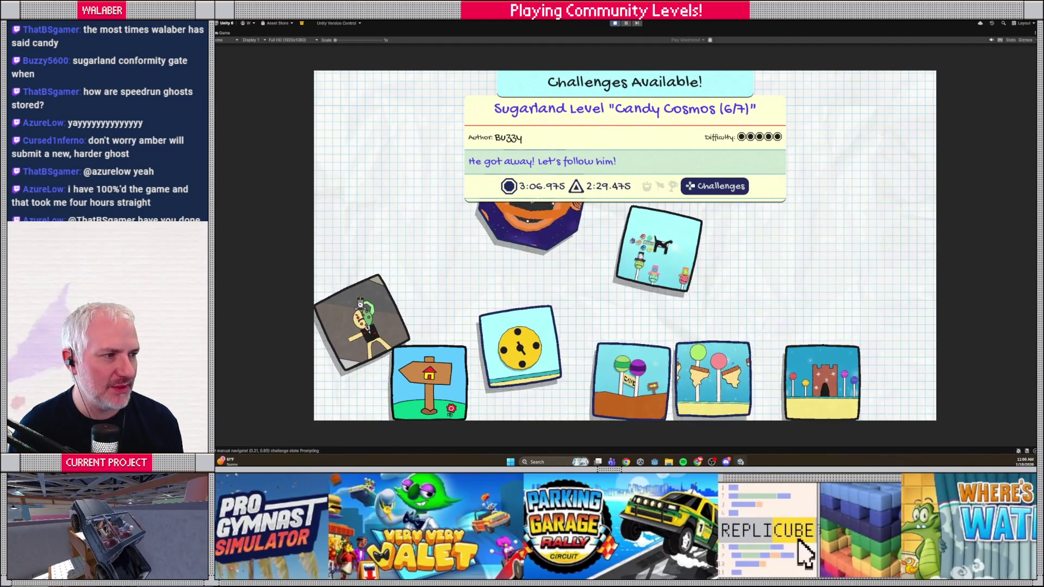
pyautogui.press('Right')
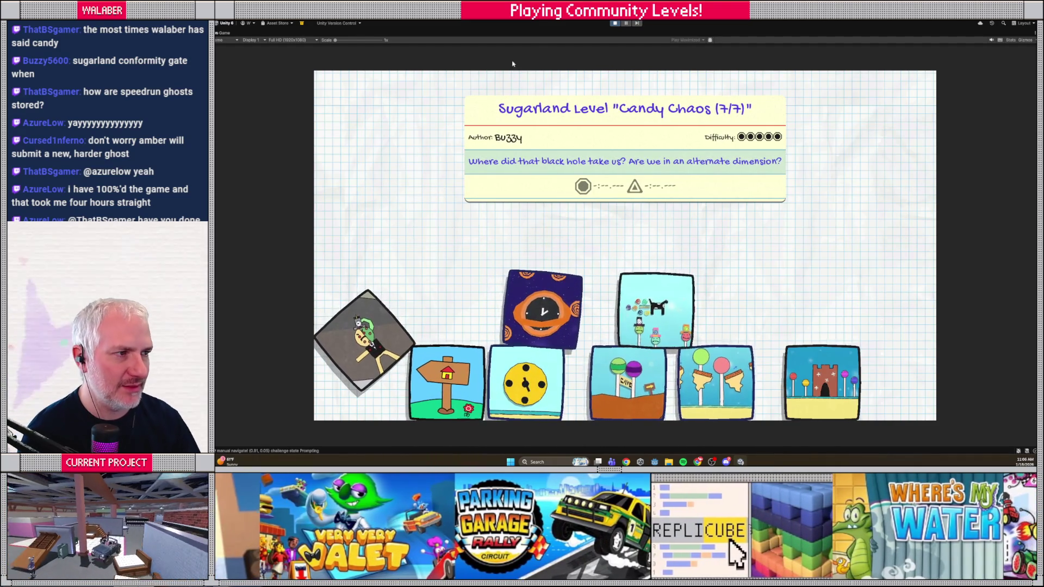
pyautogui.hotkey('alt', 'Tab')
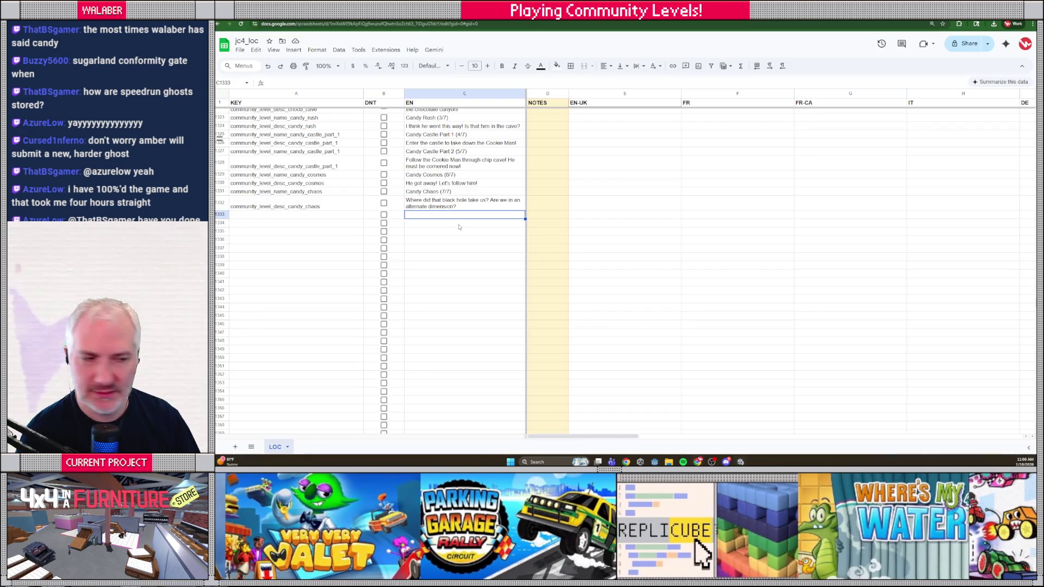
# - Change the A1327 and A1328 keys from candy_castle_part_1 to candy_castle_part_2
pyautogui.click(327, 232)
pyautogui.scroll(2, 329, 218)
pyautogui.click(334, 186)
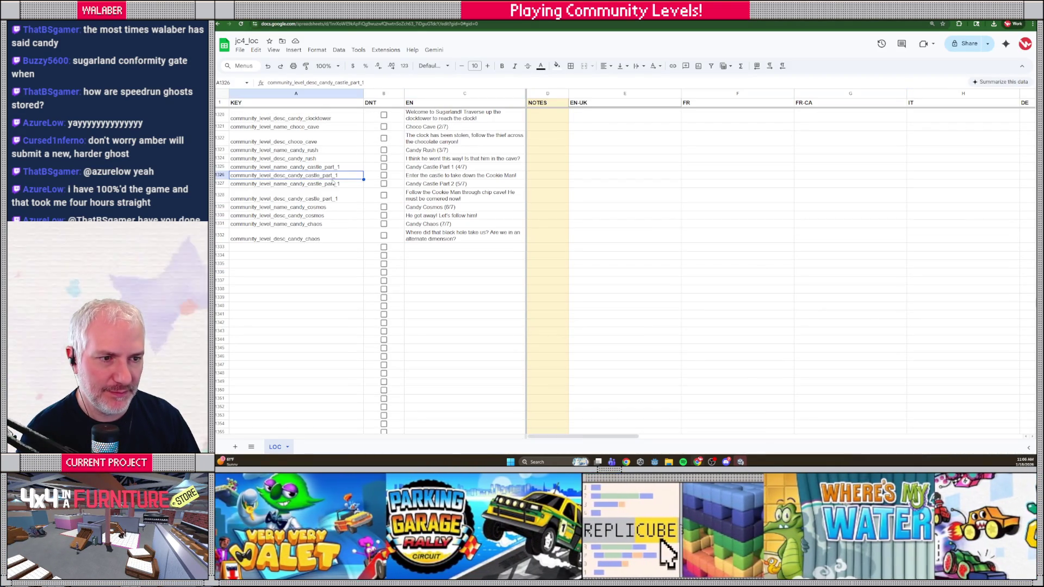
pyautogui.doubleClick(333, 186)
pyautogui.press('BackSpace')
pyautogui.write('2')
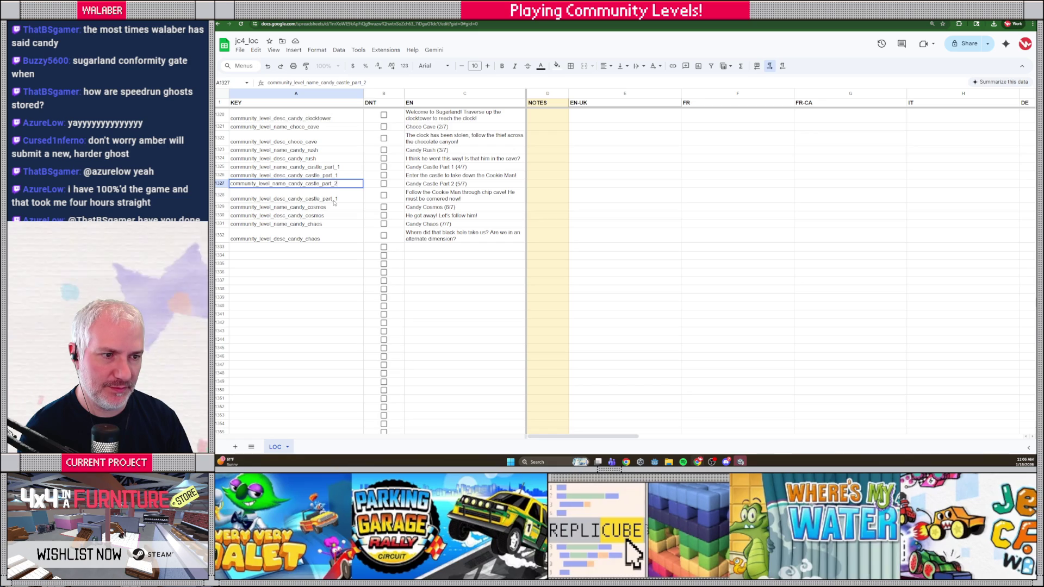
pyautogui.doubleClick(335, 202)
pyautogui.press('BackSpace')
pyautogui.write('2')
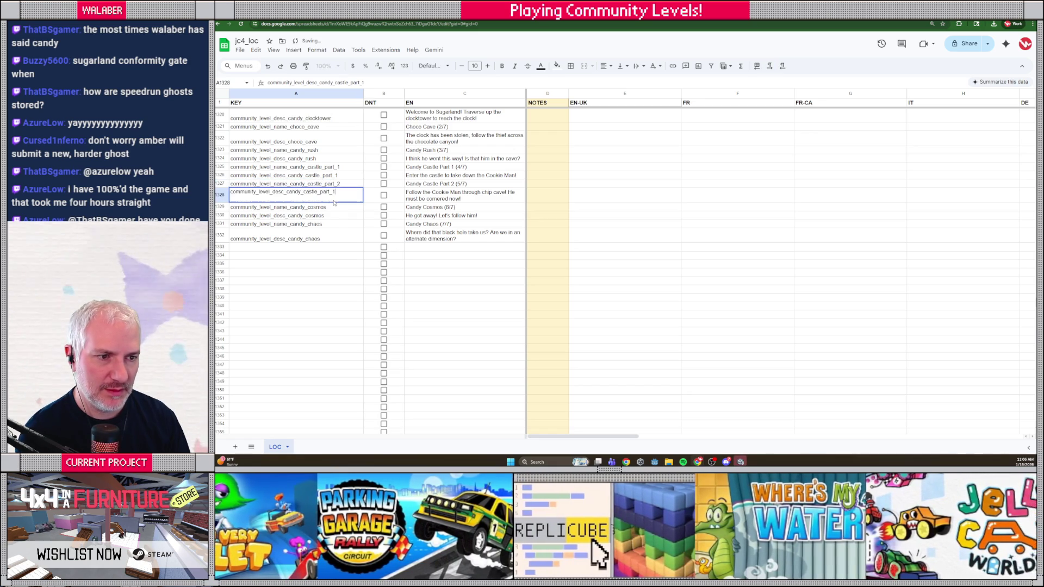
pyautogui.press('Return')
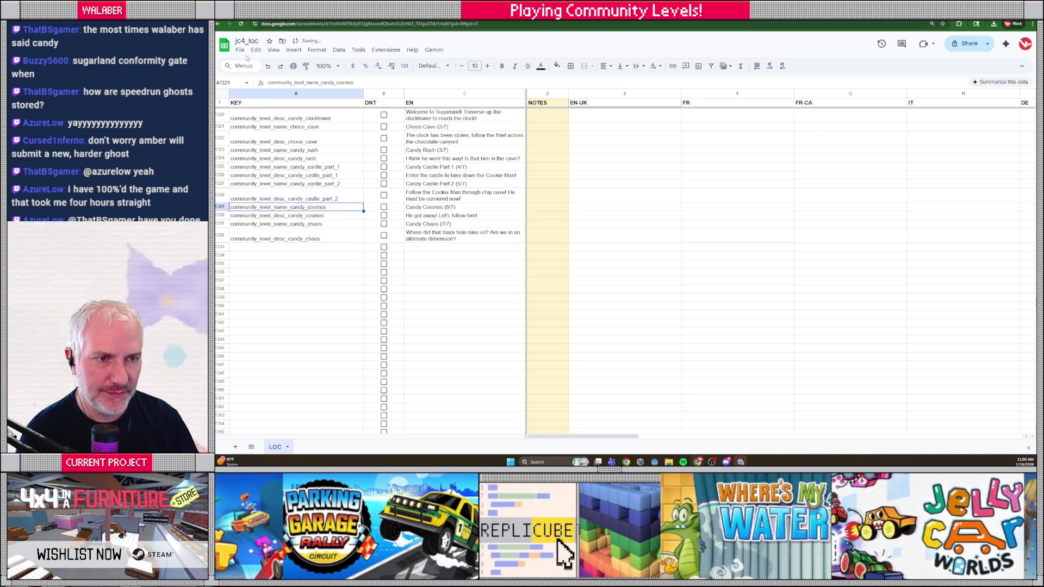
# - Download the LOC sheet again as Comma Separated Values (.csv)
pyautogui.click(240, 49)
pyautogui.moveTo(261, 148)
pyautogui.click(403, 203)
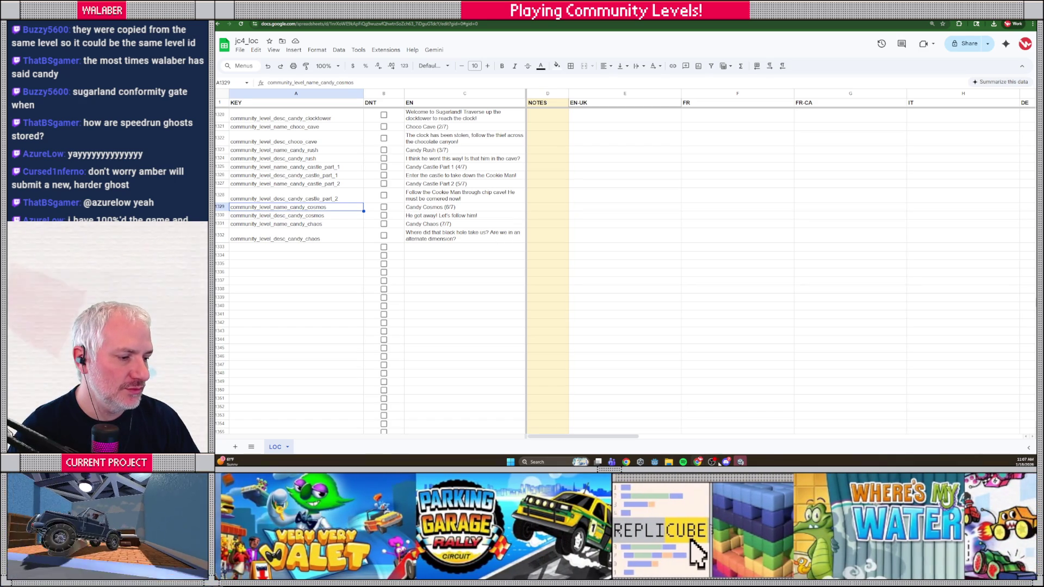
# - Return from Unity Hub to the JellyCarWorlds editor and enter Play mode to reach the v2.2.0 title screen
pyautogui.moveTo(712, 461)
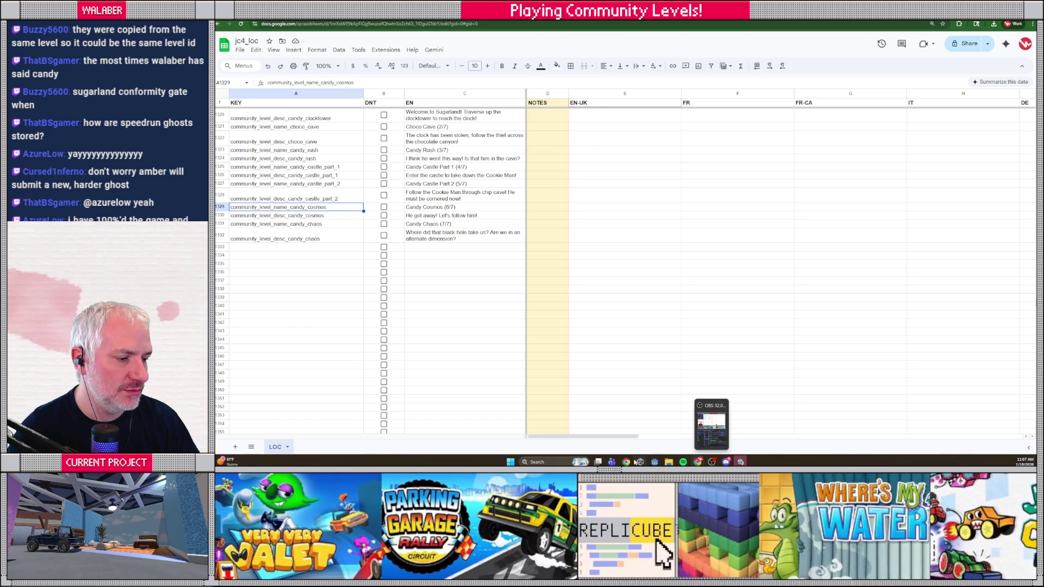
pyautogui.click(639, 461)
pyautogui.moveTo(712, 462)
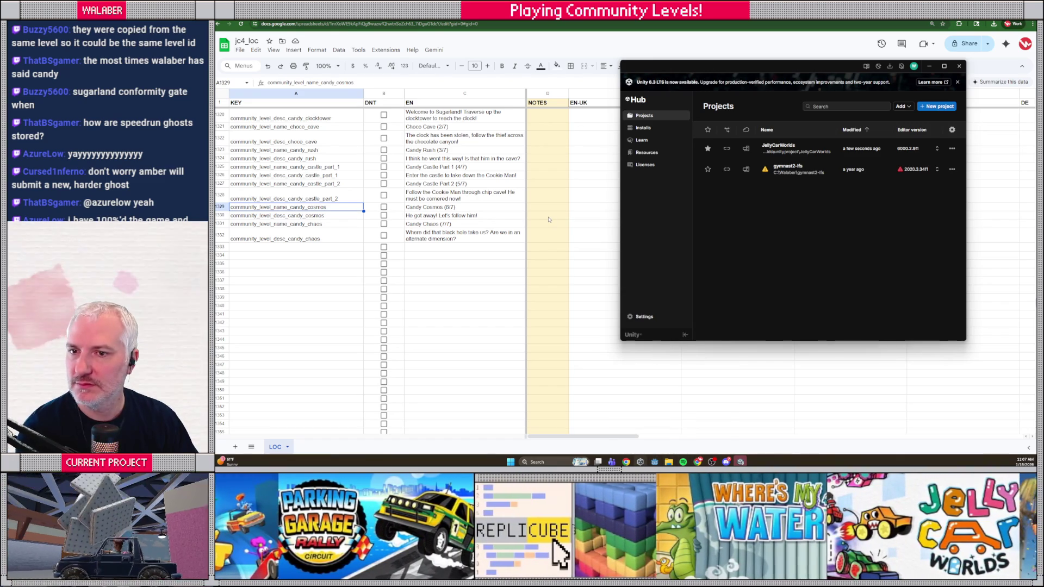
pyautogui.hotkey('alt', 'Tab')
pyautogui.click(616, 22)
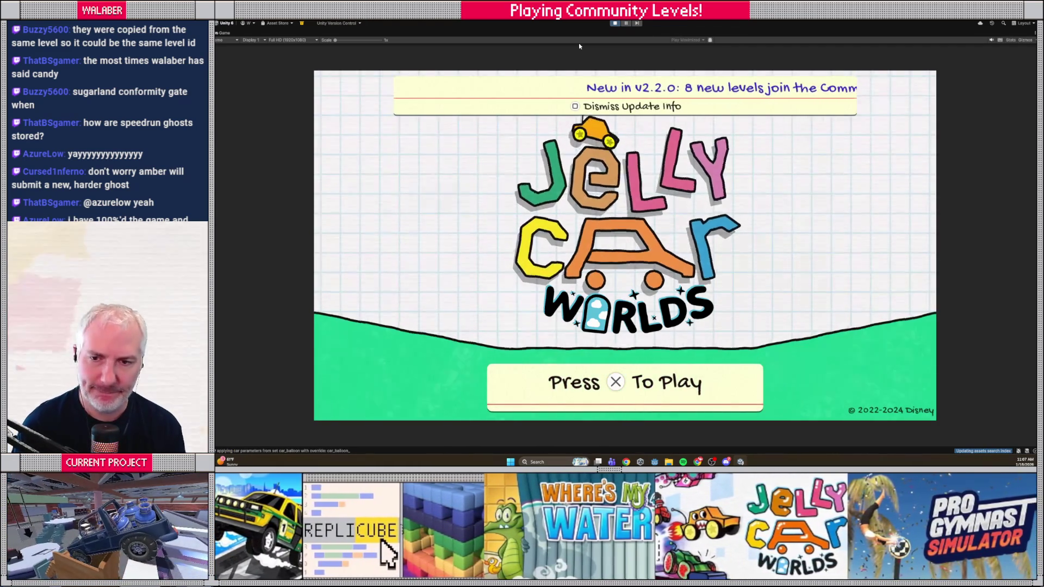
# - Advance past the title screen and mode select into the Sugarland level list
pyautogui.press('Return')
pyautogui.press('Return')
pyautogui.press('Return')
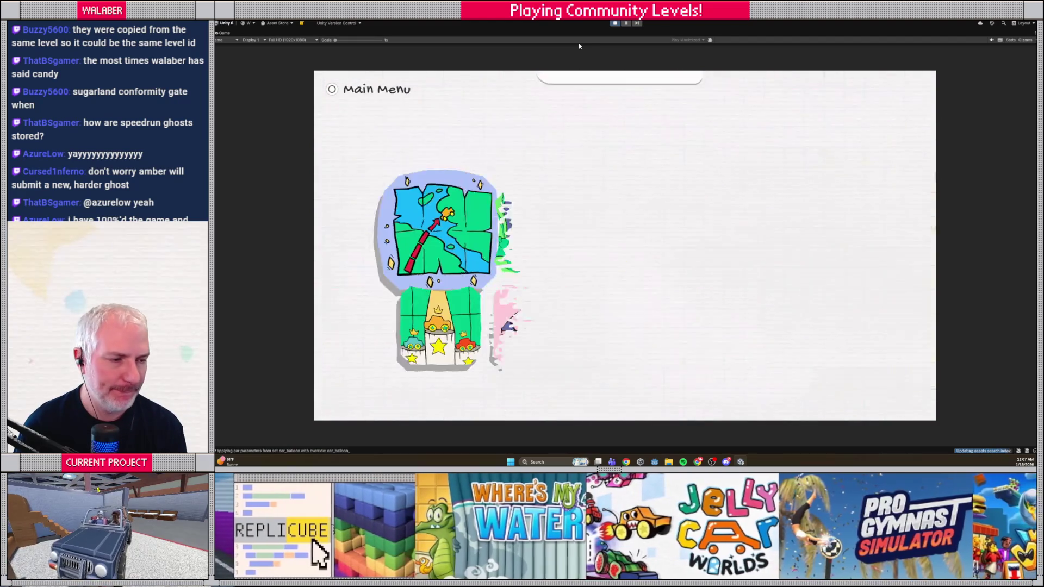
pyautogui.press('Return')
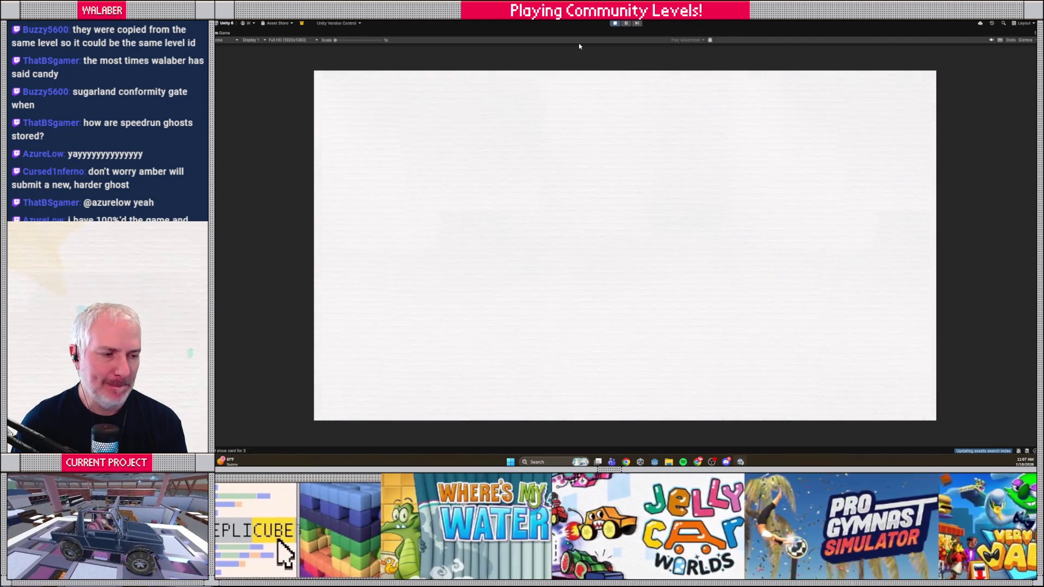
pyautogui.press('Right')
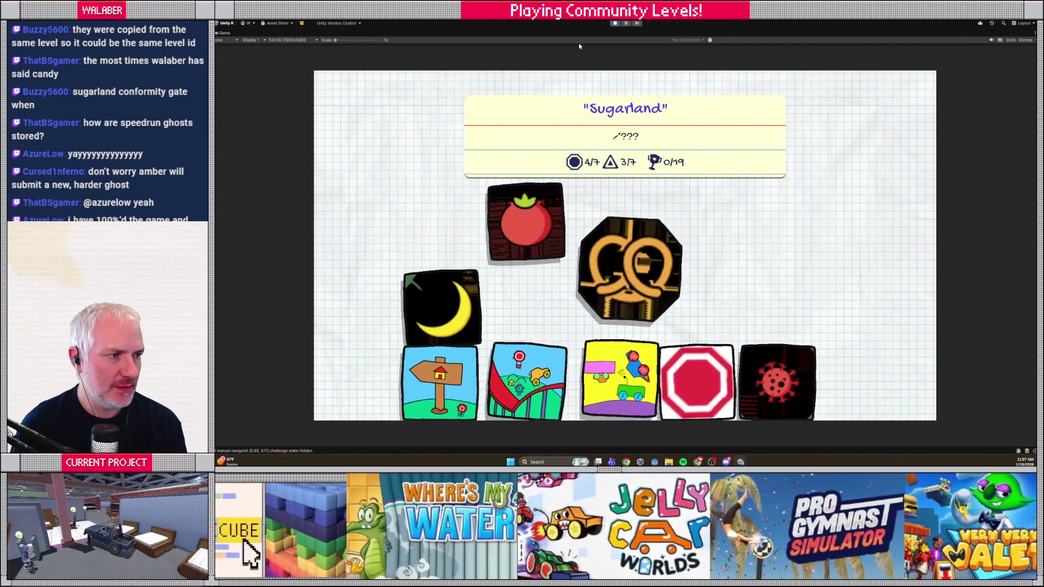
pyautogui.press('Return')
# - Check all seven Sugarland level names and descriptions, from Candy Clocktower to Candy Chaos, then close the list
pyautogui.press('Right')
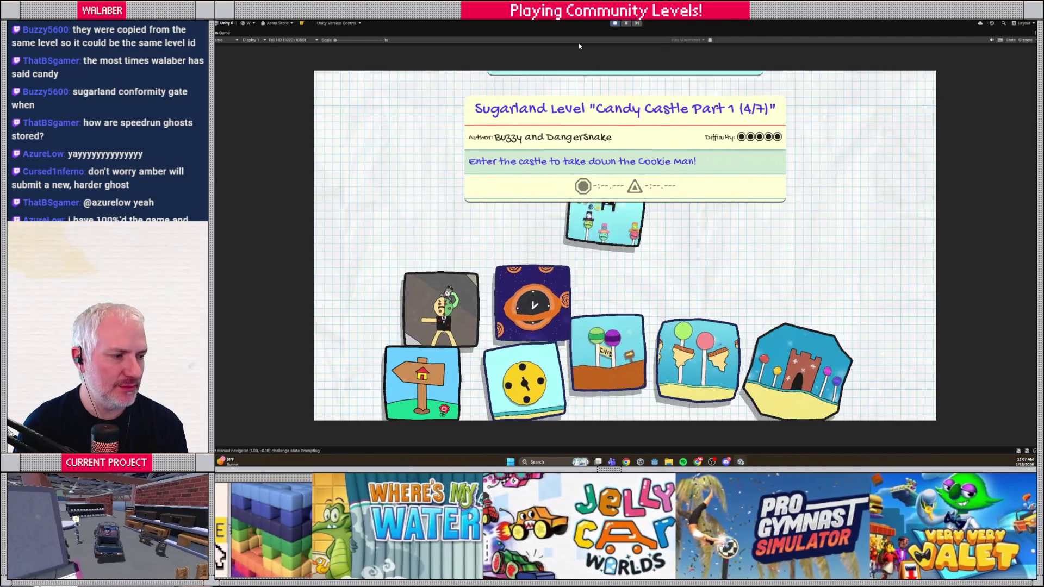
pyautogui.press('Left')
pyautogui.press('Left')
pyautogui.press('Up')
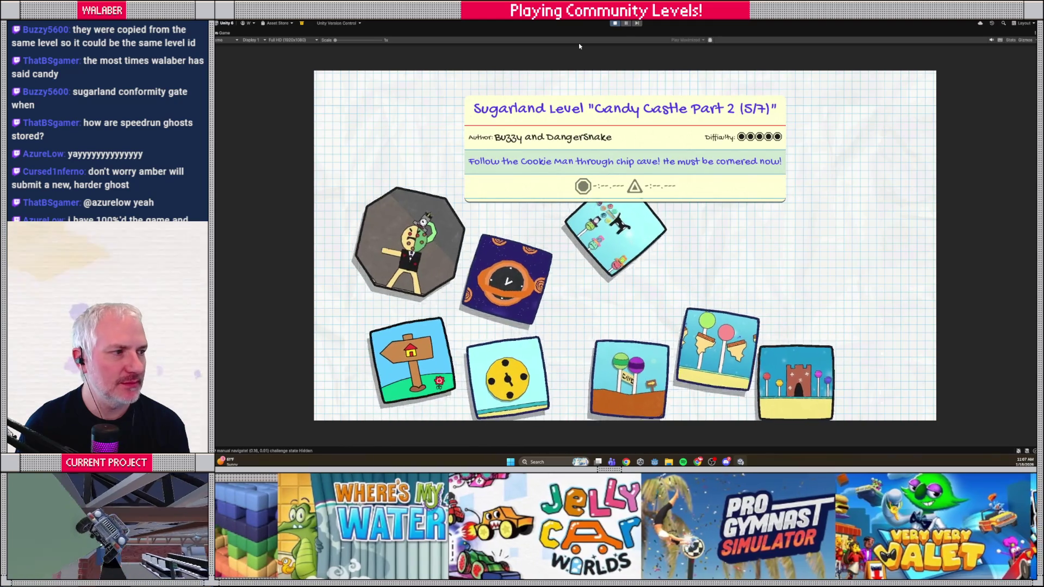
pyautogui.press('Right')
pyautogui.press('Right')
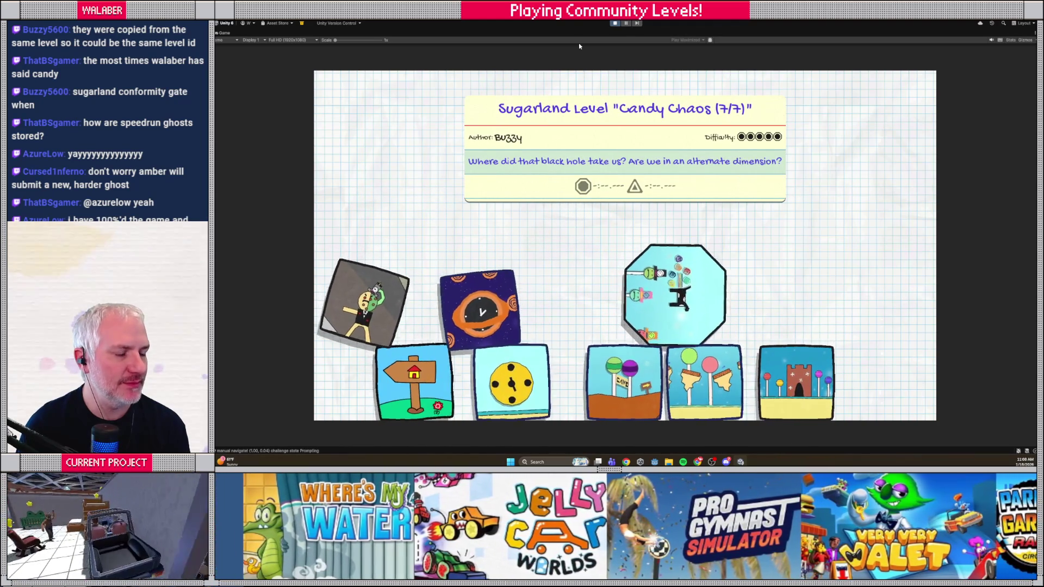
pyautogui.press('Down')
pyautogui.press('Left')
pyautogui.press('Left')
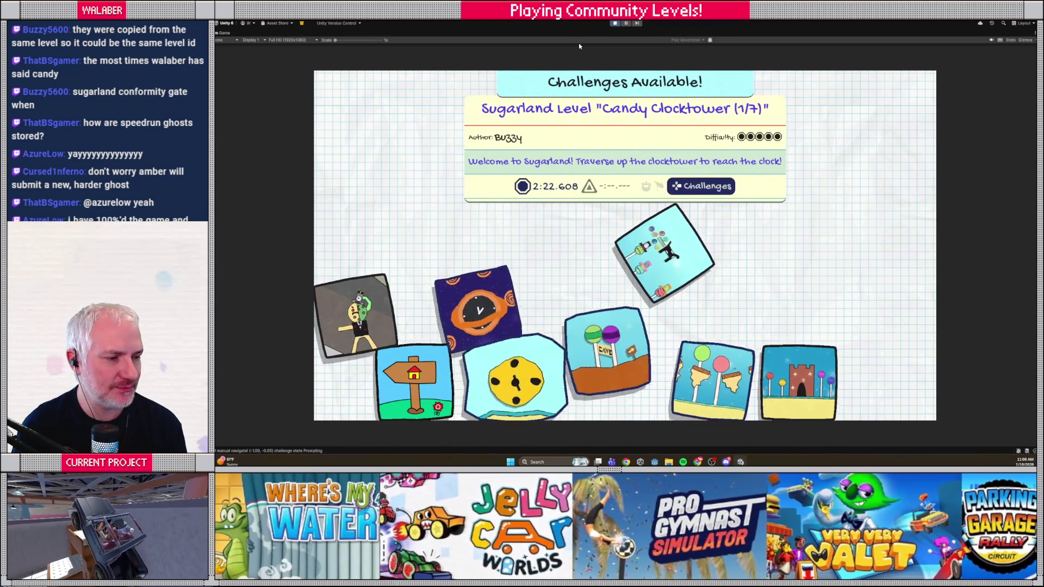
pyautogui.press('Right')
pyautogui.press('Right')
pyautogui.press('Right')
pyautogui.press('Left')
pyautogui.press('Left')
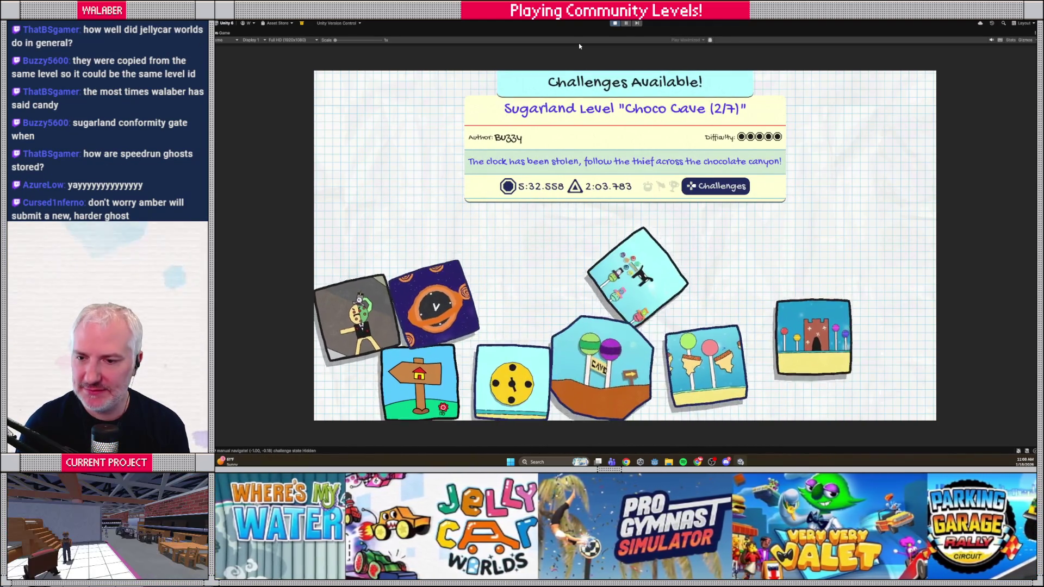
pyautogui.press('Left')
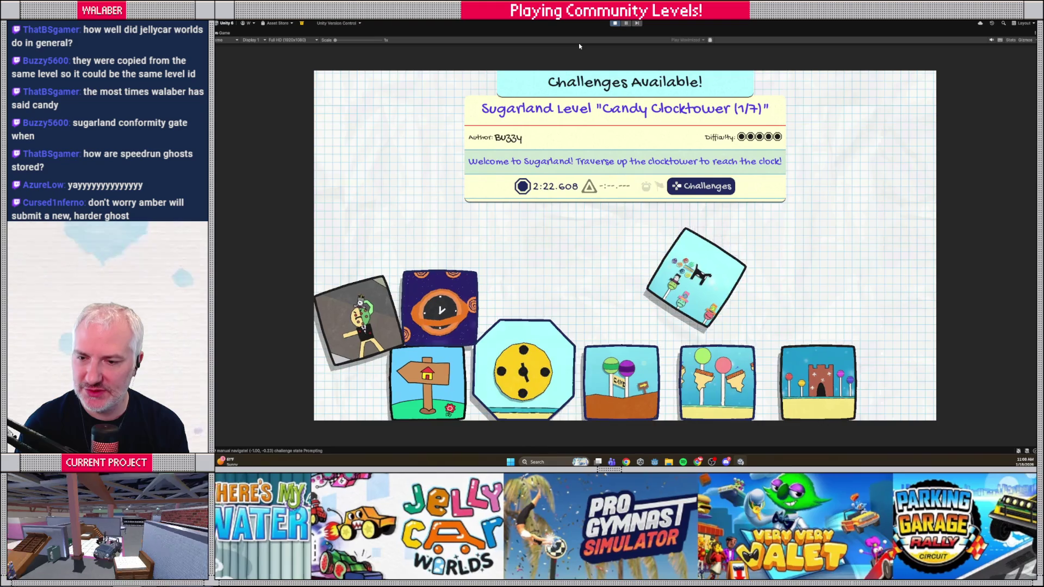
pyautogui.press('Escape')
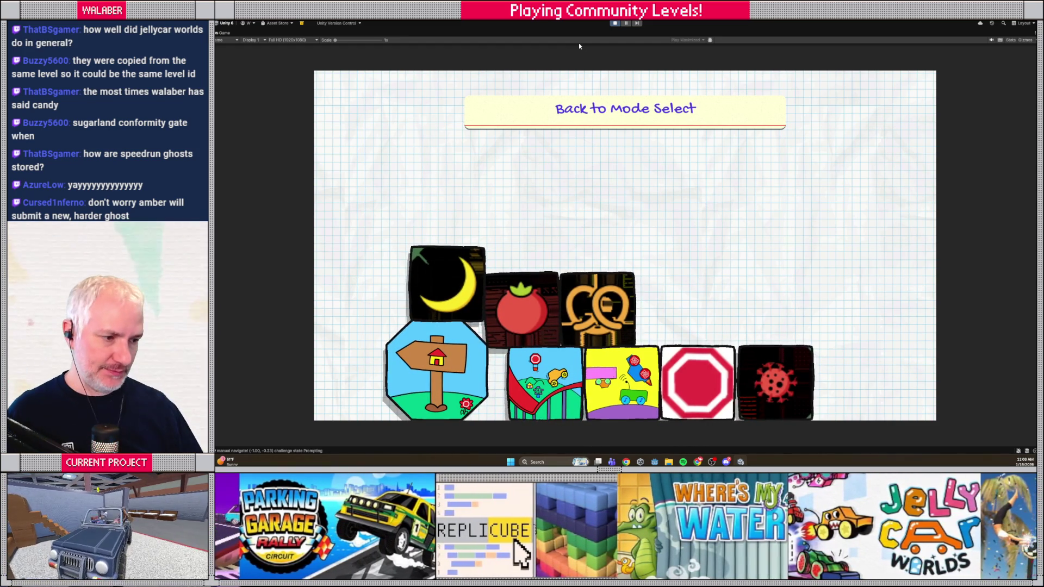
# - Exit Play mode to stop JellyCar Worlds running in the editor
pyautogui.moveTo(499, 307)
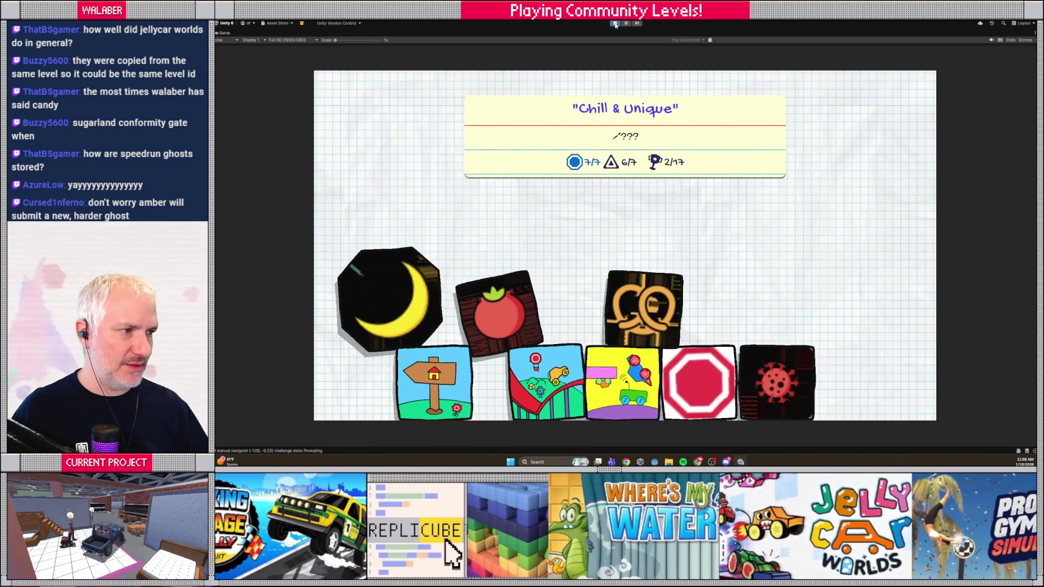
pyautogui.click(615, 25)
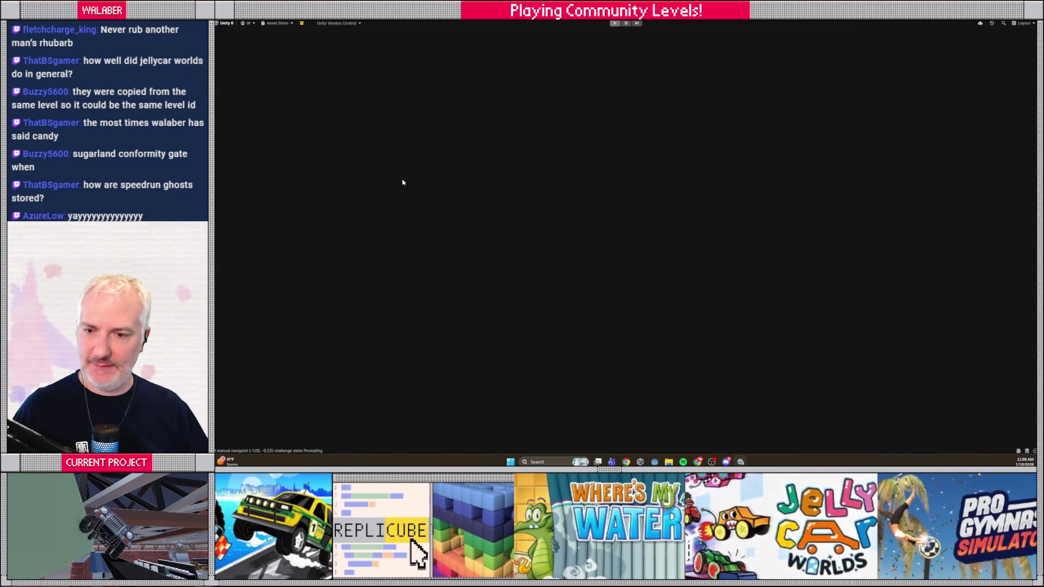